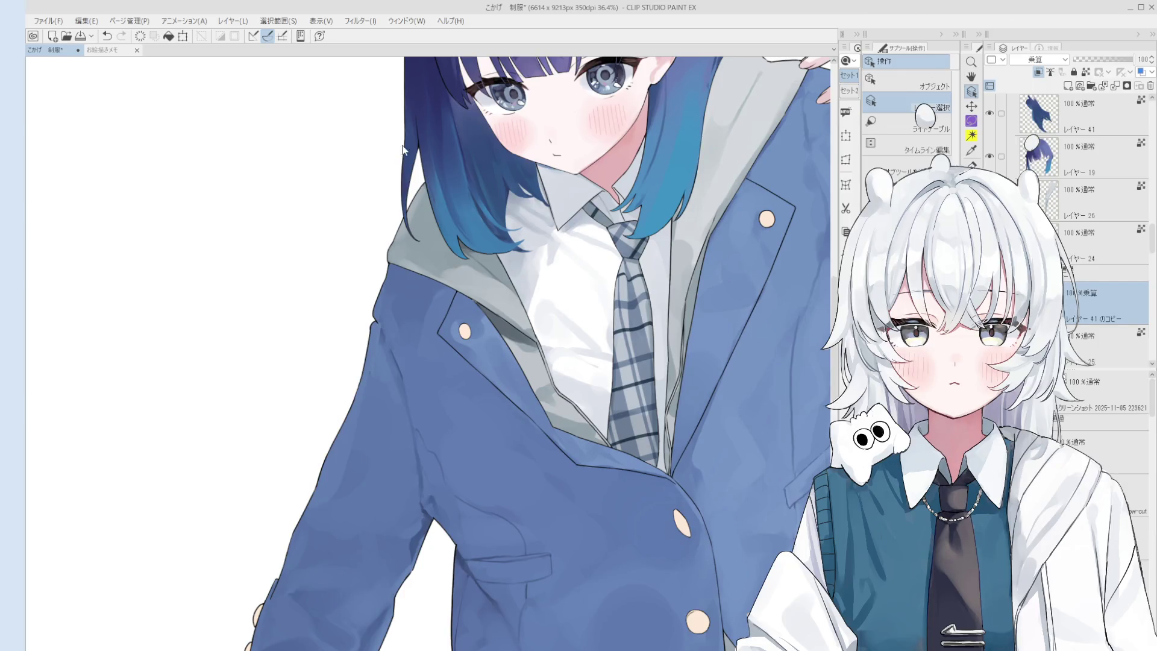
Undo the earlier warp, liquify the tie's right edge slightly outward, then select the jacket layer
left_click(971, 255)
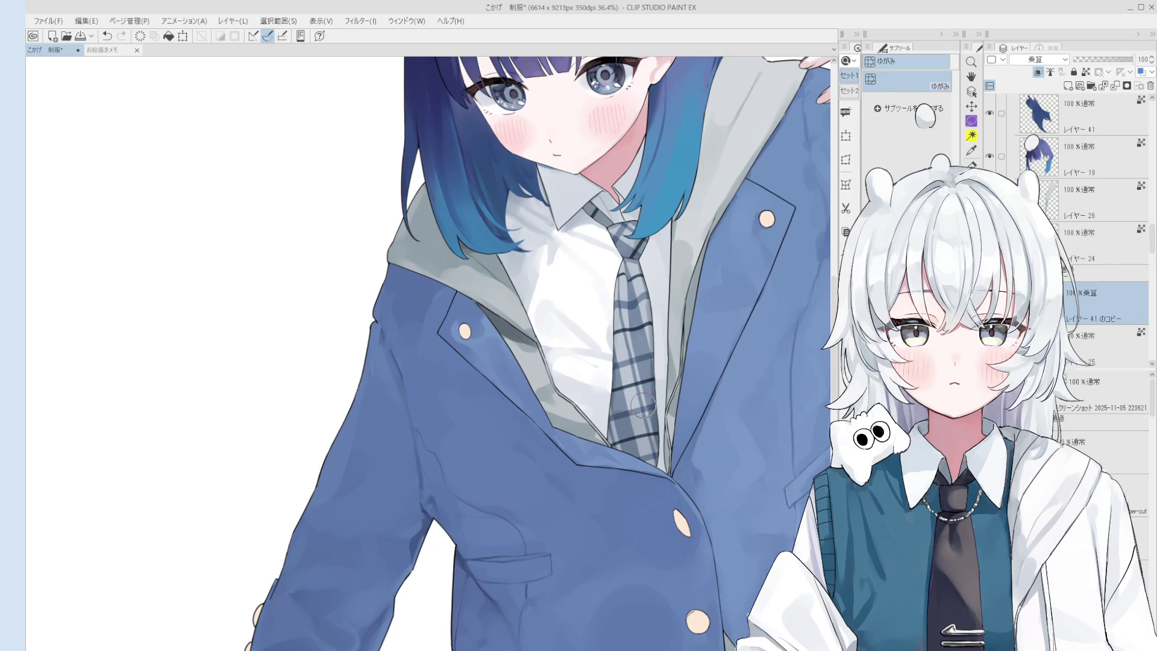
key("ctrl+z")
mouse_move(629, 353)
left_mouse_down()
mouse_move(660, 446)
mouse_move(609, 403)
mouse_move(615, 391)
left_mouse_up()
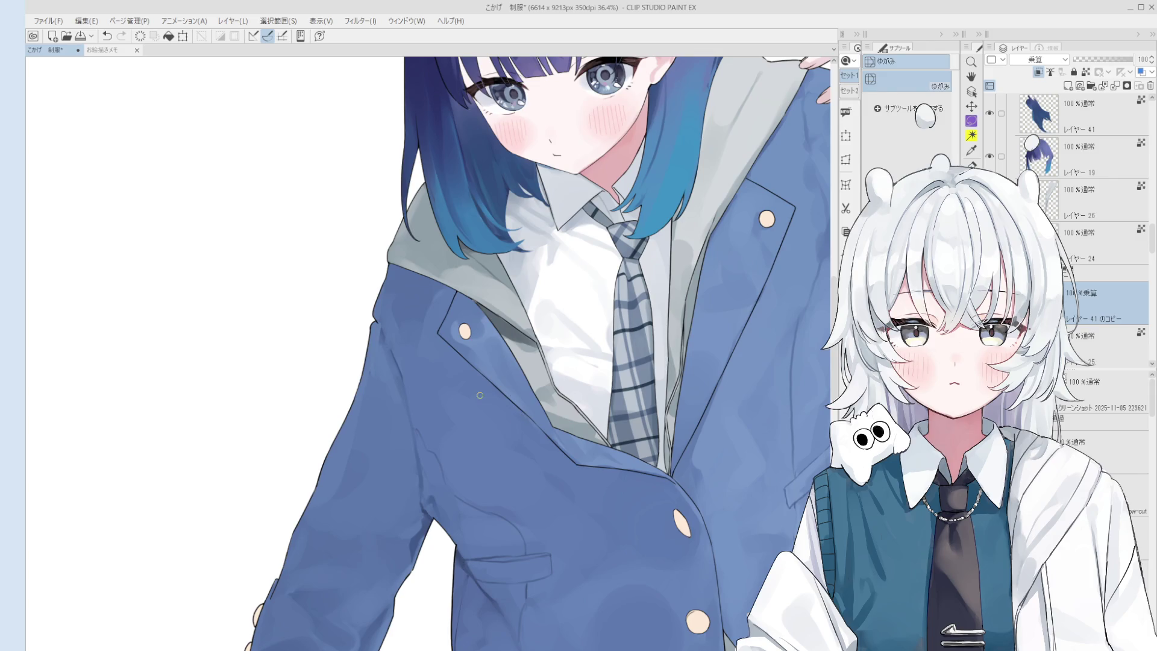
left_click(482, 445, "ctrl+shift")
Undo the last stroke and blend the shading on the jacket sleeve below the shoulder
scroll(485, 443, "up", 2)
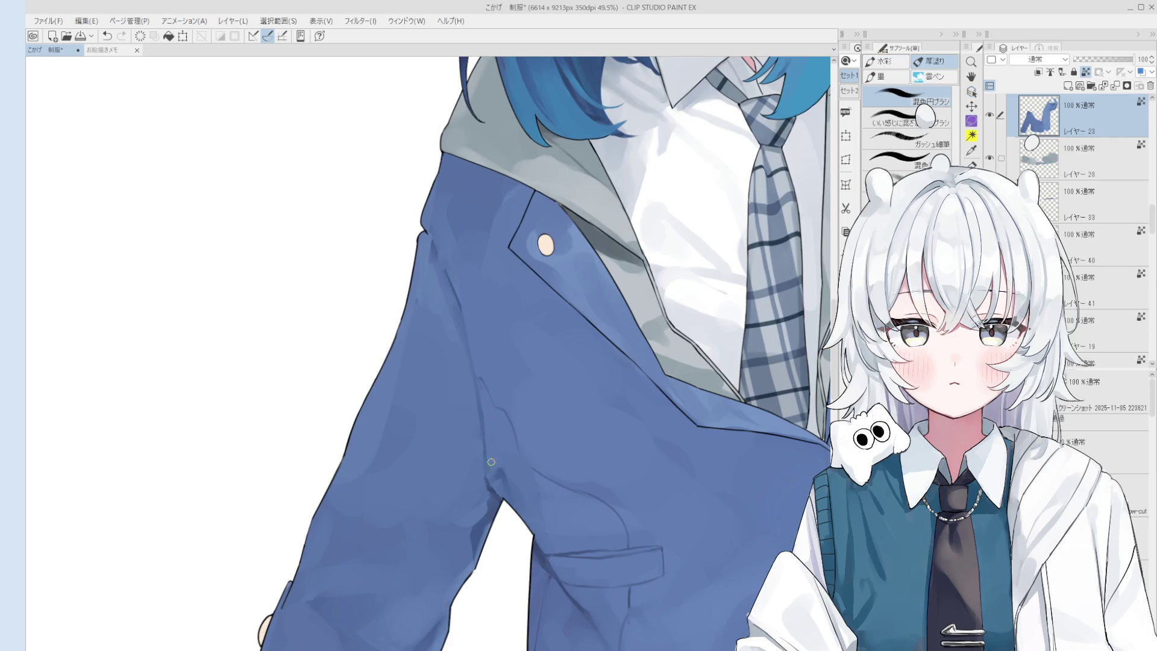
key("ctrl+z")
left_click_drag(489, 431, 493, 441)
mouse_move(518, 356)
left_mouse_down()
mouse_move(464, 394)
mouse_move(532, 362)
left_mouse_up()
scroll(482, 431, "down", 2)
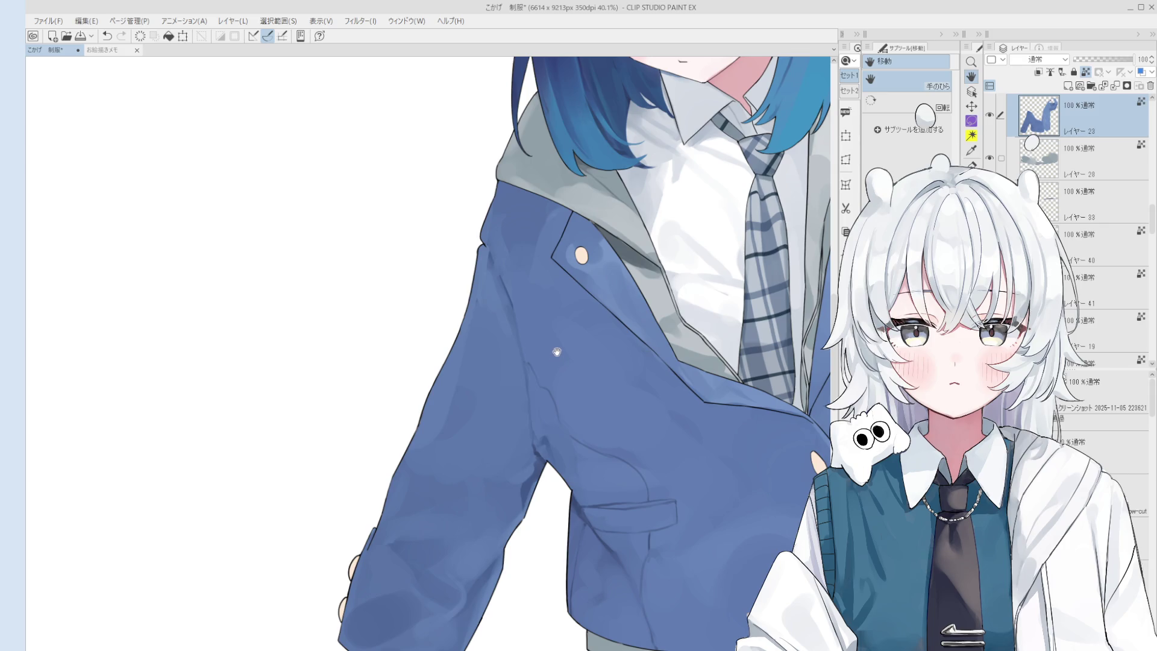
Shrink the blending brush size and pan across the jacket
key("o")
scroll(549, 289, "up", 2)
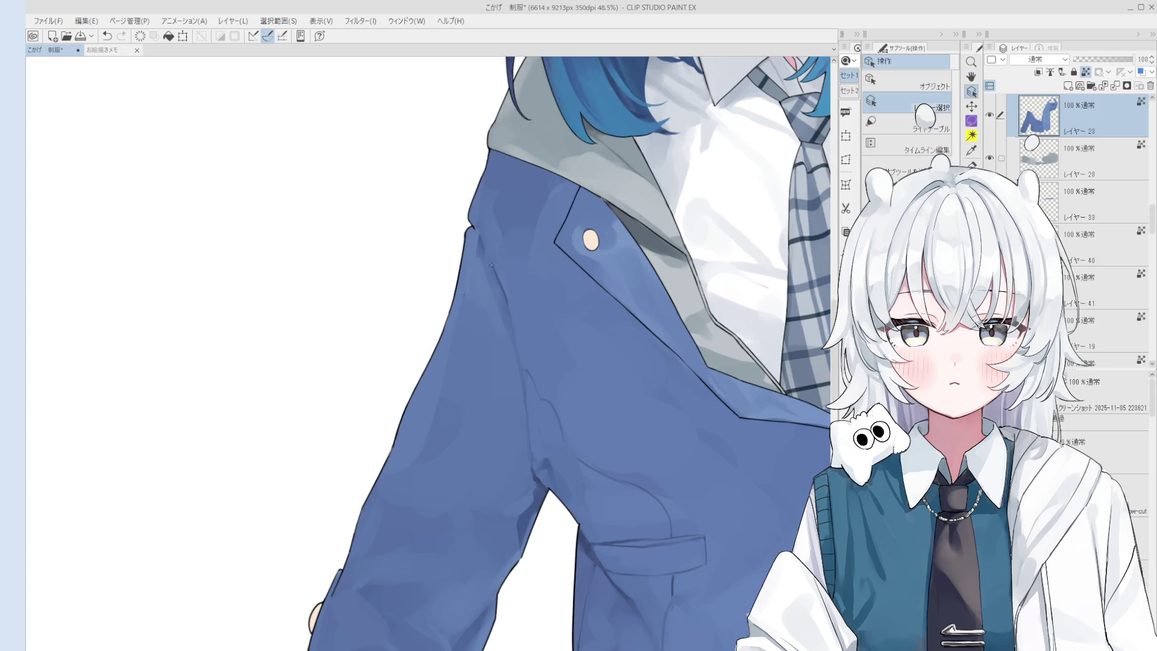
key("b")
mouse_move(476, 259)
left_mouse_down()
mouse_move(500, 265)
mouse_move(474, 265)
left_mouse_up()
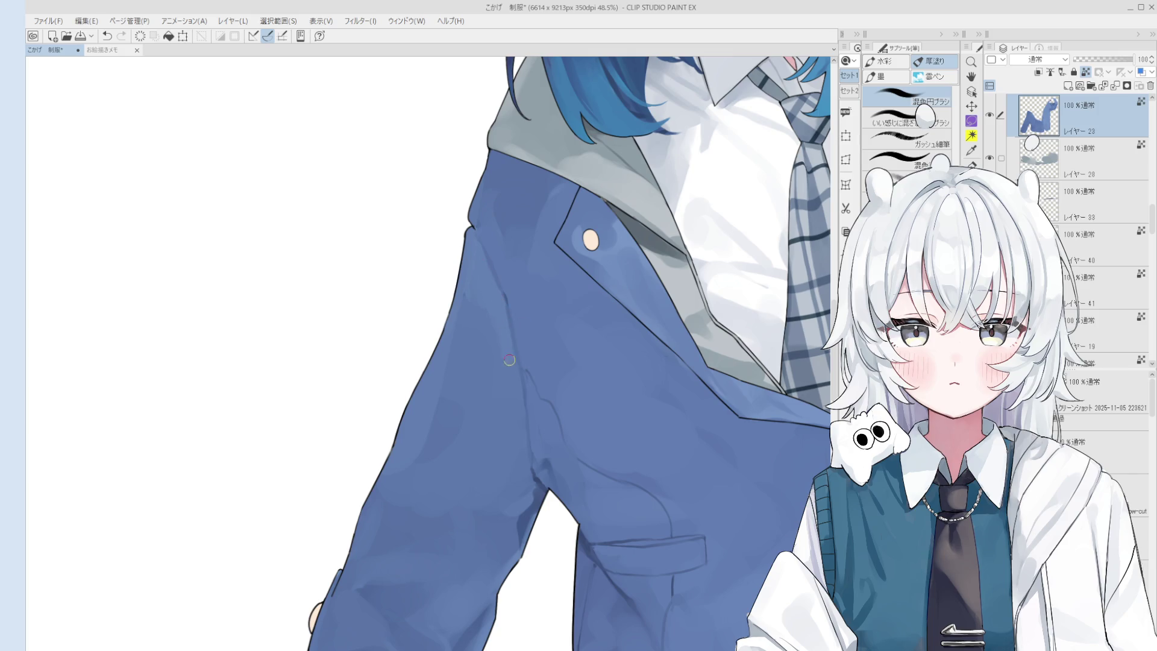
scroll(507, 301, "down", 2)
scroll(518, 311, "up", 2)
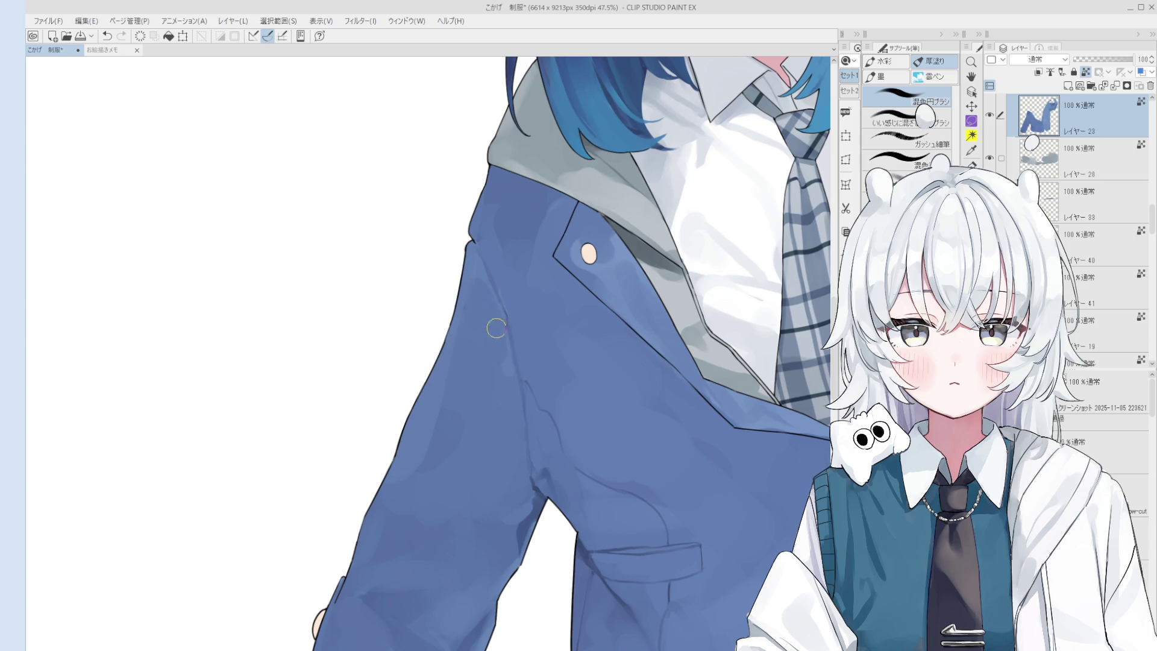
scroll(500, 343, "down", 2)
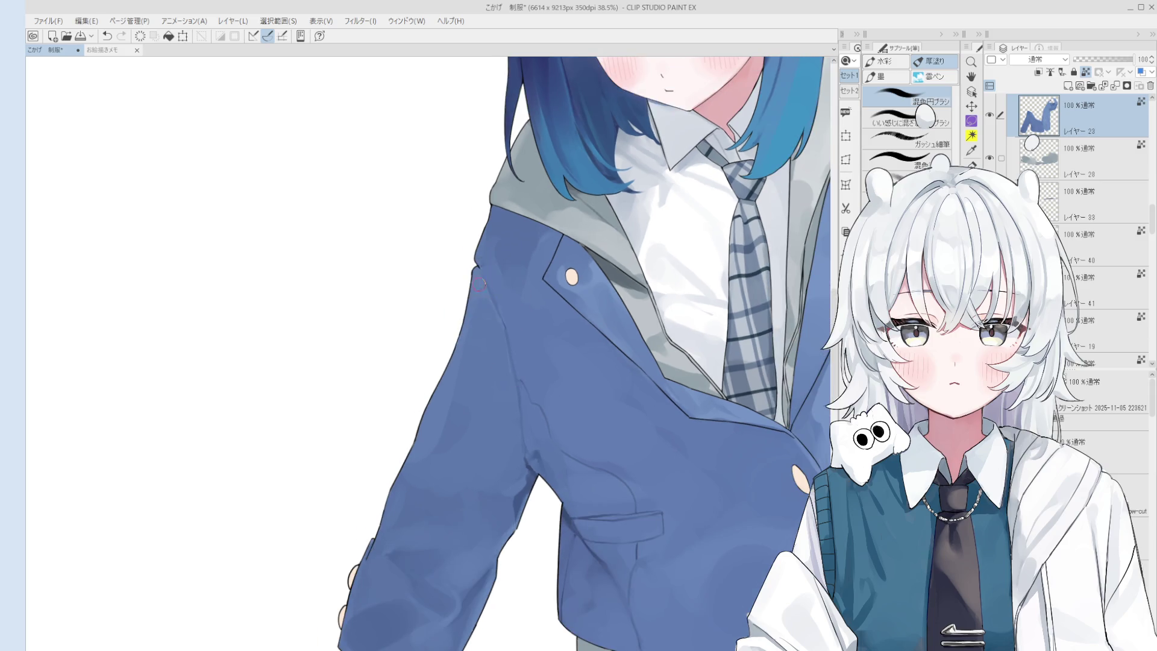
scroll(488, 325, "down", 2)
mouse_move(819, 374)
left_mouse_down()
mouse_move(457, 378)
mouse_move(566, 328)
left_mouse_up()
scroll(566, 328, "up", 2)
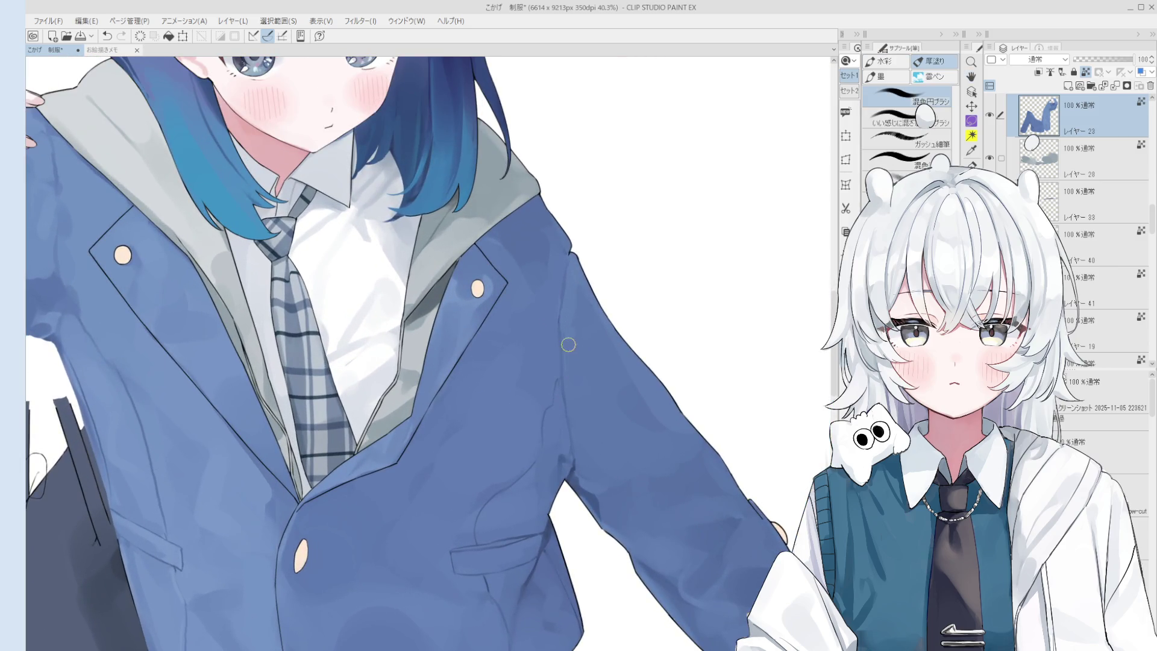
Zoom out to the full figure and select the multiply copy of Layer 41 from the canvas
key("ctrl+z")
key("ctrl+y")
scroll(569, 379, "down", 1)
scroll(558, 386, "down", 1)
scroll(558, 466, "down", 4)
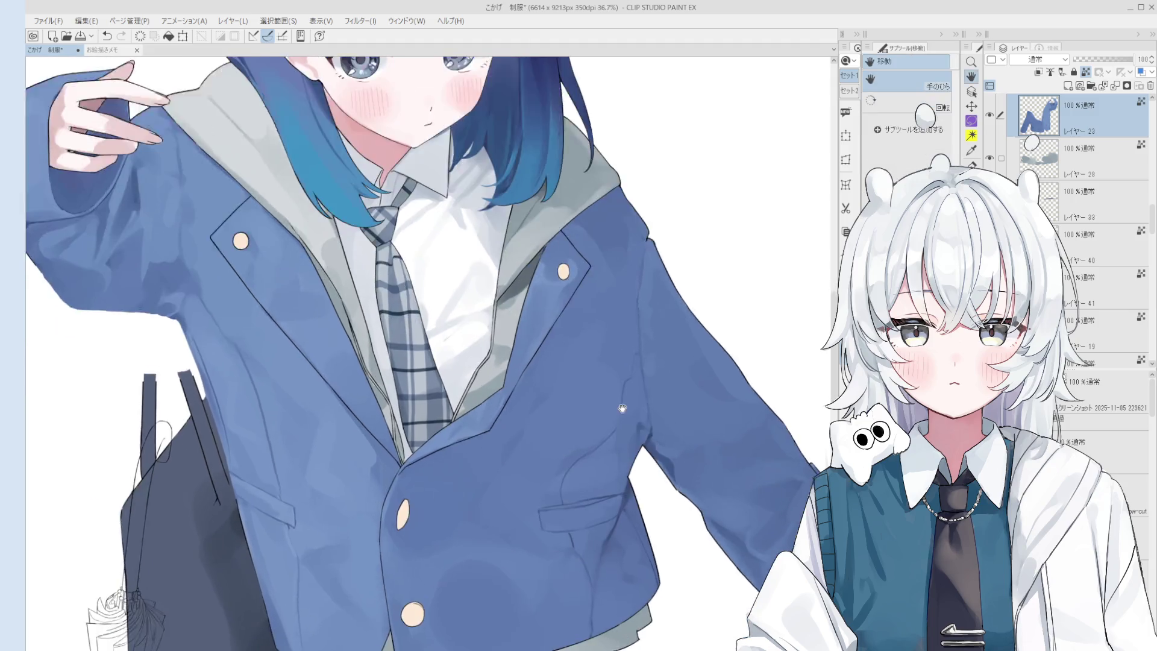
scroll(593, 399, "left", 1)
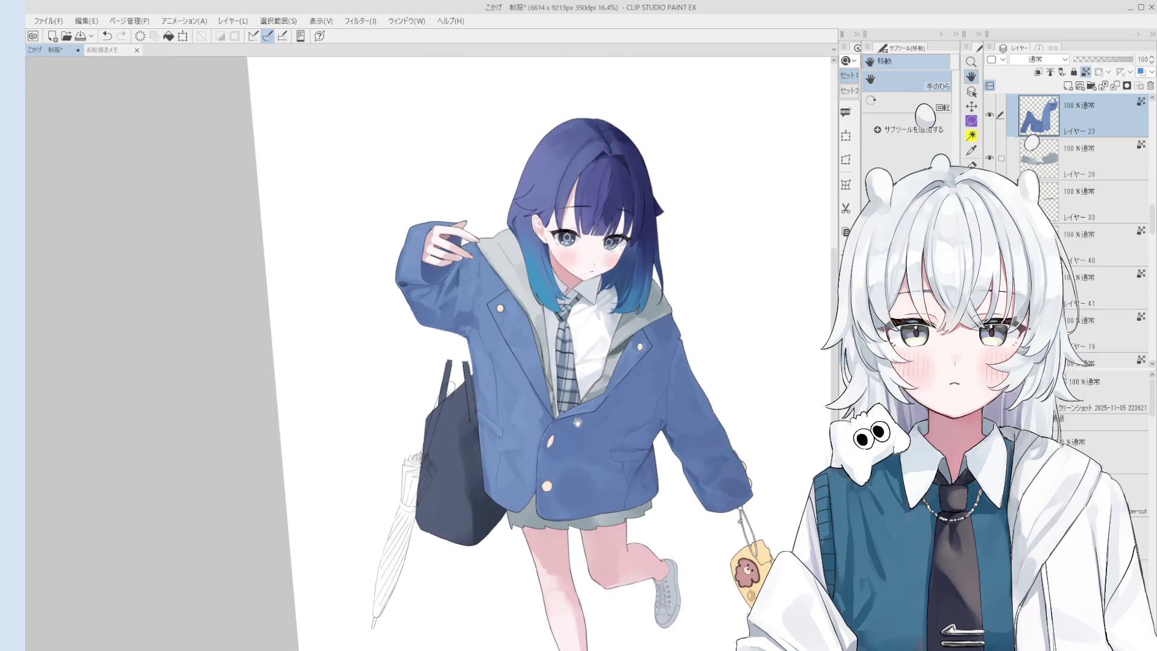
scroll(576, 419, "down", 2)
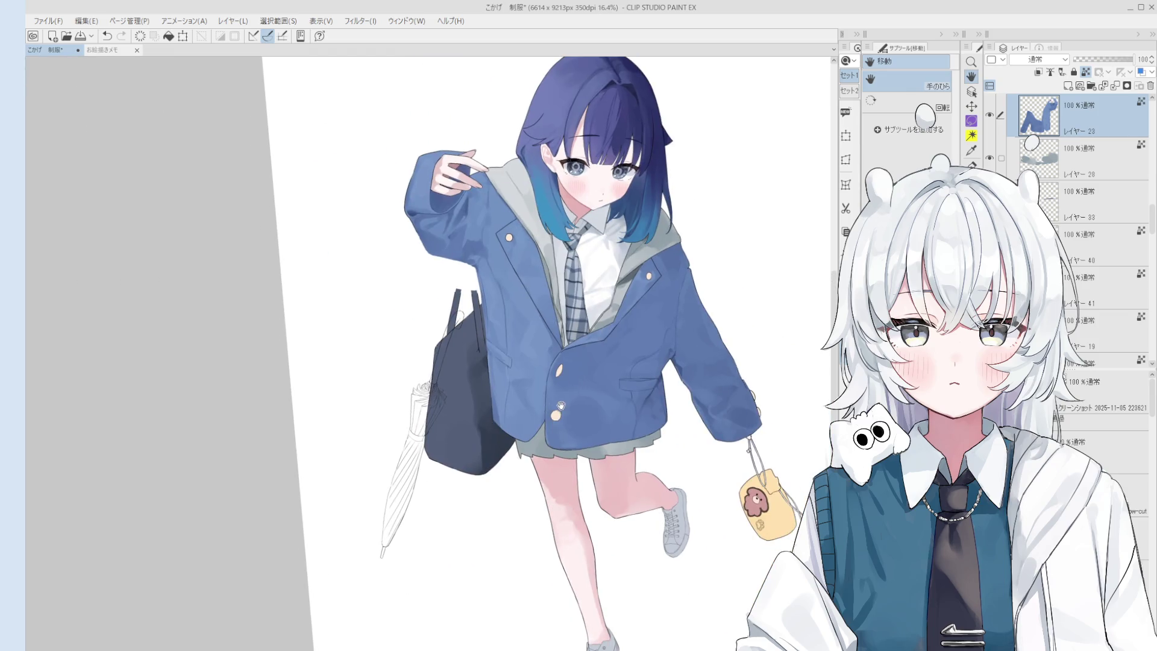
key("o")
scroll(568, 323, "up", 1)
left_click(570, 320)
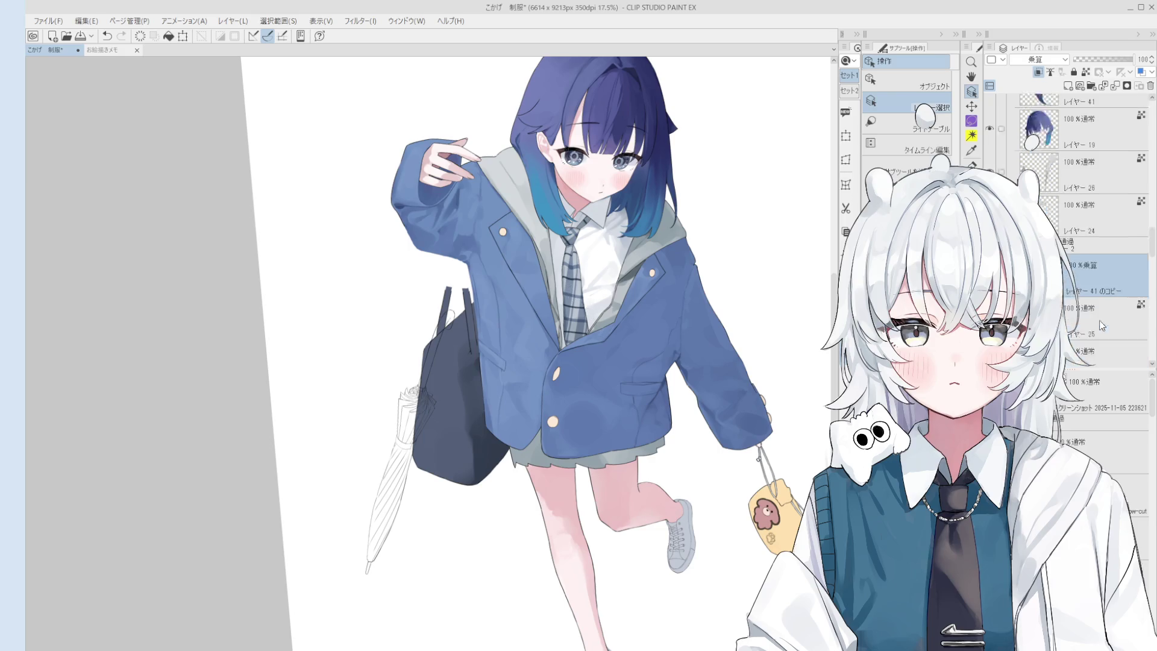
Add new raster Layer 42, then draw and undo a test stroke on it
key("h")
left_click_drag(696, 389, 640, 442)
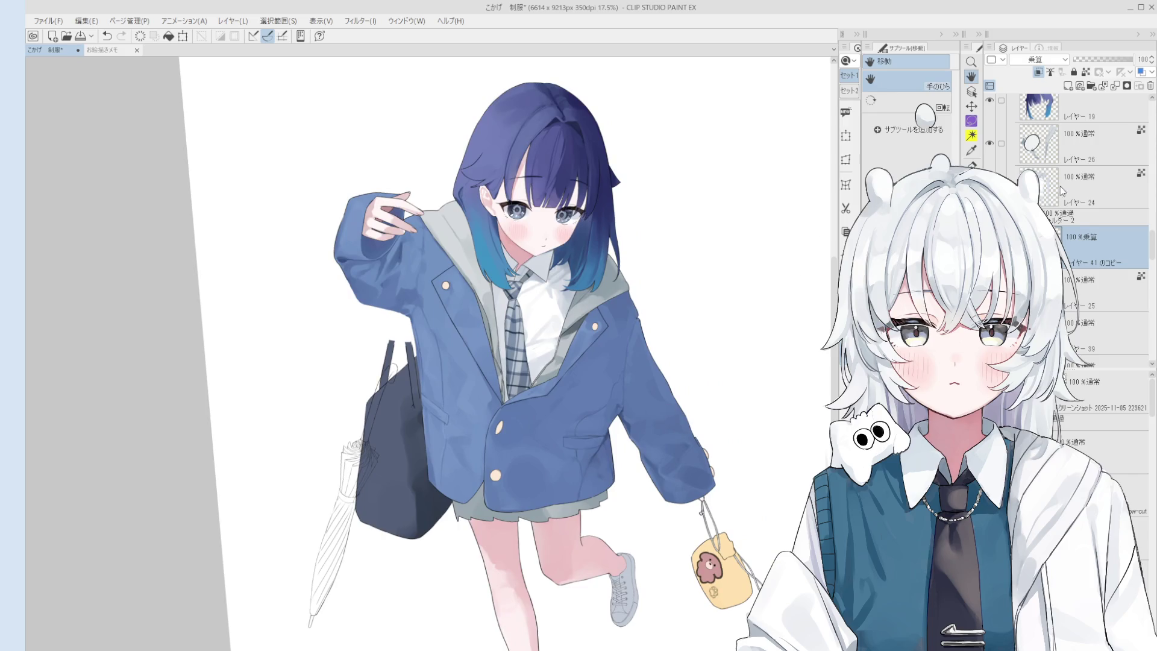
left_click(1068, 86)
key("b")
scroll(717, 289, "up", 1)
left_click_drag(709, 299, 706, 372)
key("ctrl+z")
Sample a colour from the artwork and select the hair layer from the canvas
left_click(514, 332, "alt")
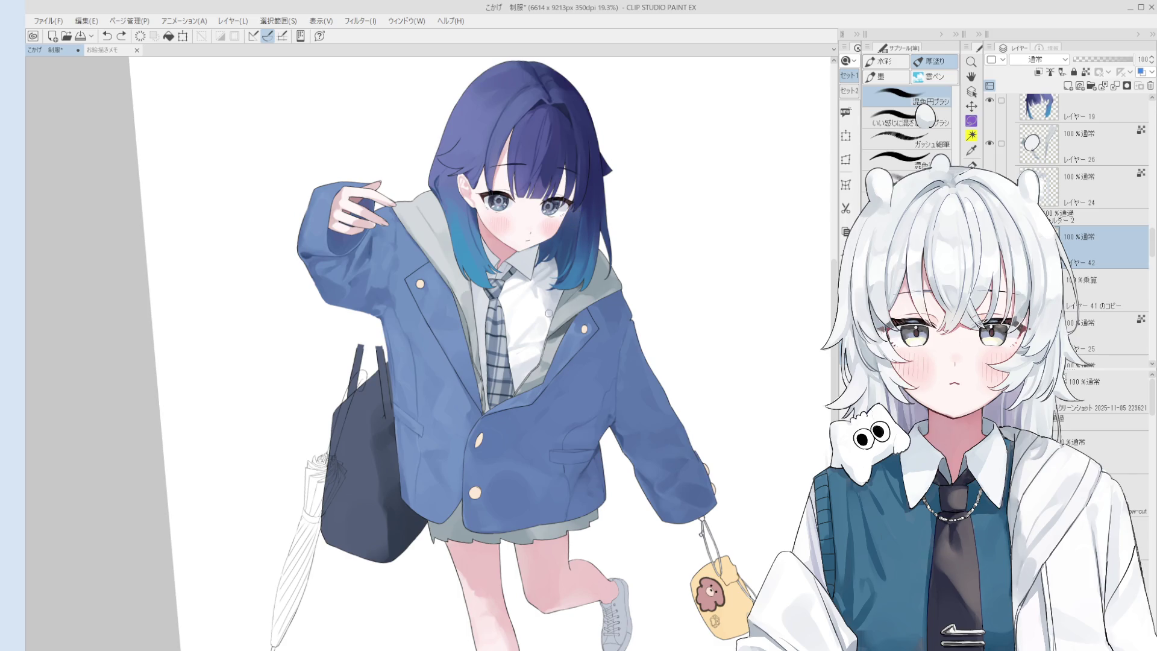
scroll(548, 313, "up", 1)
left_click(552, 291, "ctrl+shift")
scroll(542, 283, "up", 8)
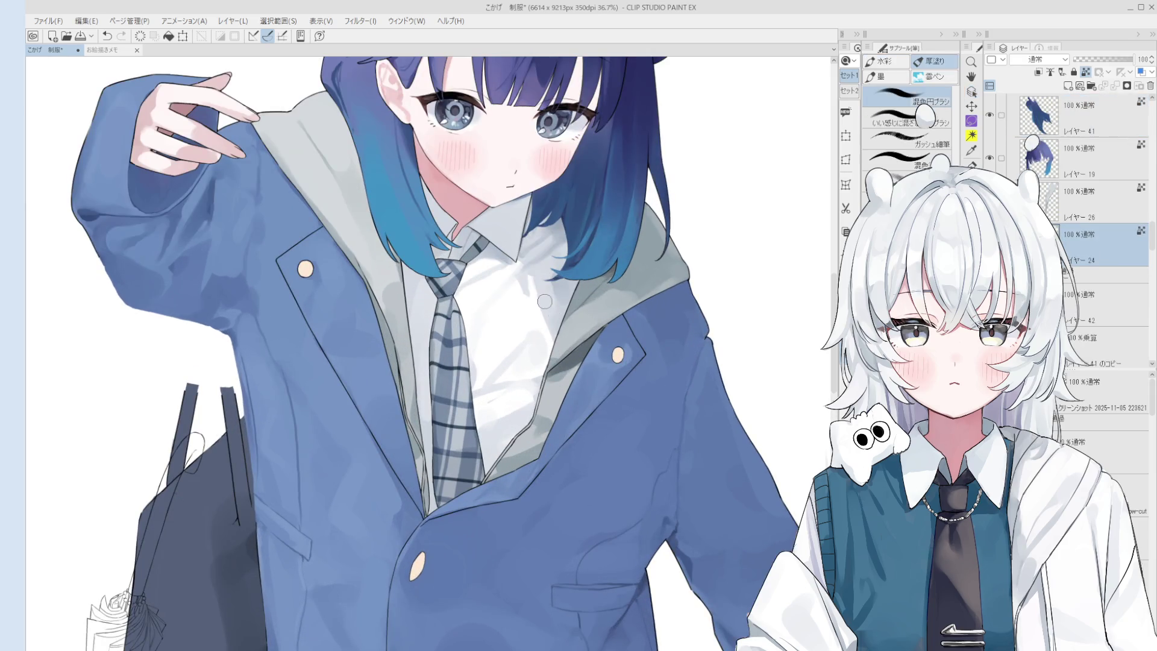
scroll(544, 298, "down", 1)
scroll(550, 330, "down", 1)
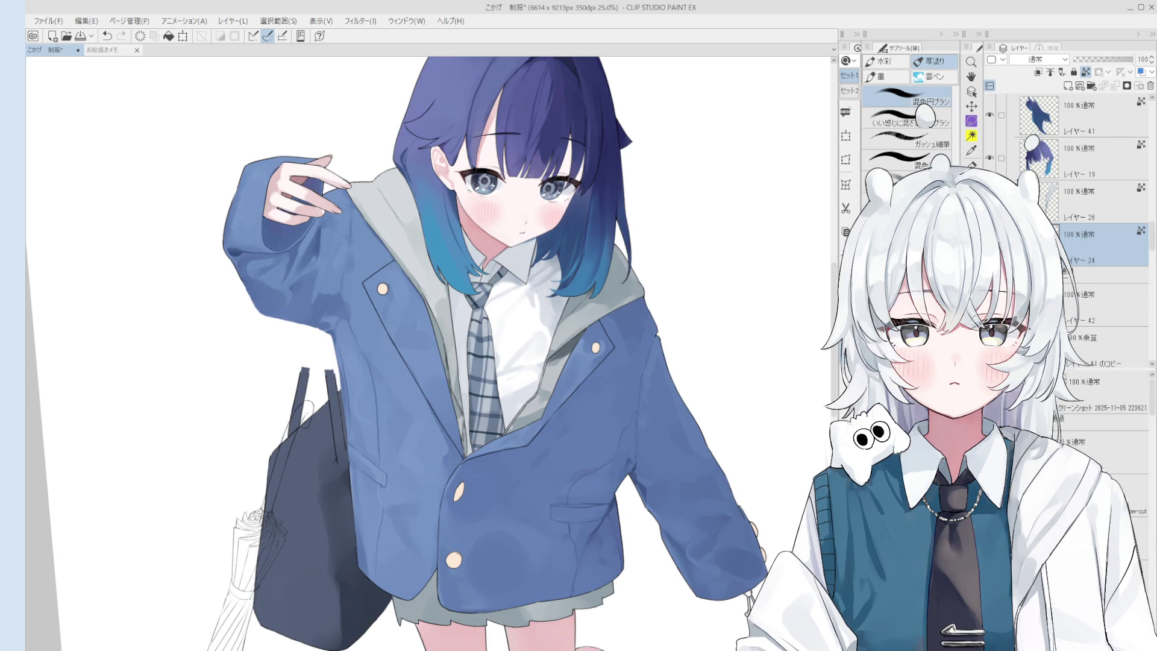
scroll(540, 399, "up", 3)
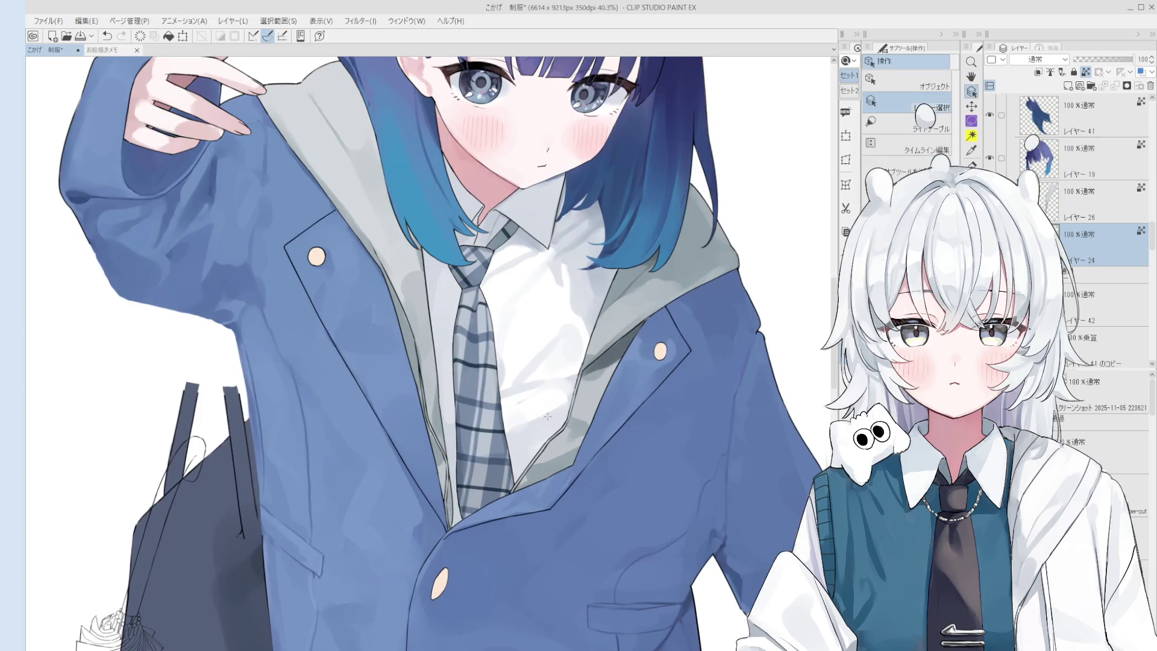
Undo and redo the white shirt stroke, then make Layer 42 the active layer
key("b")
key("ctrl+z")
key("ctrl+y")
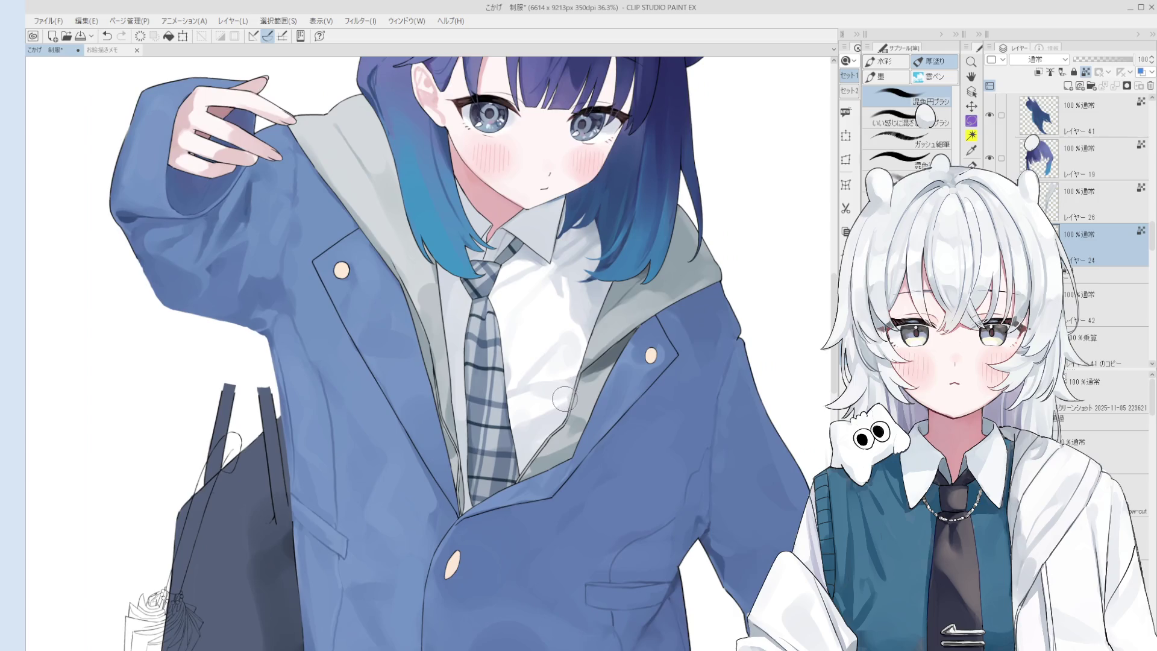
key("h")
scroll(605, 416, "down", 3)
key("o")
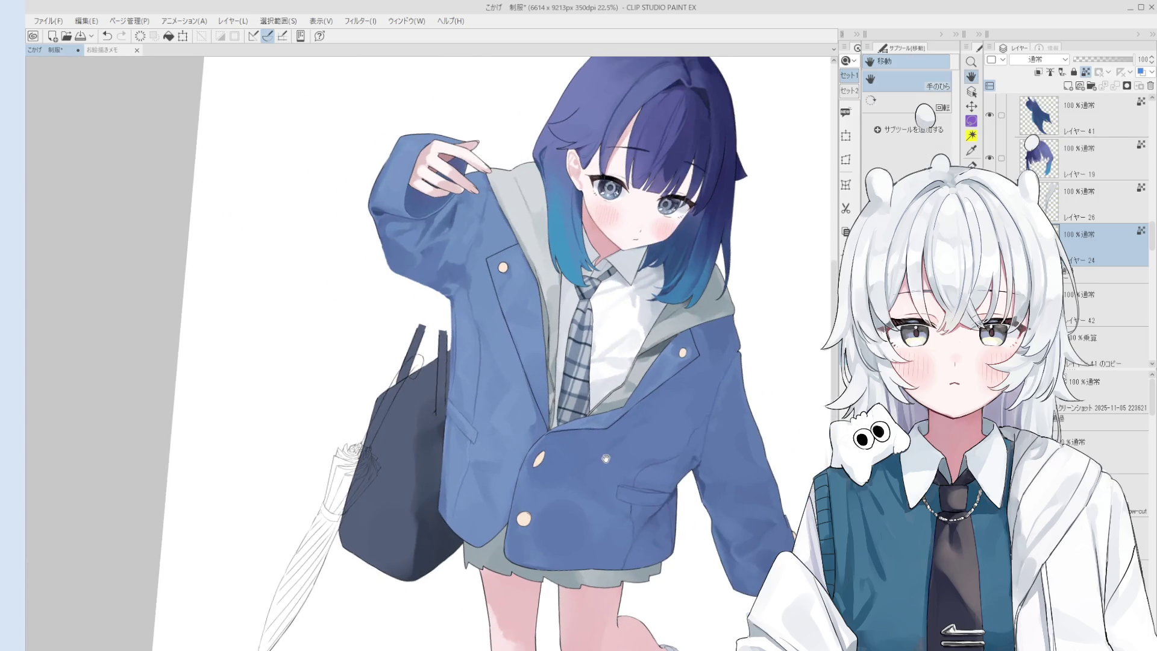
left_click(578, 378)
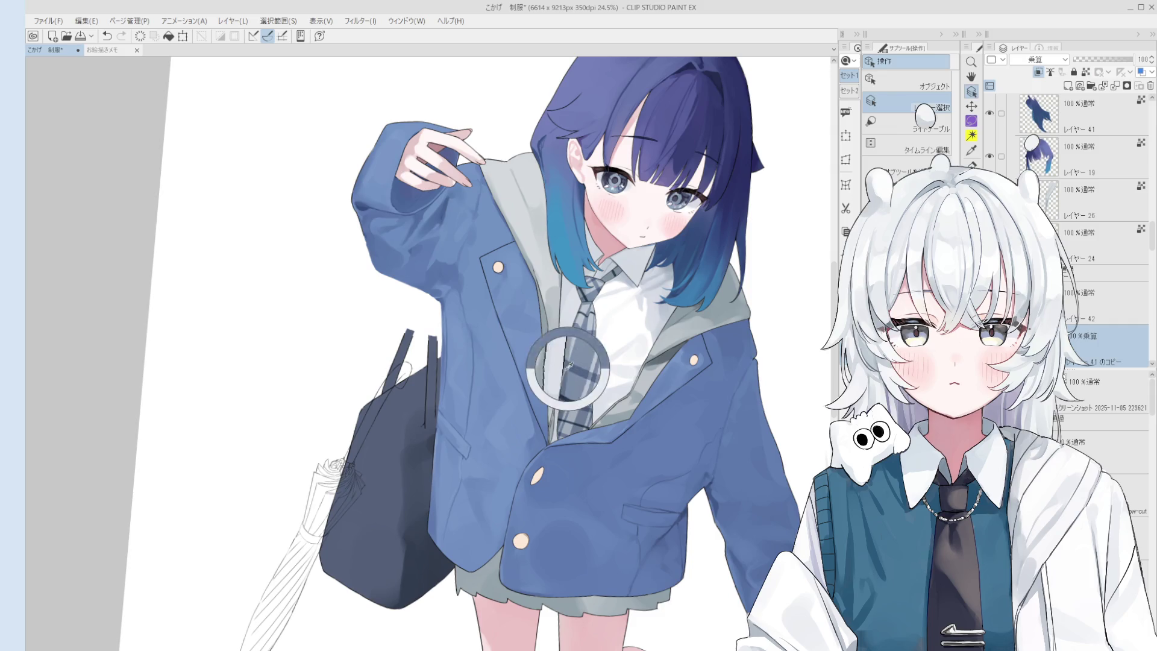
key("h")
scroll(689, 271, "up", 1)
key("alt+bracketright")
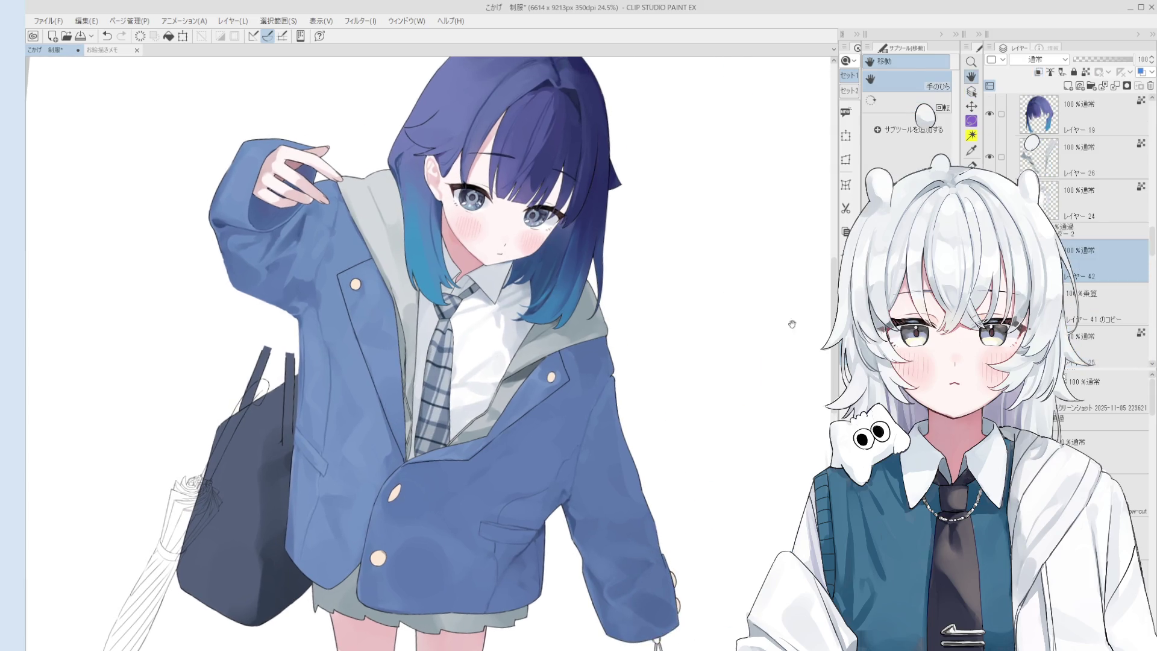
key("b")
Draw the first grey-blue vertical bar right of the girl, retrying with the pen
key("minus")
left_click_drag(681, 294, 693, 434)
key("ctrl+z")
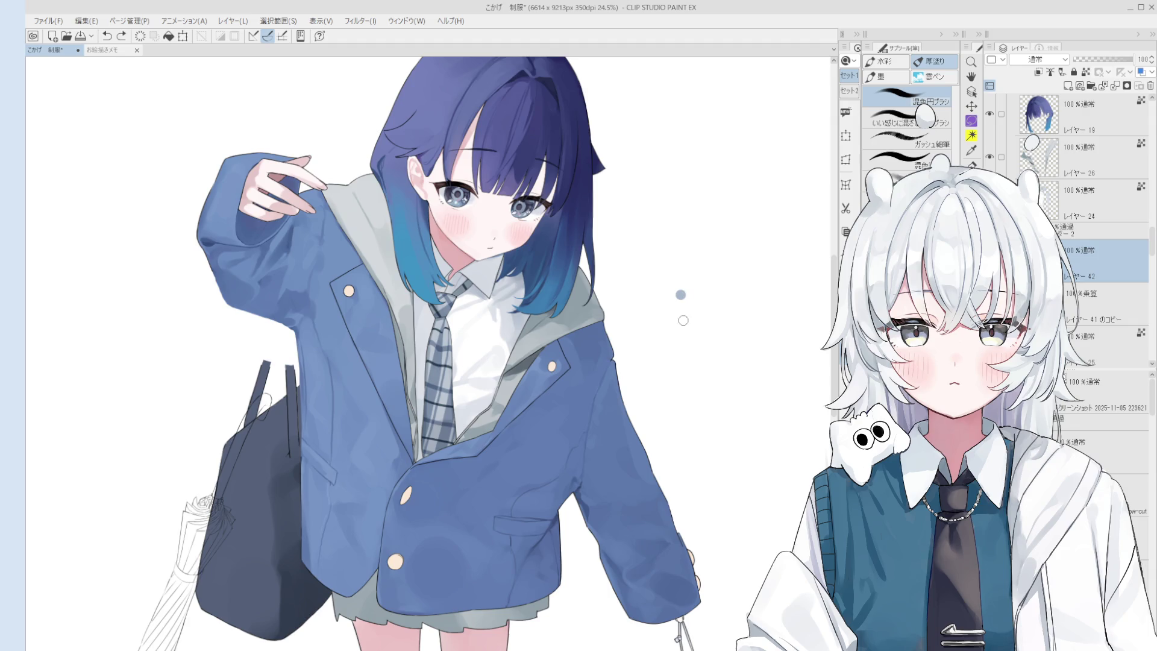
key("p")
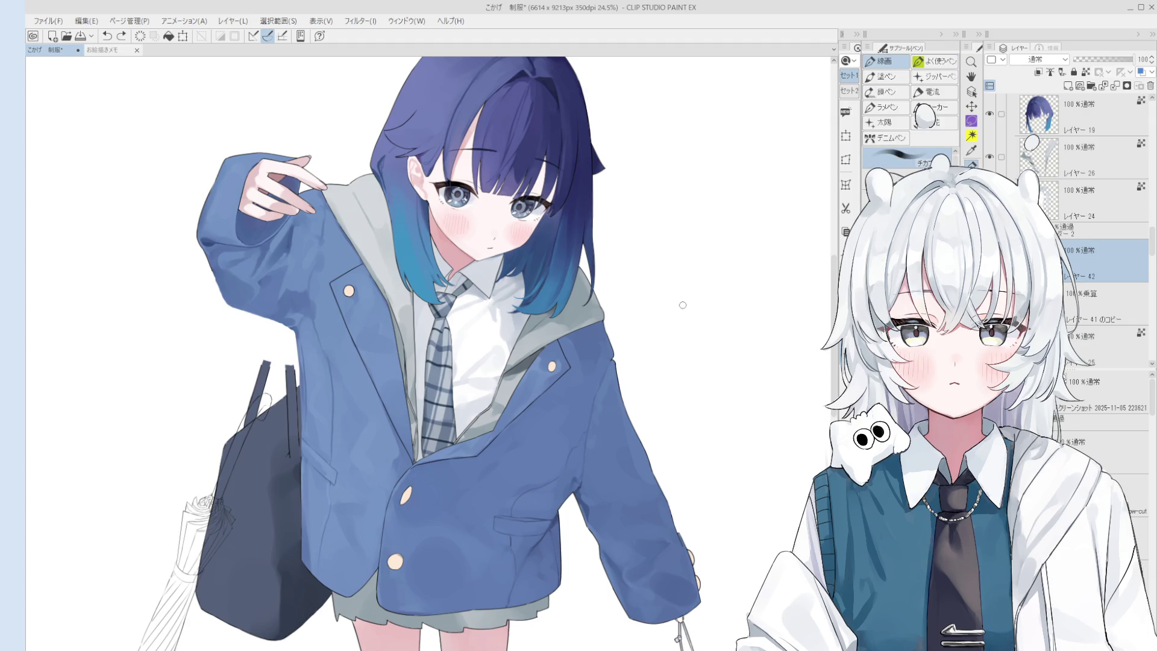
left_click_drag(680, 295, 689, 421)
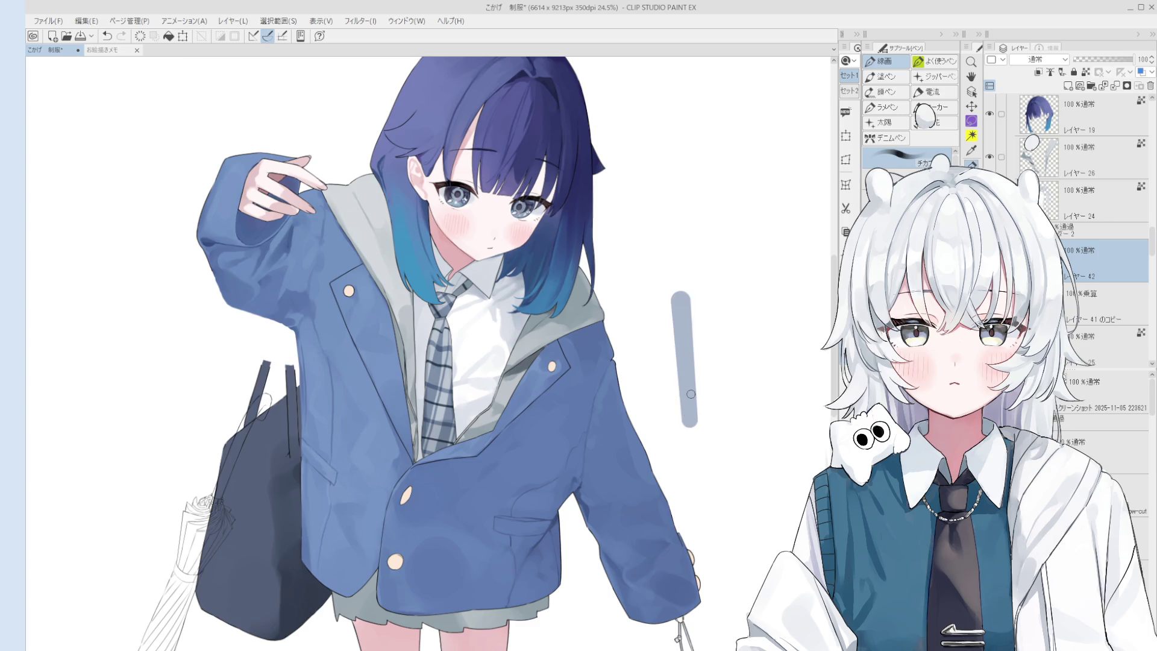
key("ctrl+z")
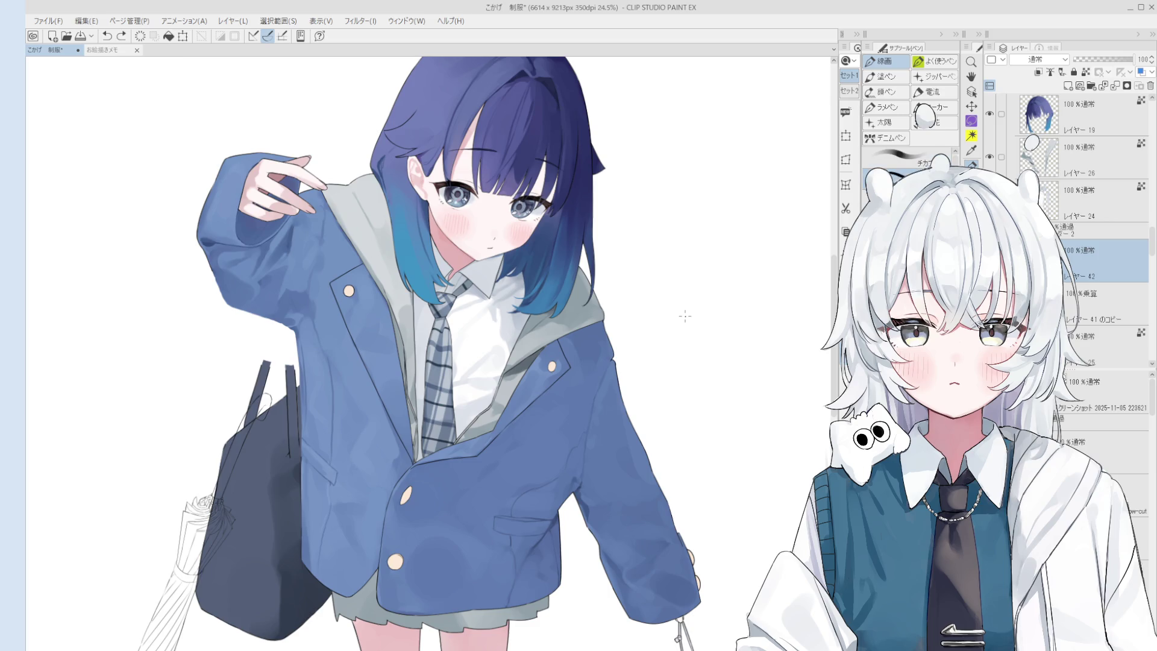
left_click_drag(682, 303, 693, 434)
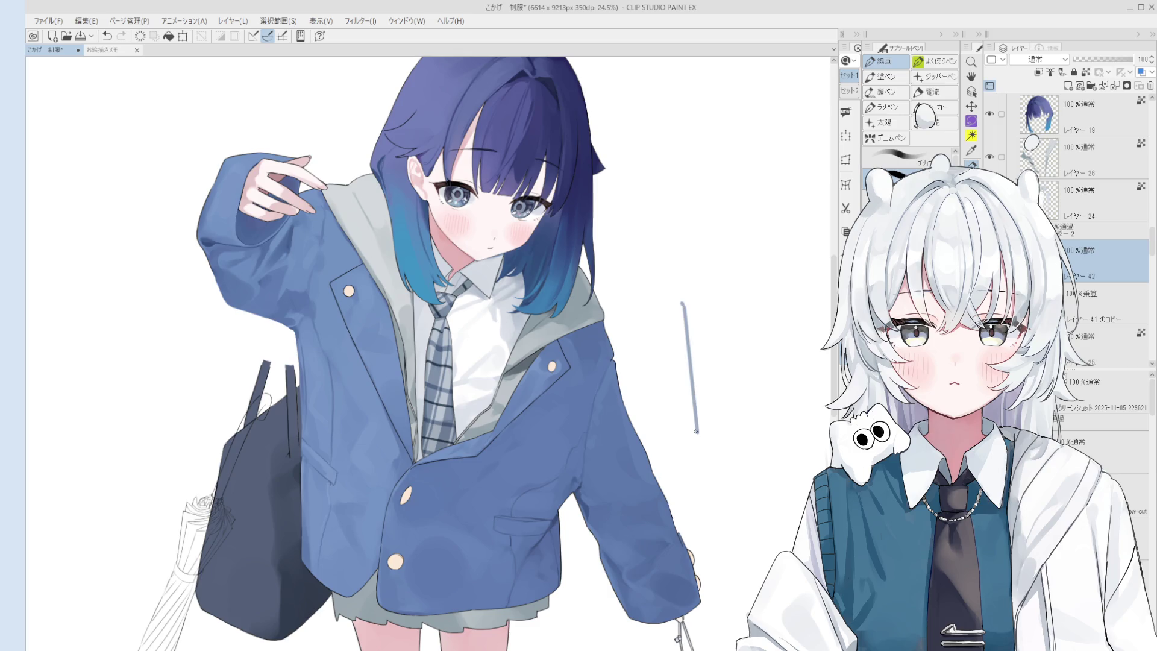
scroll(693, 422, "up", 1)
key("ctrl+z")
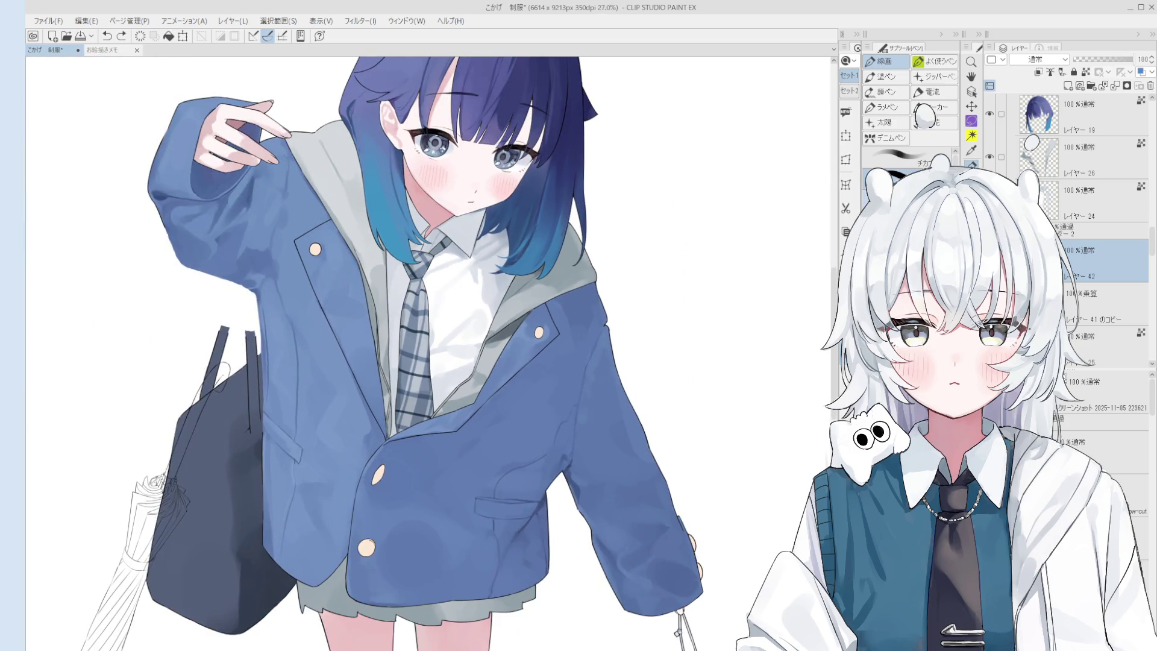
left_click_drag(685, 280, 694, 444)
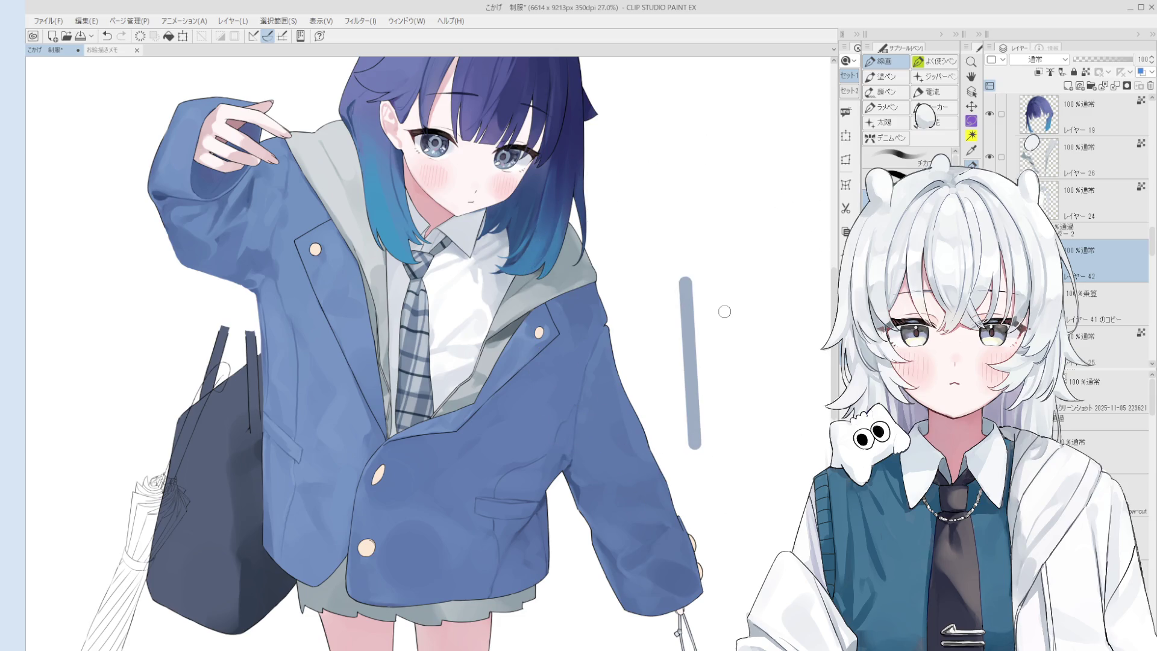
Draw a second vertical bar parallel to the first
mouse_move(723, 361)
left_mouse_down()
mouse_move(720, 281)
mouse_move(730, 442)
left_mouse_up()
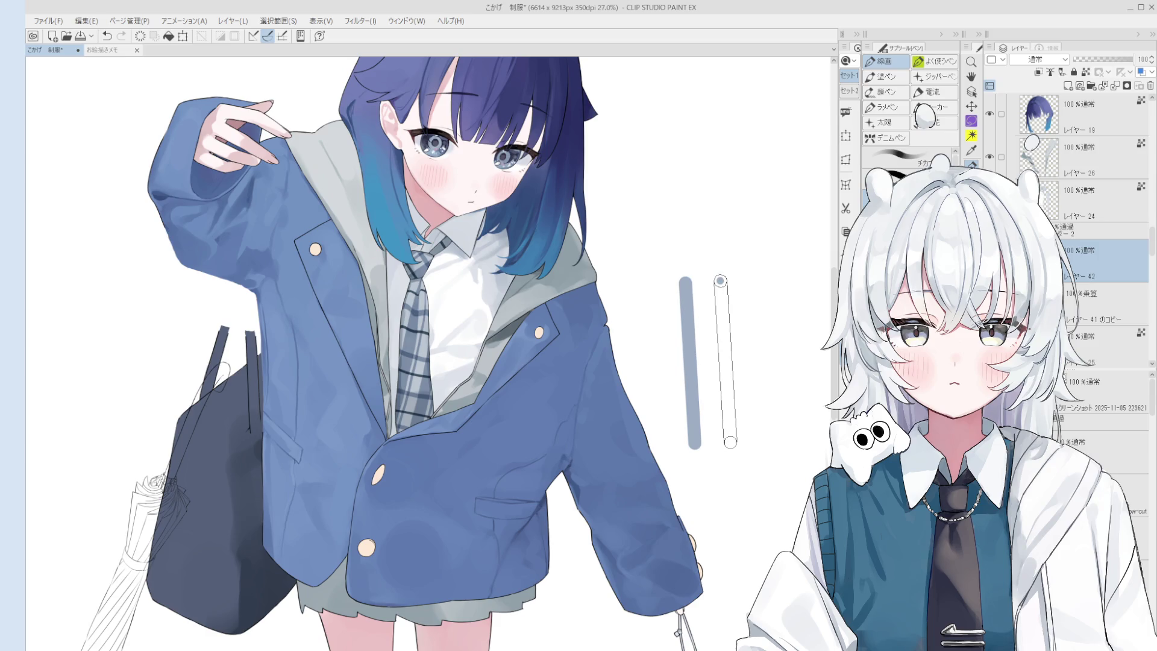
left_click_drag(721, 280, 730, 443)
scroll(730, 429, "down", 2)
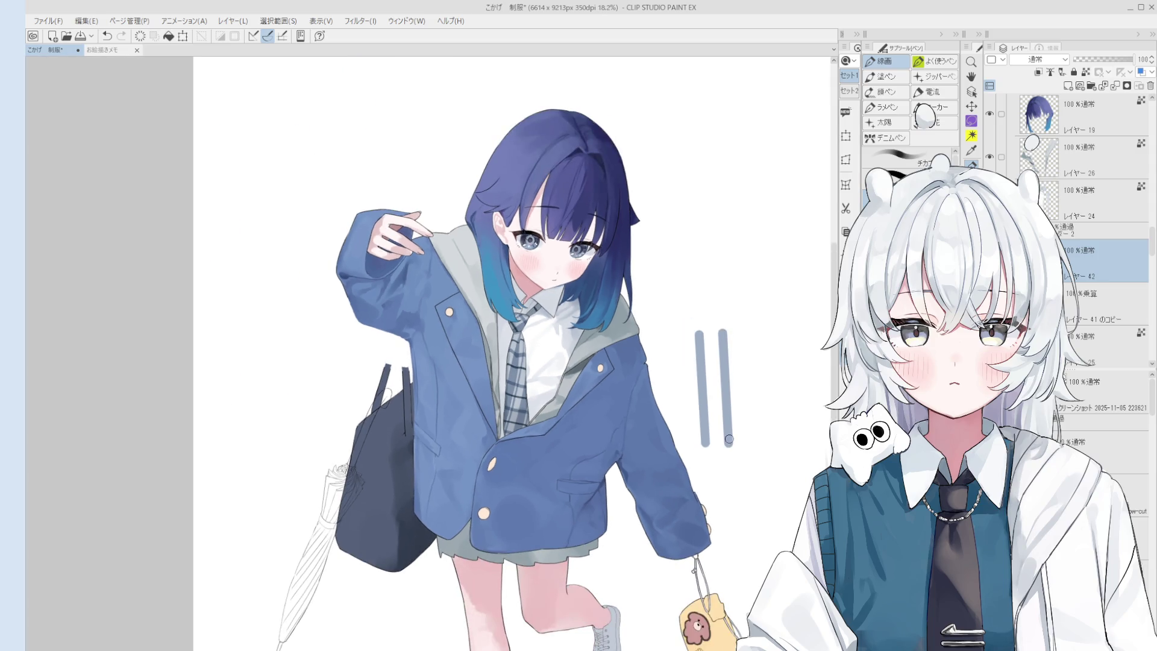
Copy and paste the two bars, move the copy right, and confirm with 確定
key("ctrl+c")
key("ctrl+v")
key("ctrl+t")
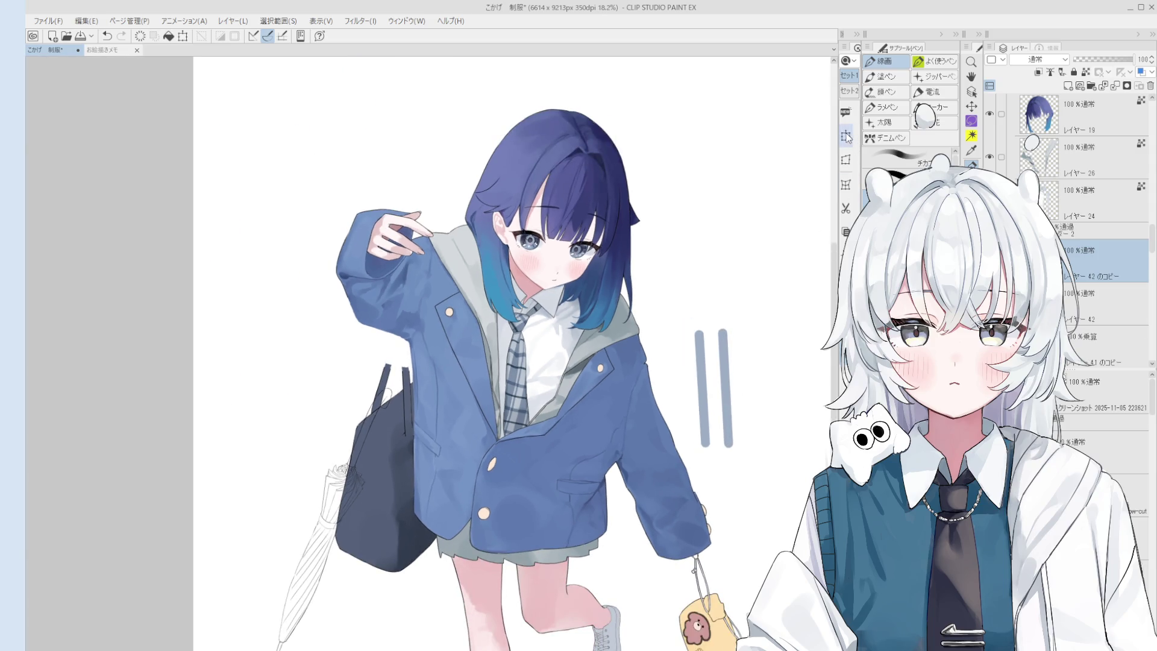
scroll(732, 371, "up", 1)
left_click_drag(732, 372, 788, 370)
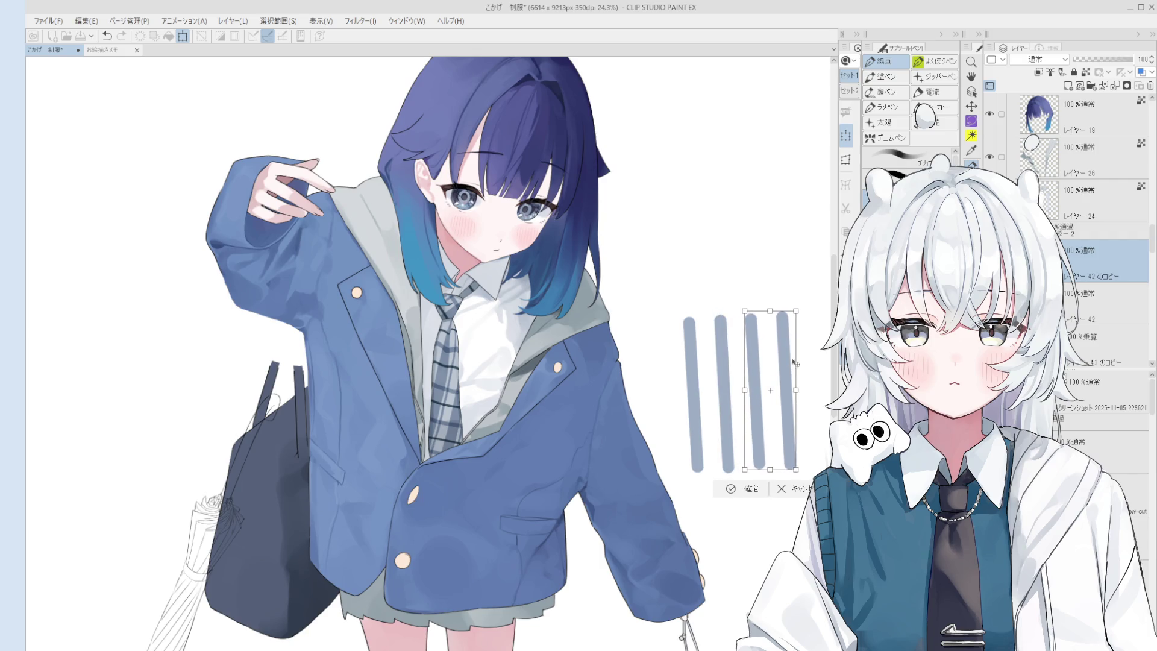
left_click(741, 489)
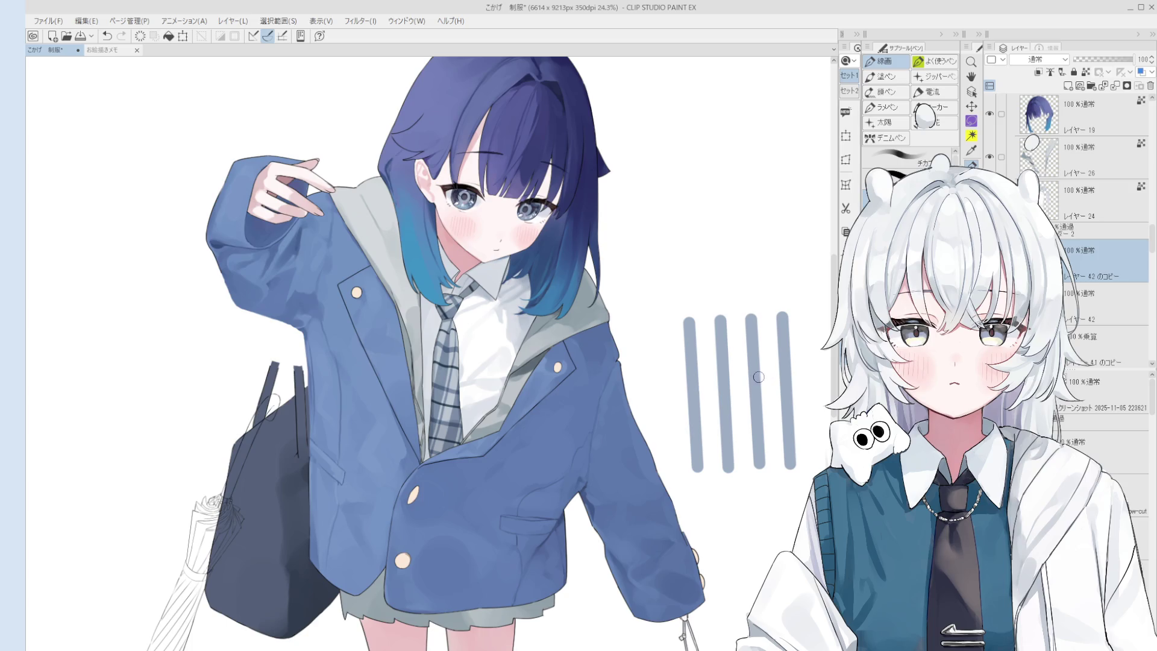
Merge レイヤー 42 のコピー down into レイヤー 42
left_click(1115, 86)
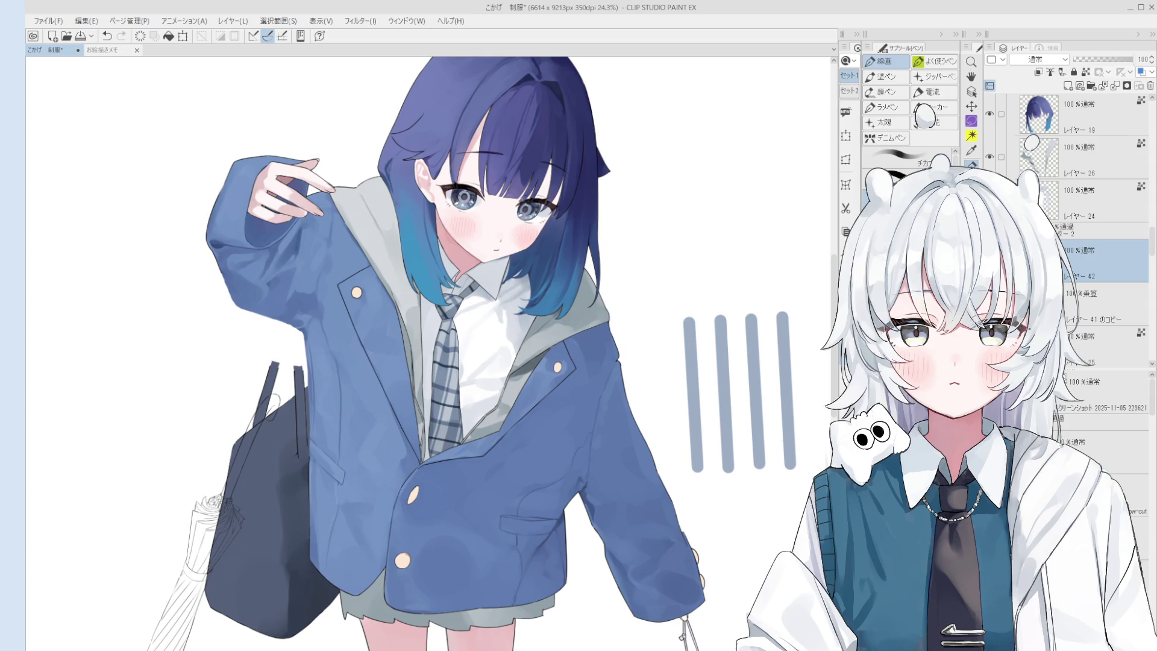
Undo an accidental layer duplicate and add a new blank layer above the bars
scroll(735, 375, "up", 1)
key("ctrl+j")
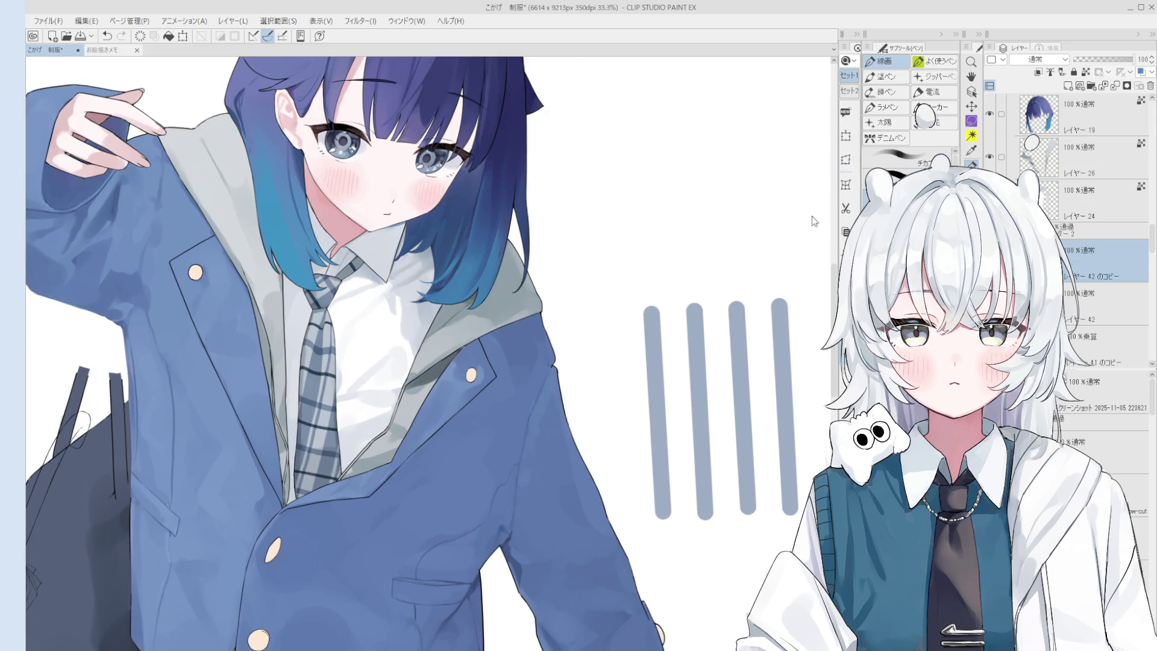
scroll(602, 404, "down", 2)
key("ctrl+z")
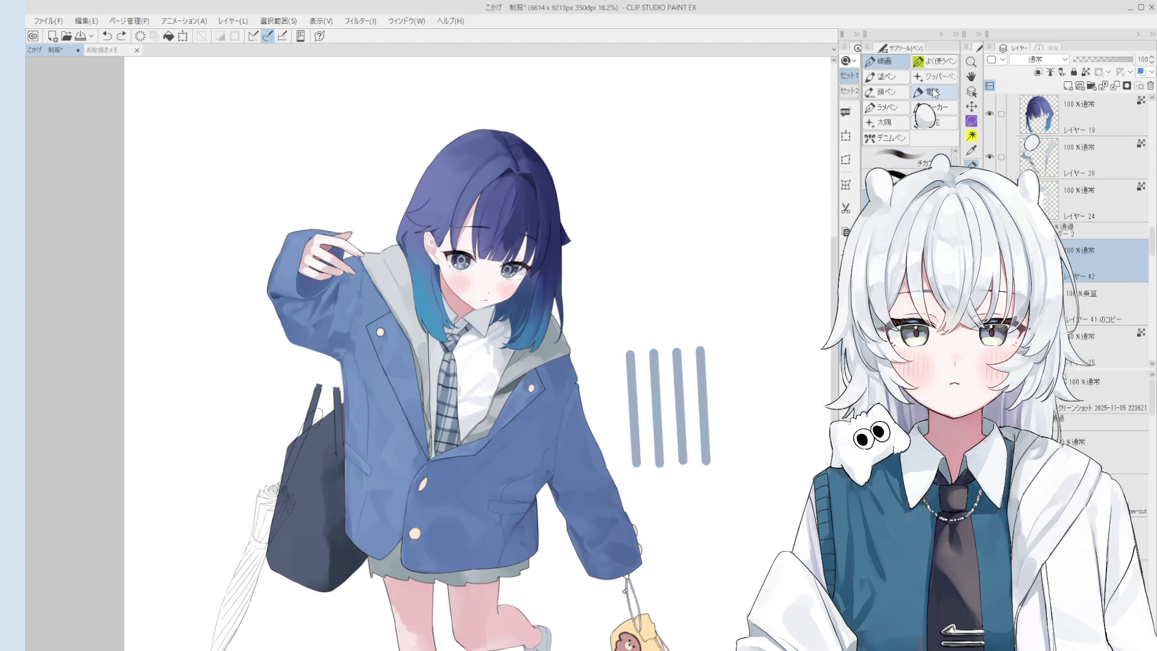
left_click(1068, 86)
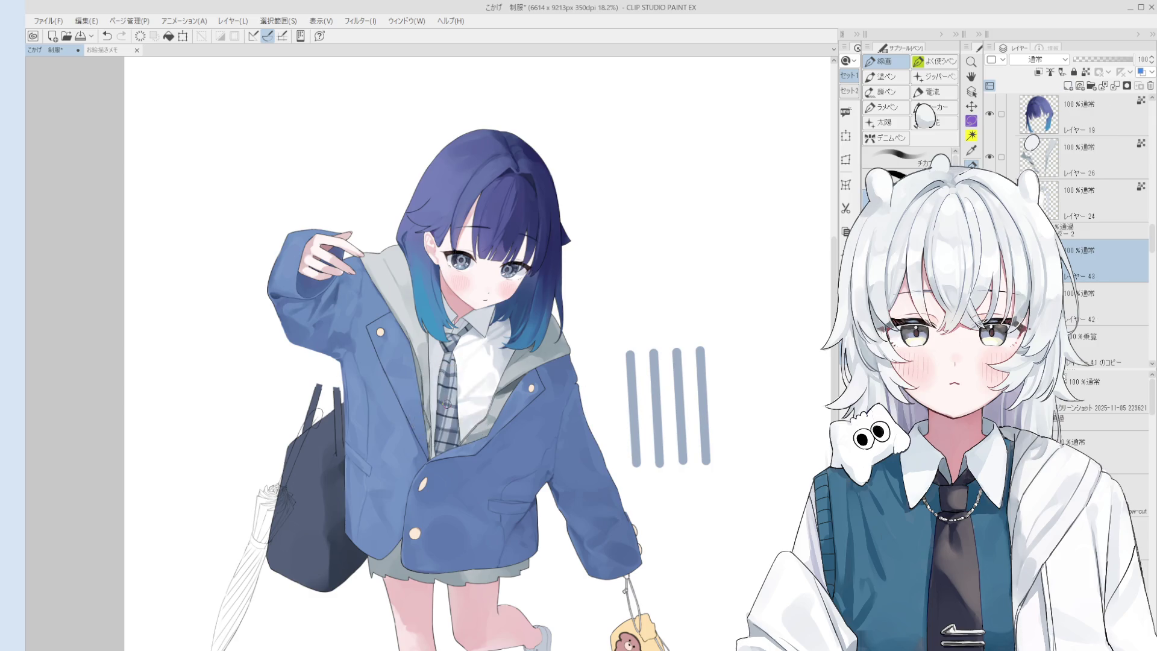
On the new layer, brush a horizontal rail across the four vertical bars
key("h")
scroll(476, 416, "up", 5)
scroll(476, 415, "down", 5)
scroll(476, 415, "up", 2)
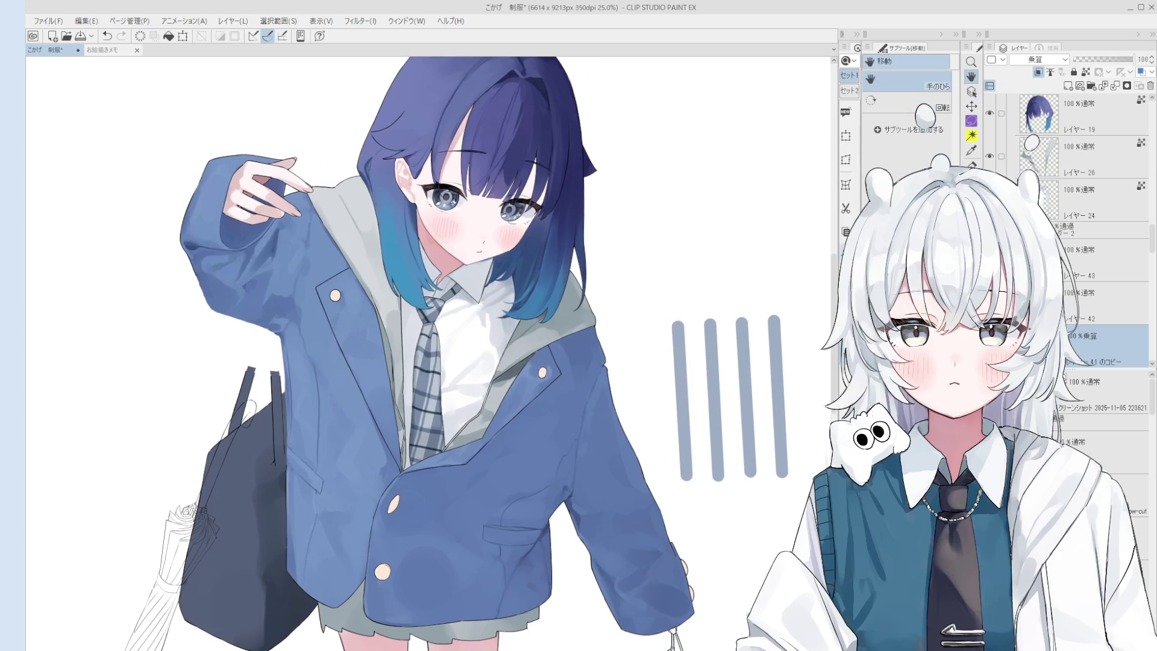
left_click(1102, 259)
left_click(971, 195)
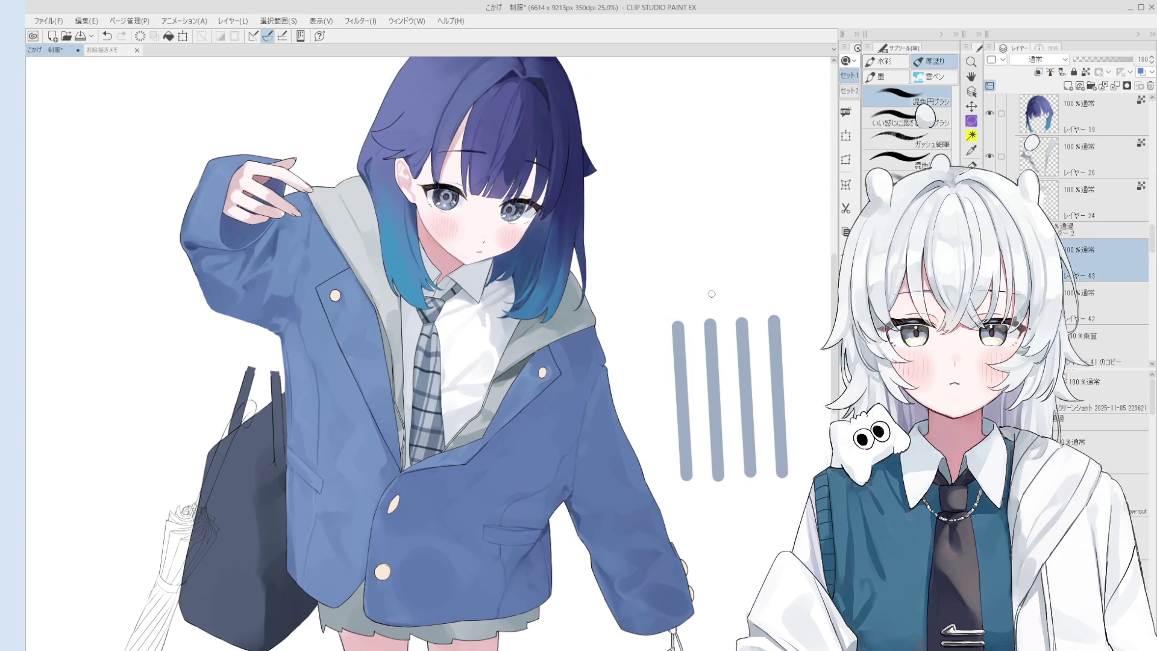
mouse_move(655, 352)
left_mouse_down()
mouse_move(814, 337)
mouse_move(777, 345)
mouse_move(801, 350)
left_mouse_up()
Copy the rail, move the pasted copy lower across the bars, and confirm
key("ctrl+c")
key("ctrl+v")
key("ctrl+t")
left_click_drag(796, 350, 792, 395)
left_click(694, 418)
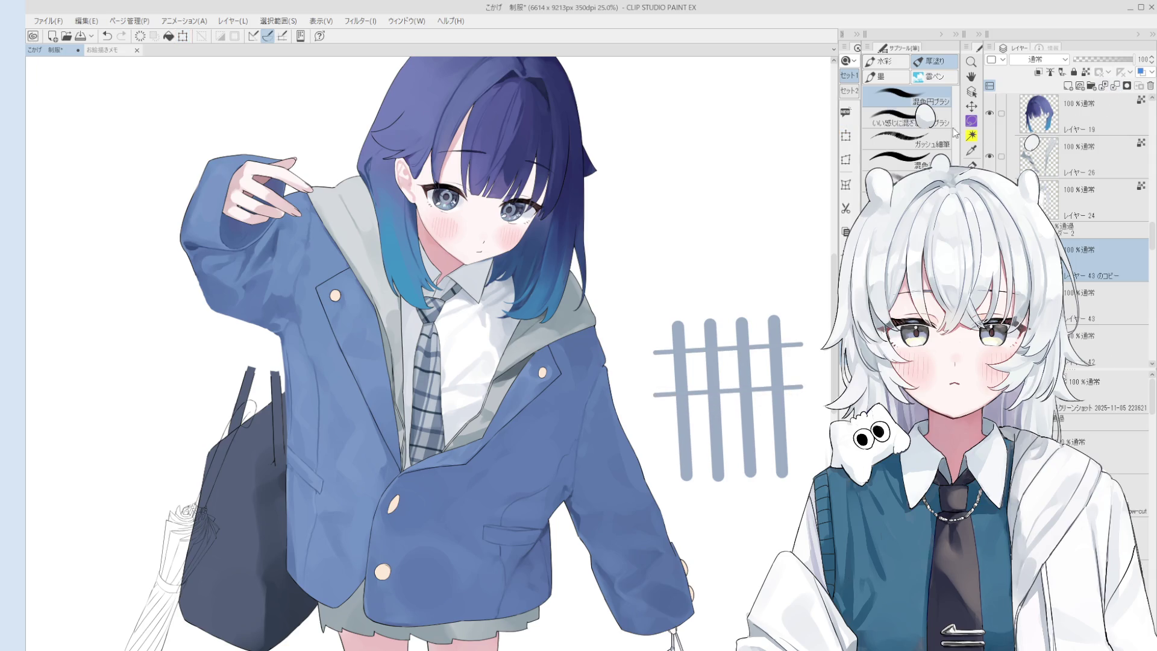
Move a copy of the two rails further down the bars and confirm its placement
left_click(846, 136)
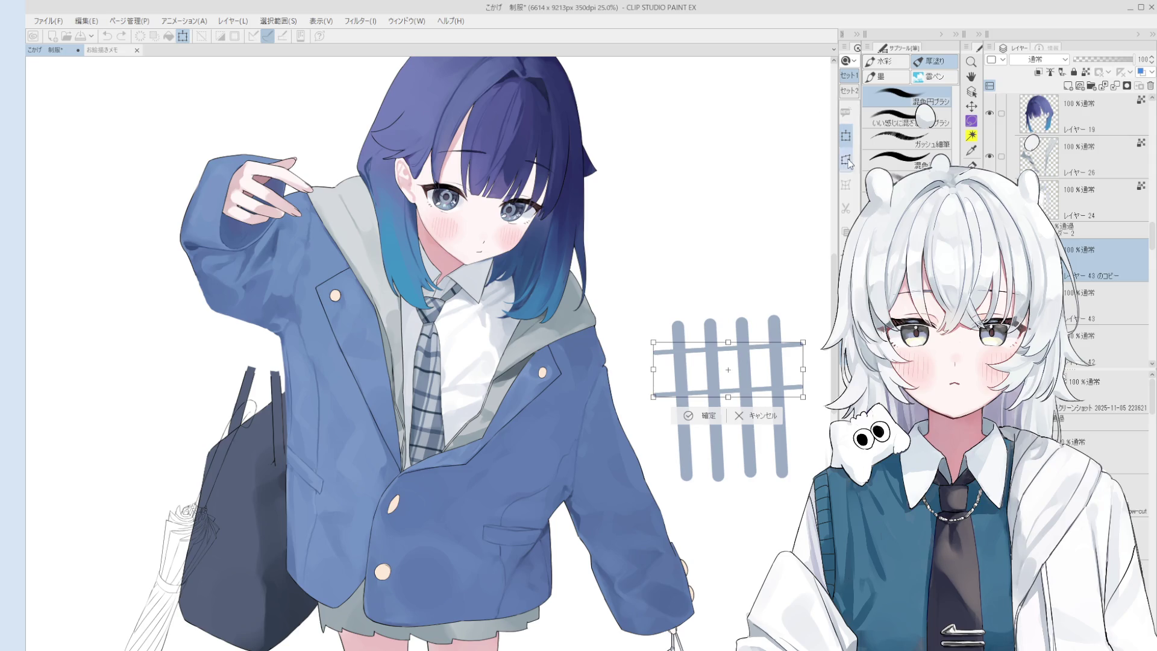
mouse_move(776, 374)
left_mouse_down()
mouse_move(779, 469)
mouse_move(802, 465)
left_mouse_up()
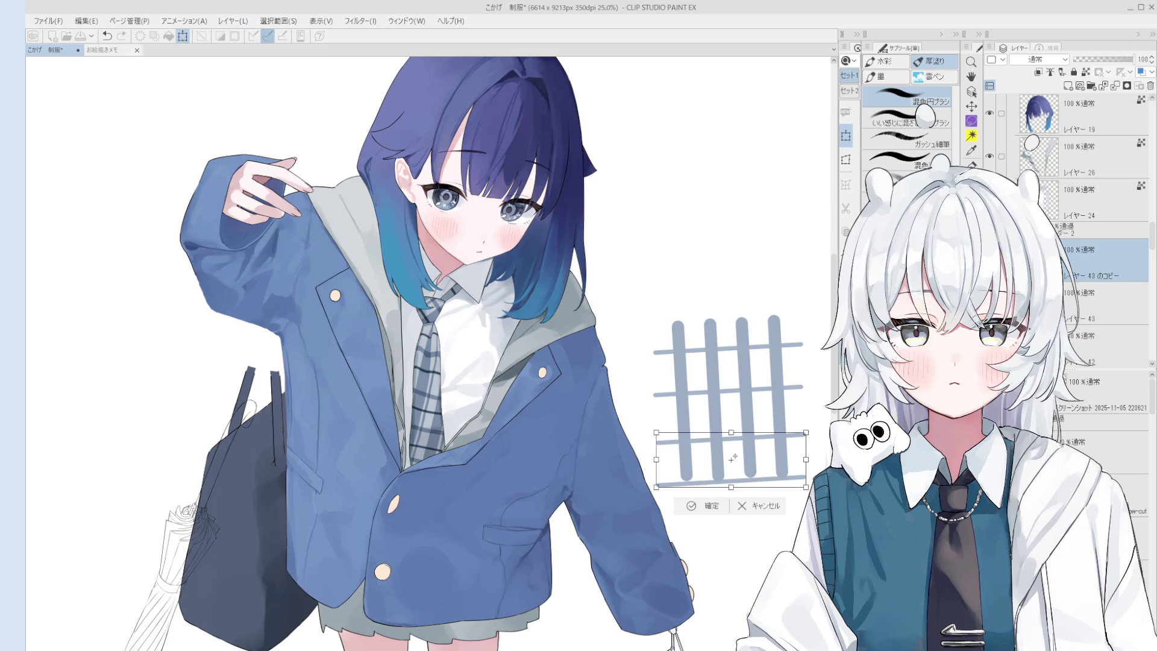
left_click_drag(802, 460, 804, 460)
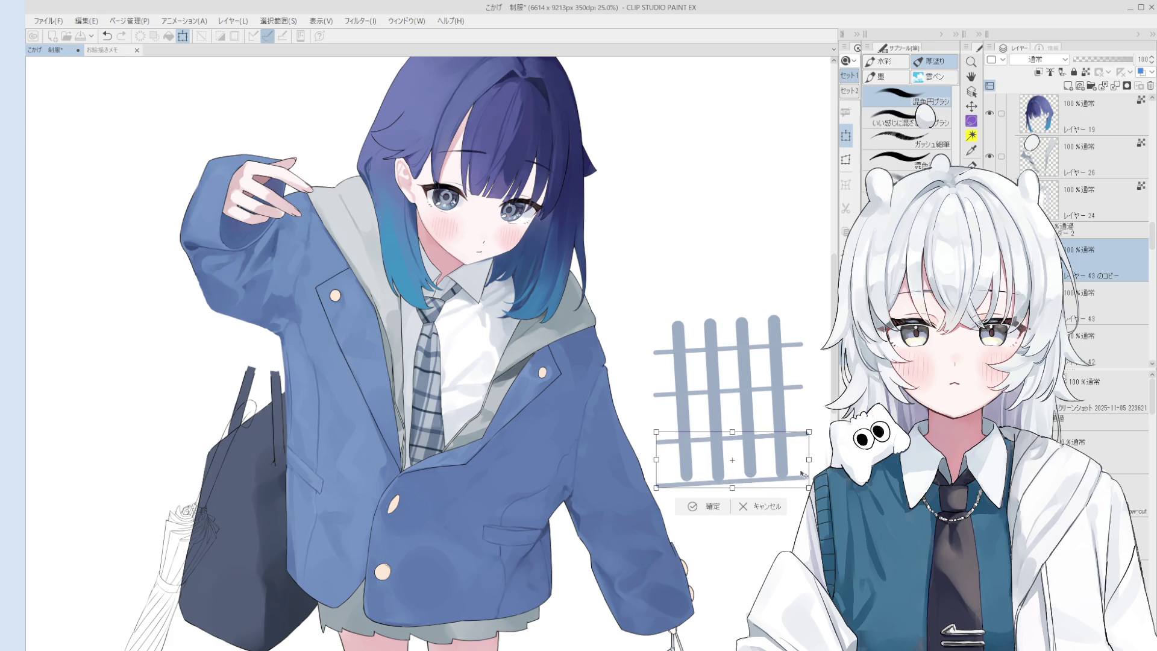
key("ctrl+z")
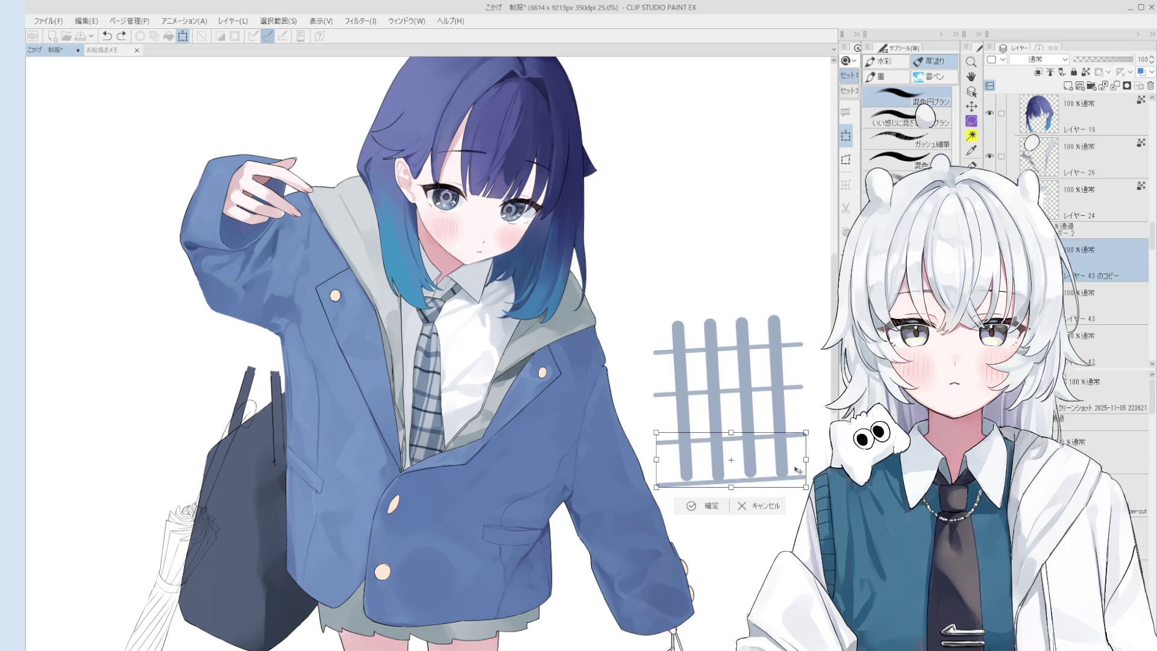
left_click_drag(794, 465, 792, 463)
left_click(713, 503)
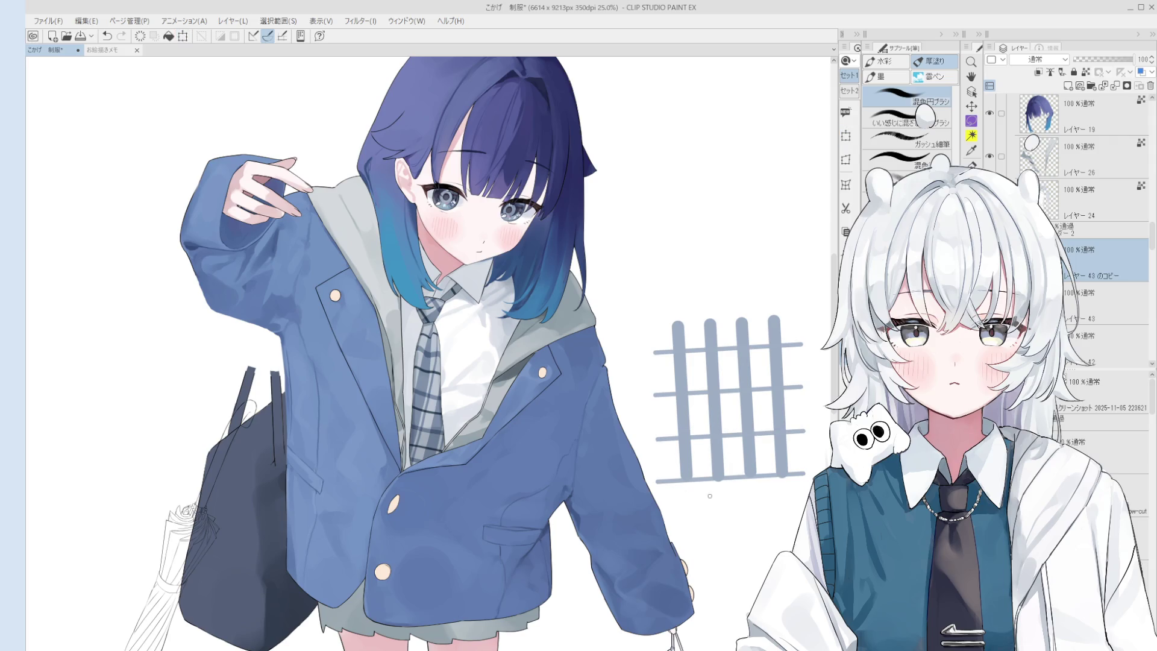
Erase the bottom horizontal rail of the grid
key("e")
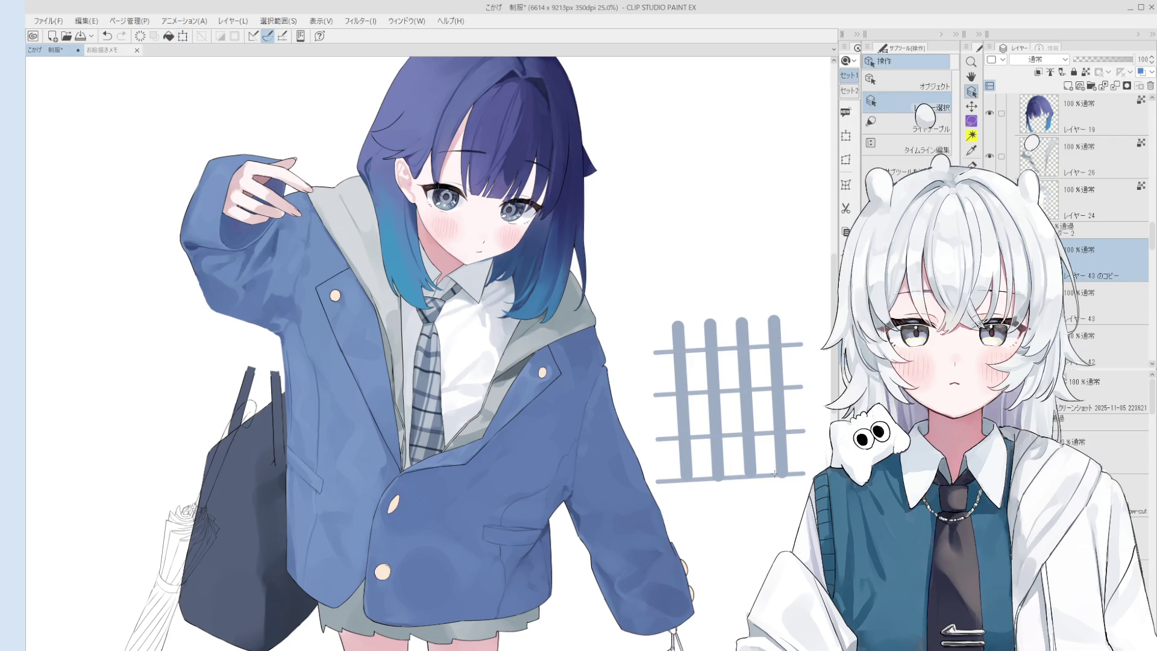
left_click_drag(799, 477, 657, 477)
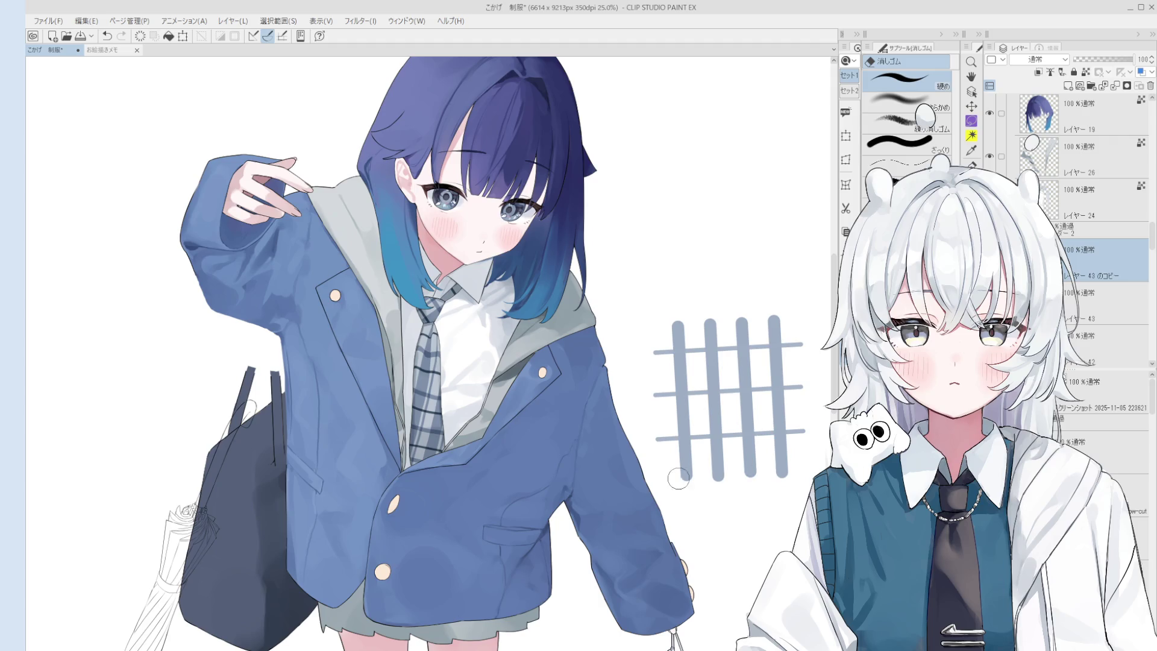
scroll(750, 479, "down", 1)
key("space")
left_click_drag(751, 480, 763, 471)
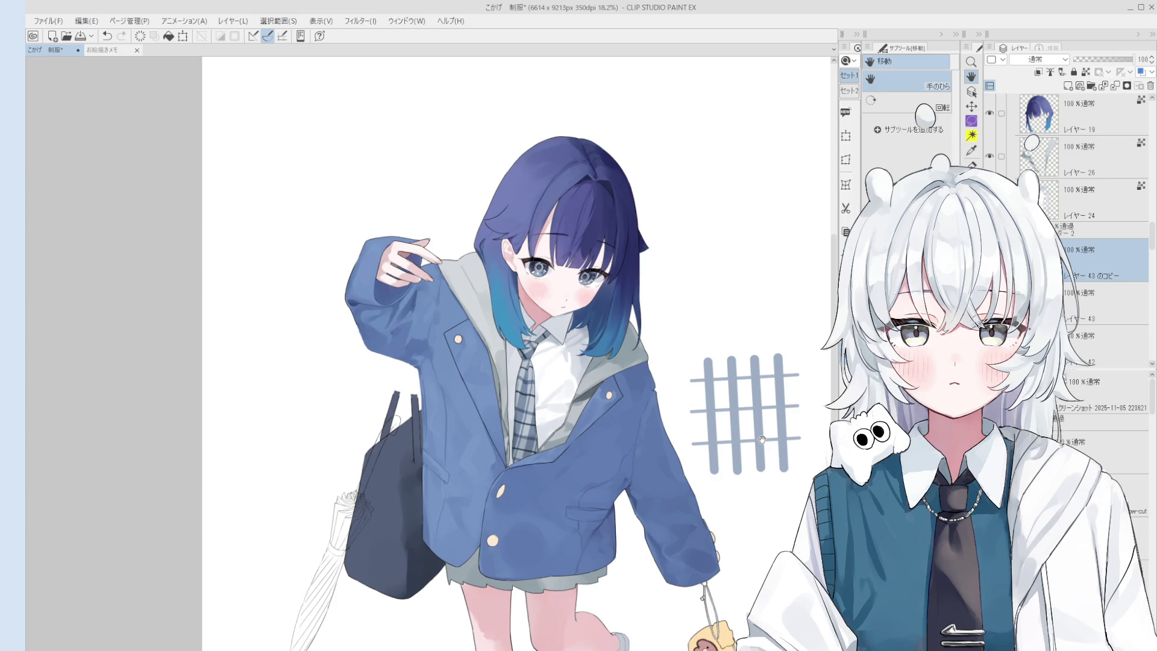
Merge レイヤー 43 のコピー down into the rail layer with Ctrl+E, then select the tie layer
key("ctrl+e")
key("o")
scroll(530, 385, "up", 4)
left_click(531, 373)
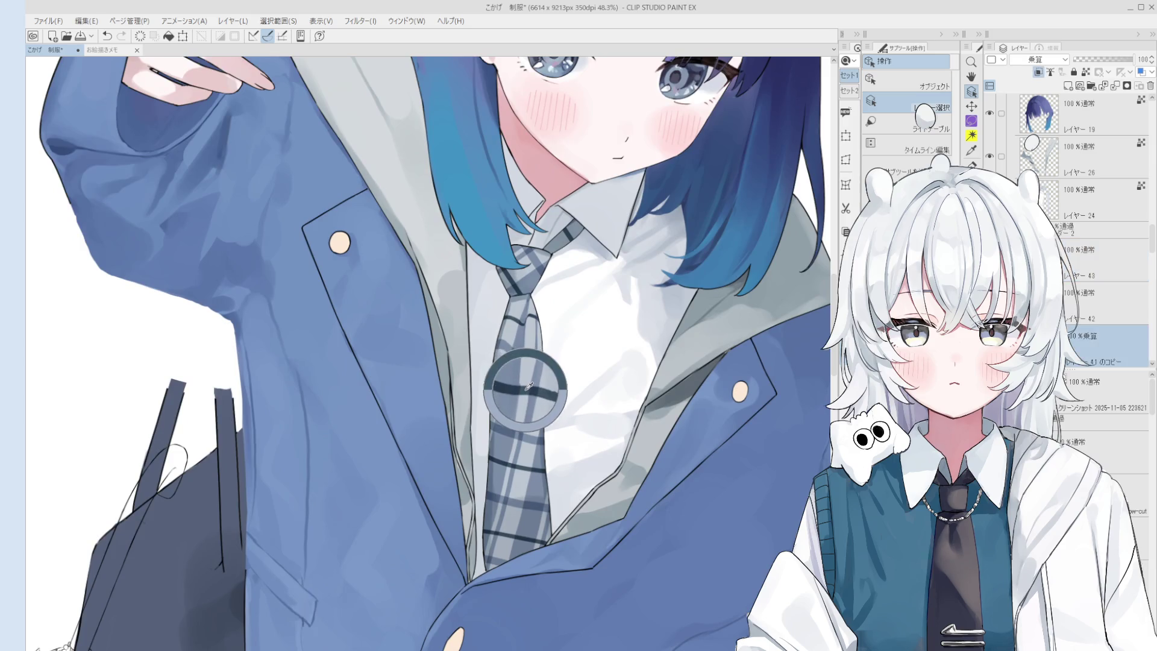
scroll(547, 437, "down", 4)
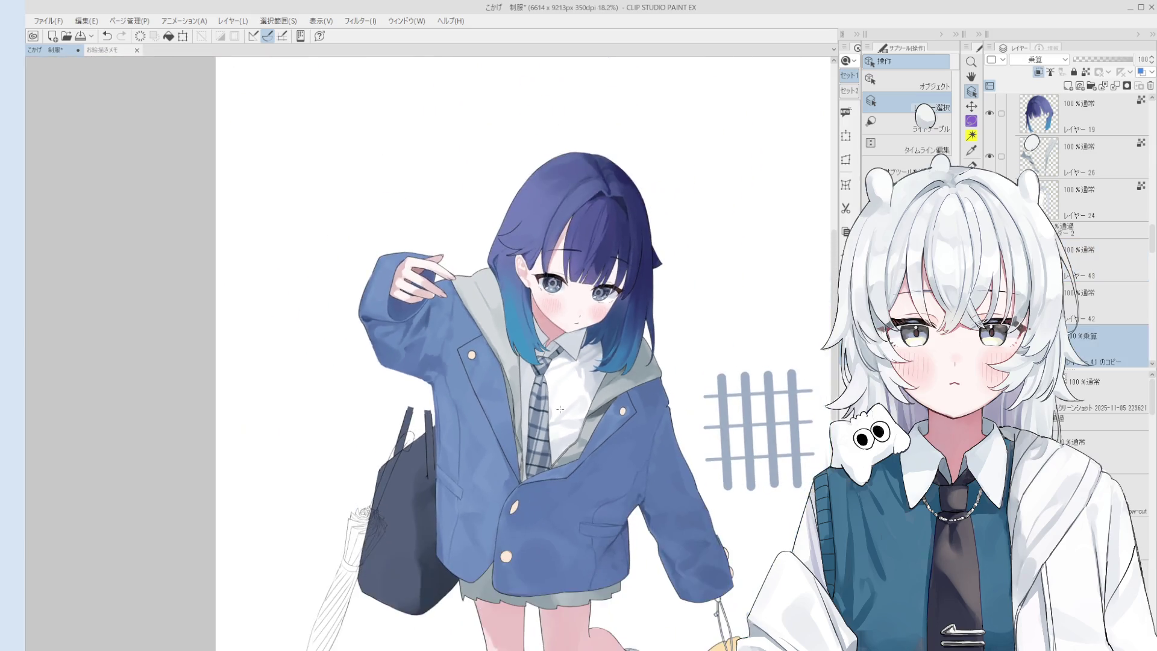
Add a new blank raster layer for the next strokes
key("b")
scroll(709, 412, "up", 2)
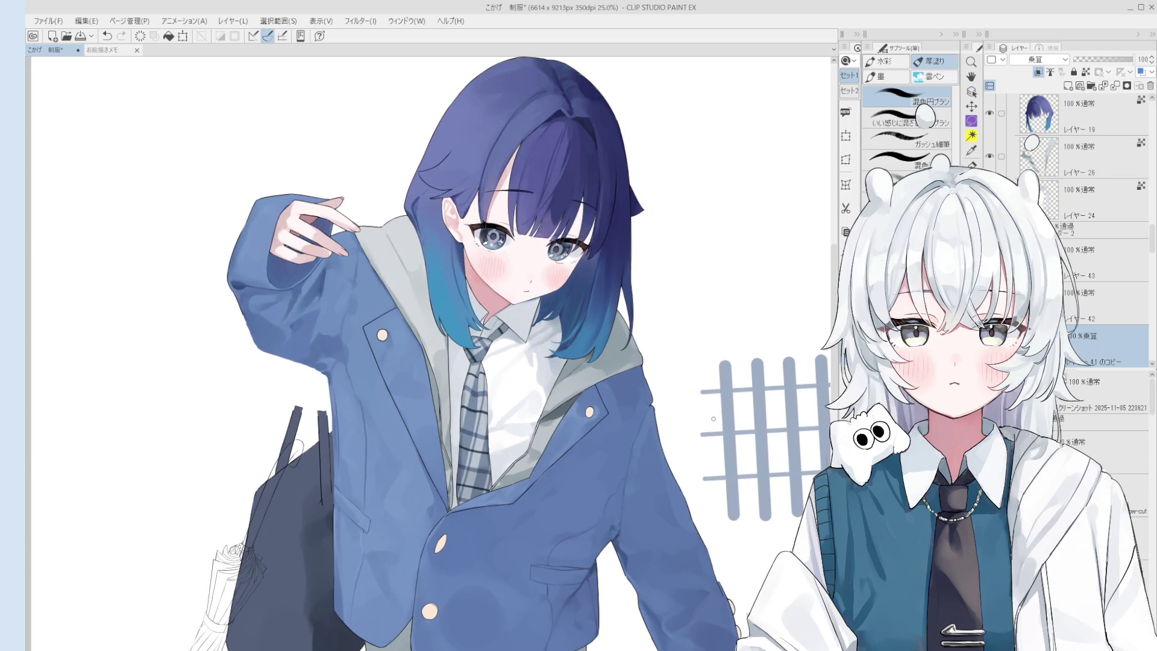
scroll(709, 411, "down", 2)
left_click(1067, 86)
scroll(735, 416, "up", 3)
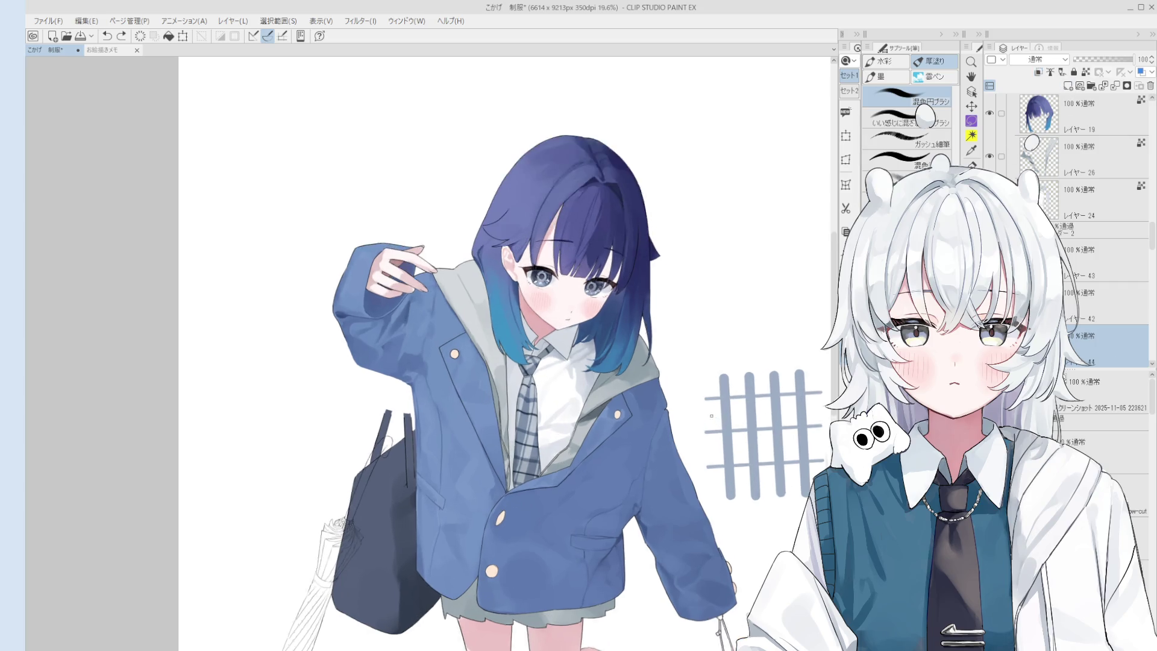
scroll(747, 424, "down", 3)
Draw a thin dark straight line across the grid between the top rails with the pen
key("h")
scroll(749, 427, "up", 1)
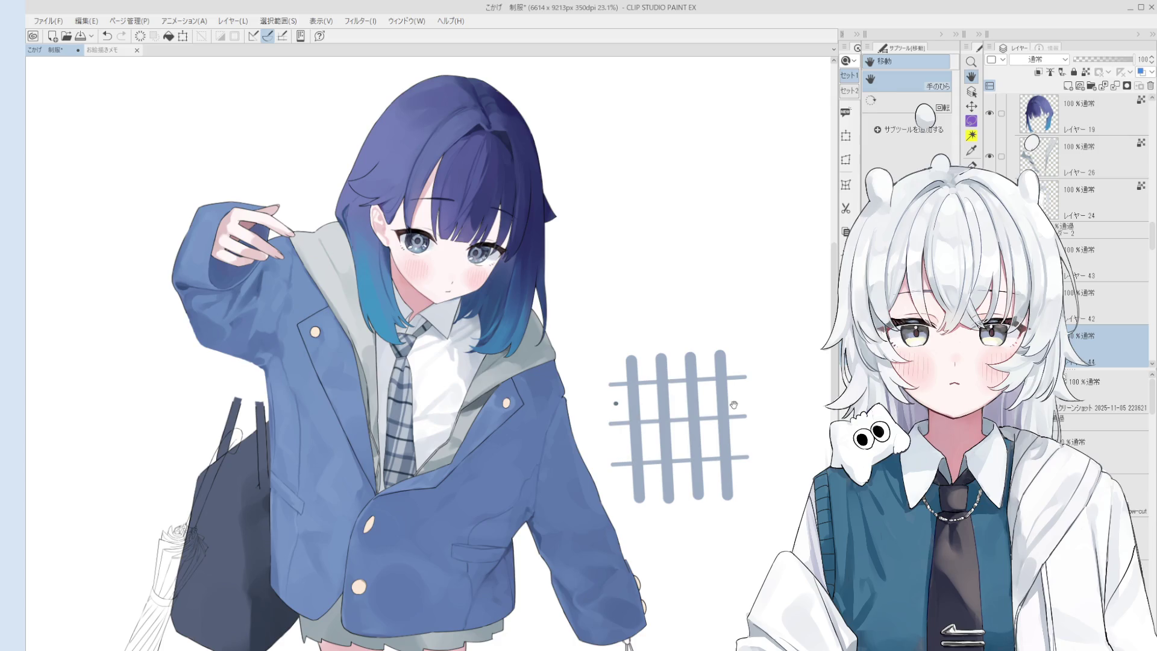
scroll(738, 401, "up", 2)
key("p")
left_click_drag(737, 398, 746, 395)
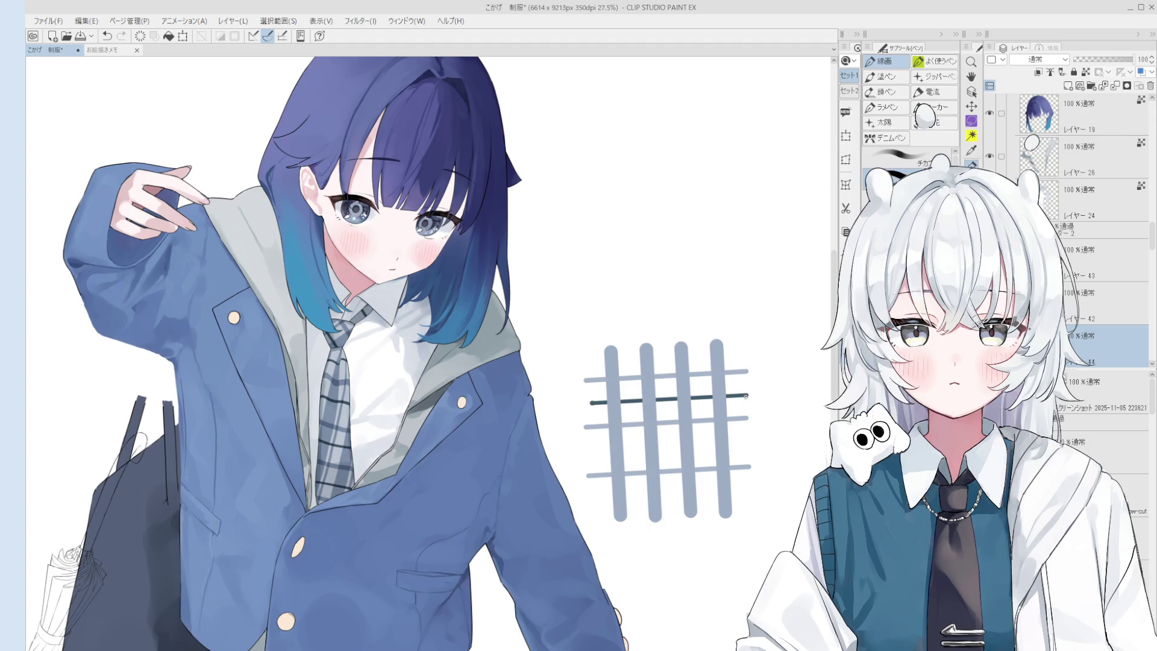
Draw a dark horizontal line across the lower grid, retrying until it sits between the lower rails
scroll(745, 398, "down", 2)
scroll(743, 403, "down", 1)
scroll(701, 425, "down", 1)
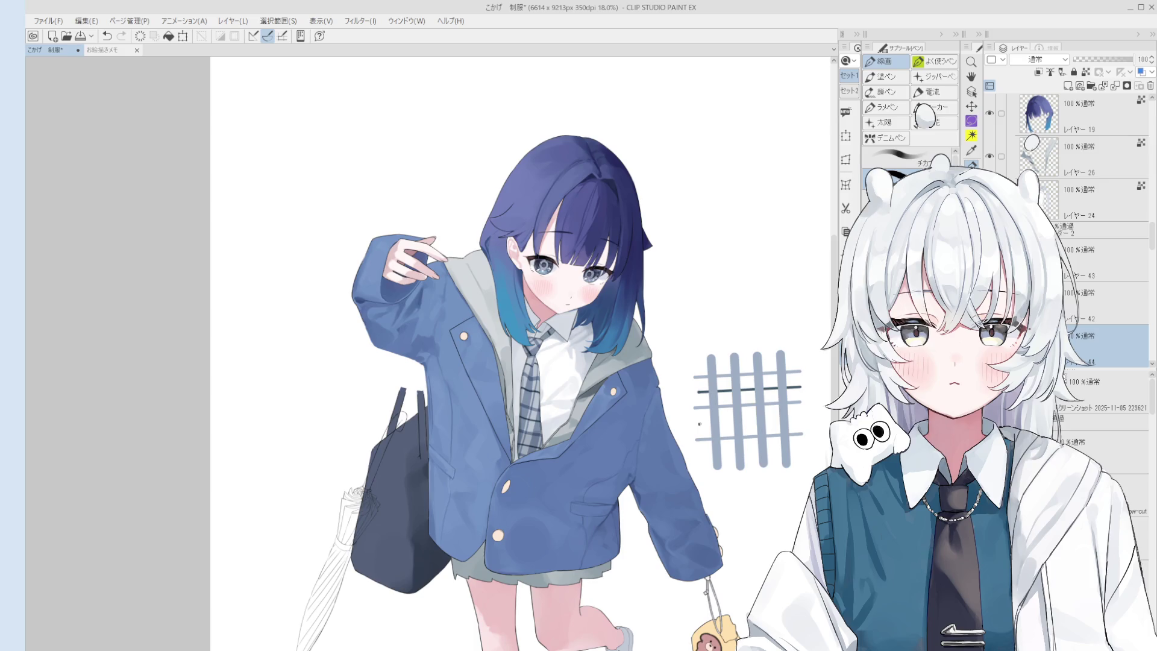
left_click_drag(698, 423, 802, 417)
key("ctrl+z")
left_click_drag(698, 424, 800, 417)
scroll(800, 418, "up", 3)
key("ctrl+z")
left_click_drag(799, 418, 630, 426)
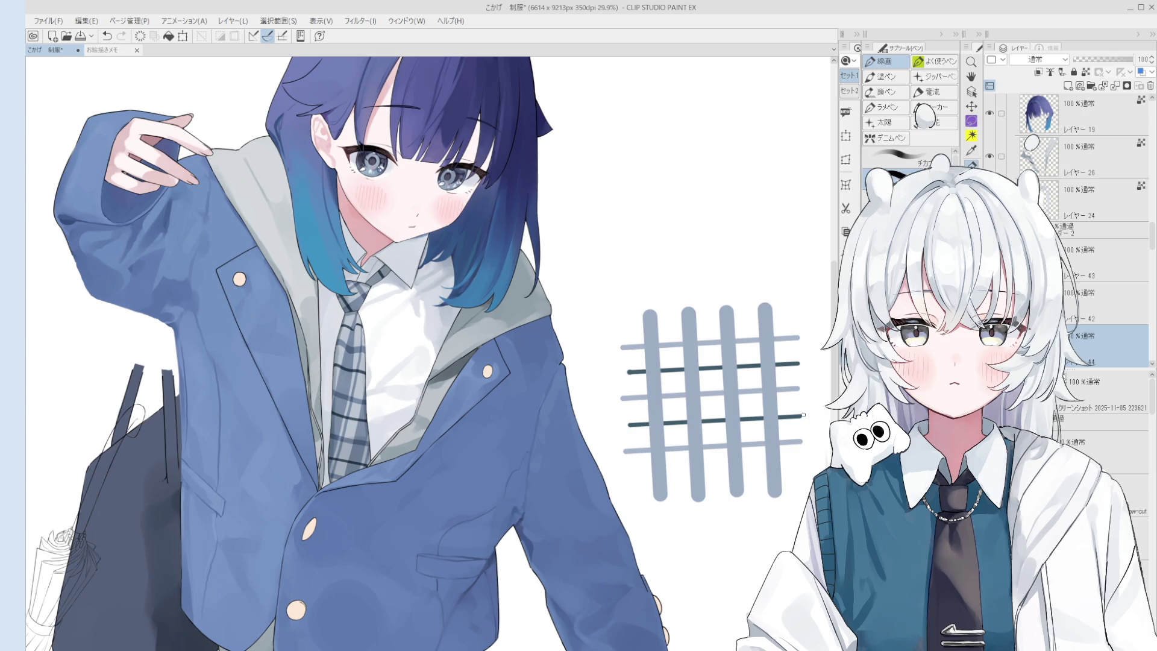
scroll(803, 414, "up", 2)
key("ctrl+z")
left_click_drag(545, 428, 799, 412)
Pan to see the whole figure and turn on snapping for line drawing
scroll(802, 416, "down", 1)
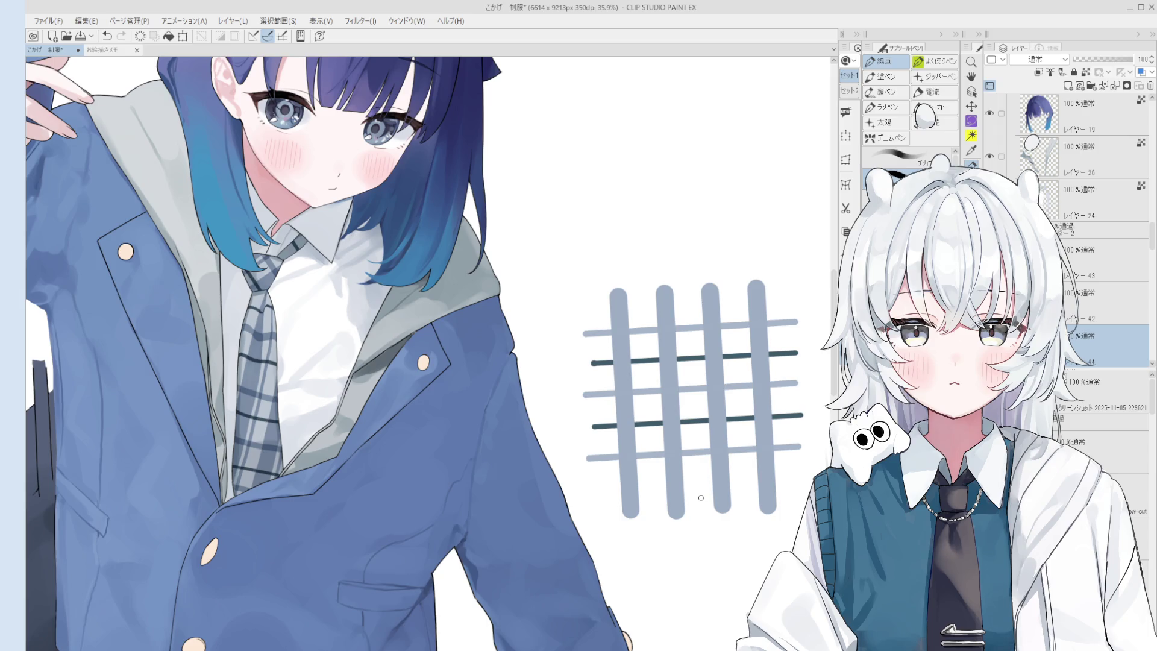
scroll(699, 491, "down", 4)
mouse_move(681, 479)
left_mouse_down()
mouse_move(655, 460)
mouse_move(640, 420)
left_mouse_up()
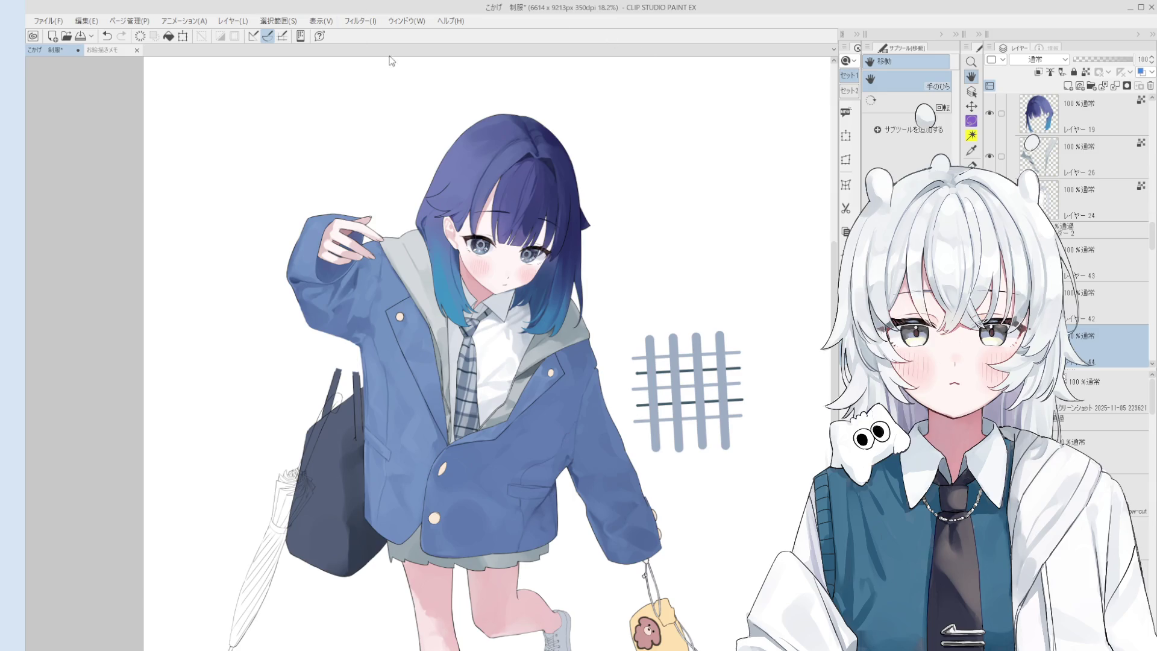
left_click(269, 39)
key("ctrl+alt+c")
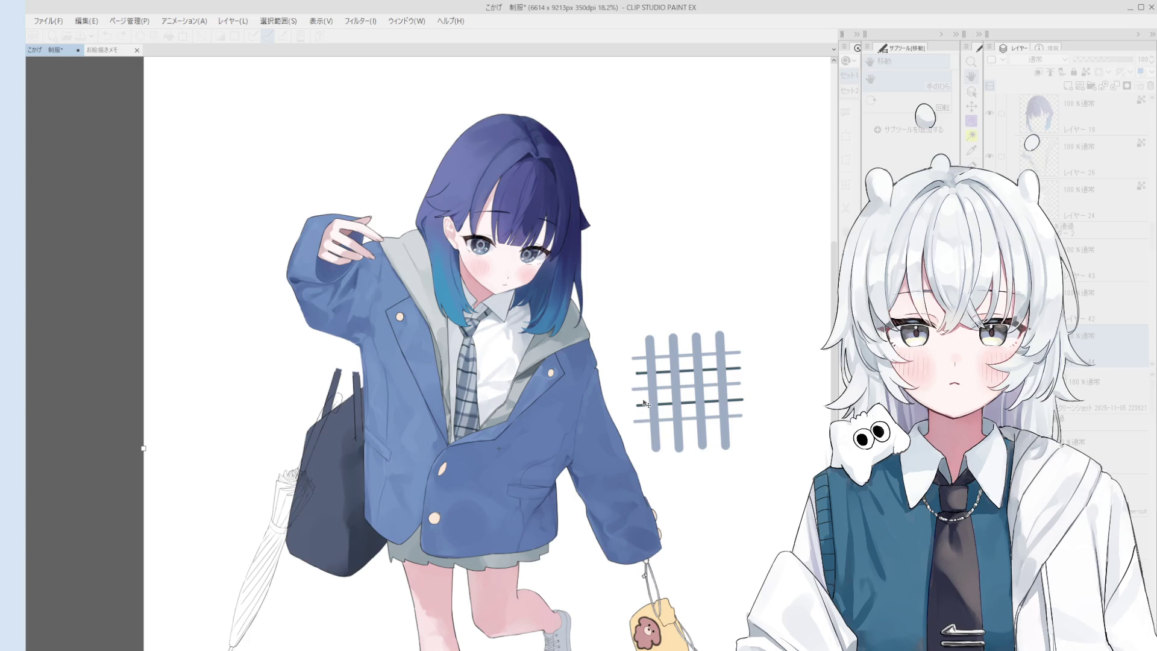
scroll(646, 404, "up", 1)
scroll(649, 415, "down", 2)
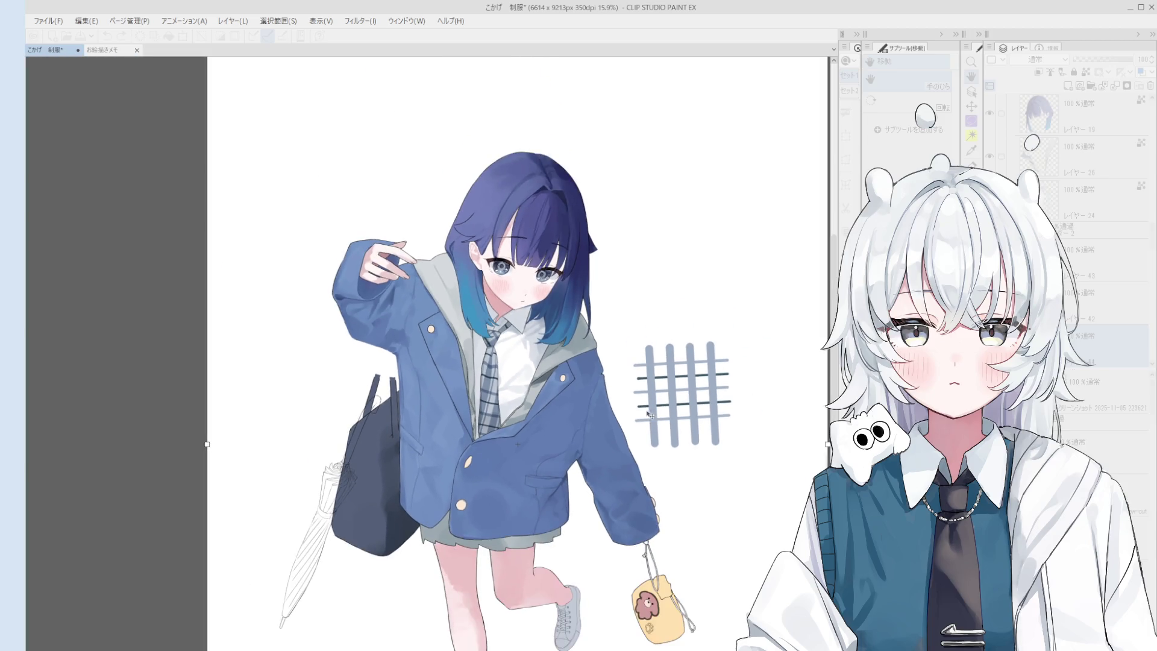
scroll(482, 416, "down", 3)
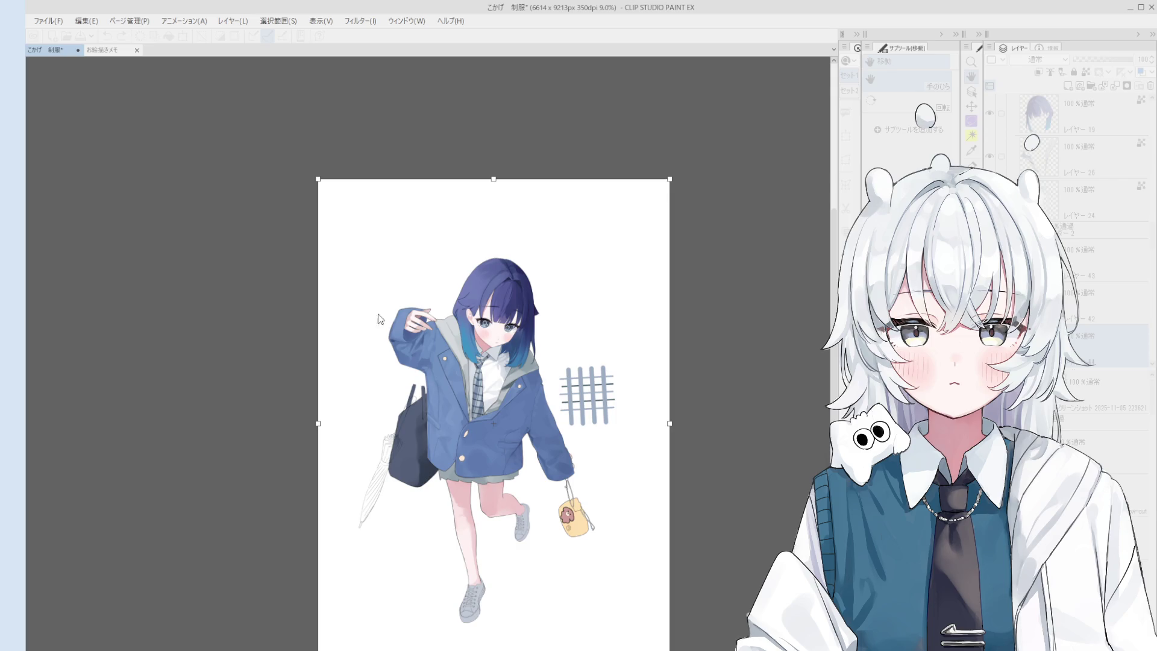
scroll(606, 408, "up", 6)
key("p")
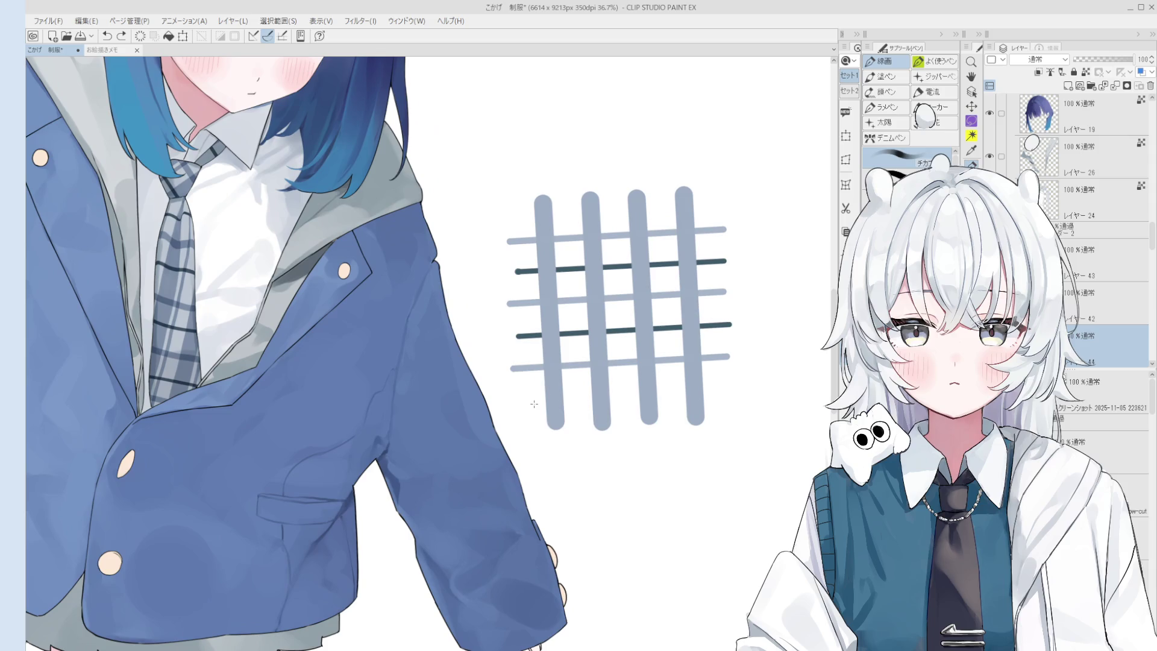
scroll(530, 401, "up", 1)
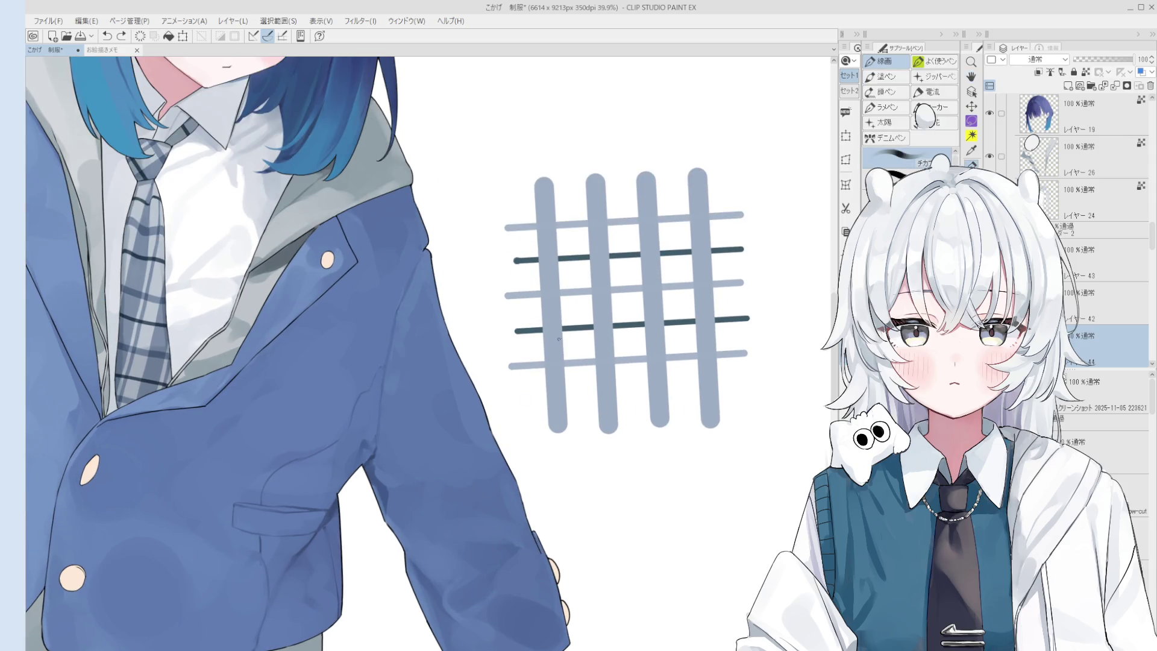
Duplicate the dark-line layer and move the copy down to form a fourth evenly spaced line
key("ctrl+c")
key("ctrl+v")
left_click(845, 136)
left_click_drag(720, 354, 714, 449)
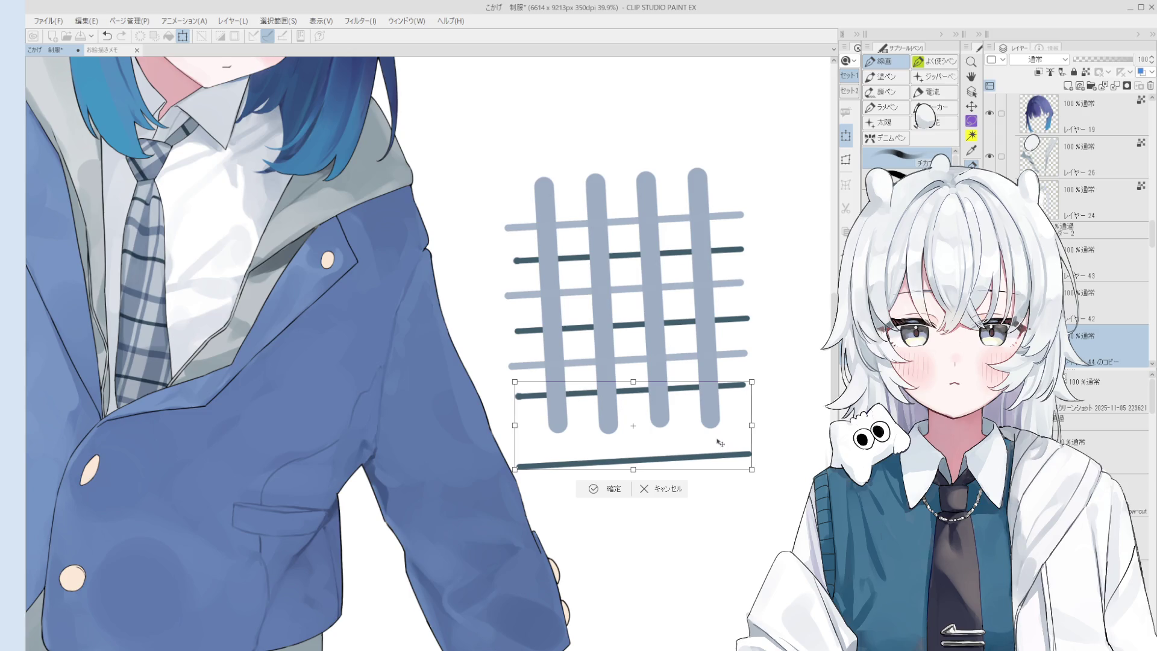
left_click(607, 489)
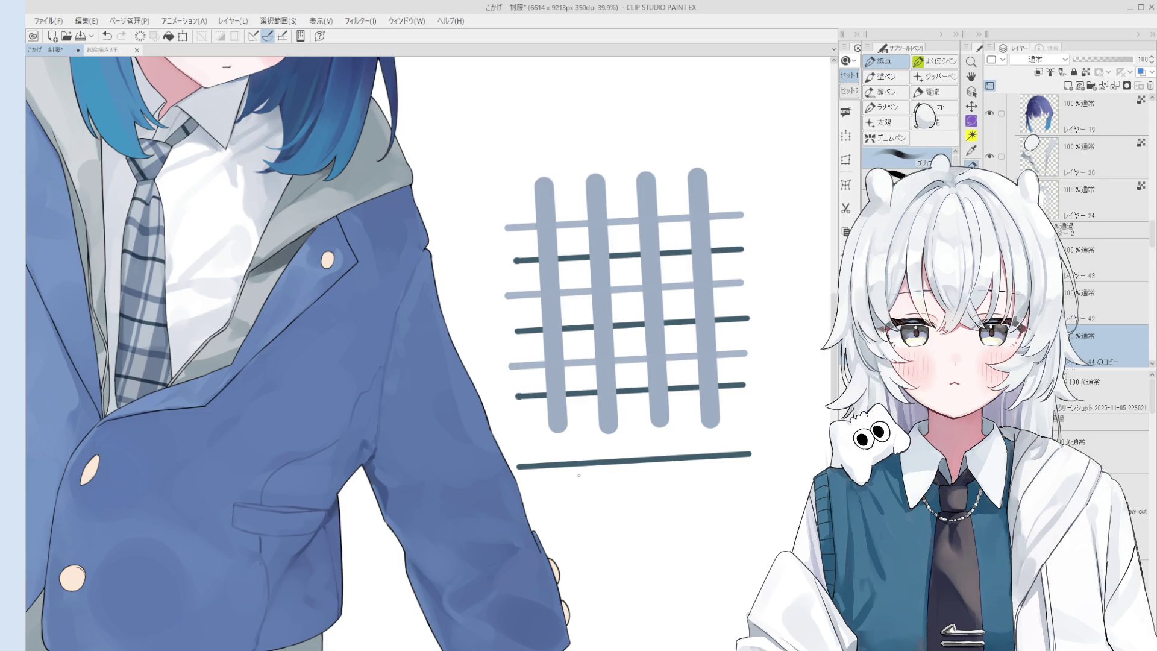
Erase the extra dark line left below the grid
key("e")
left_click_drag(752, 457, 549, 480)
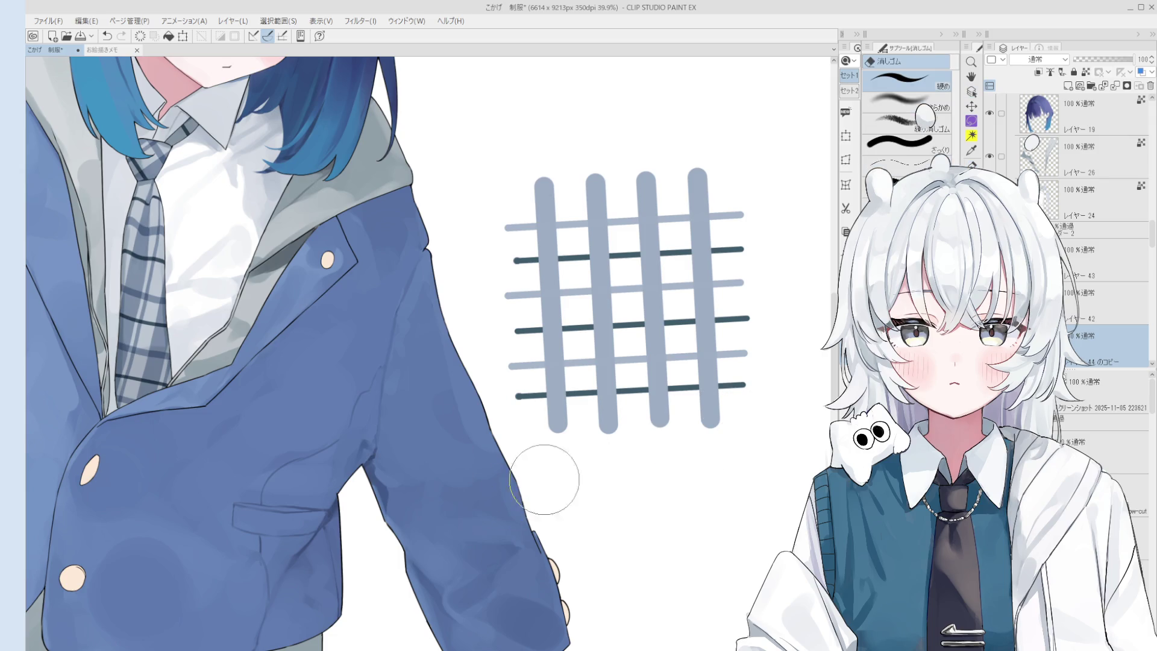
scroll(608, 512, "down", 5)
key("o")
scroll(655, 380, "up", 5)
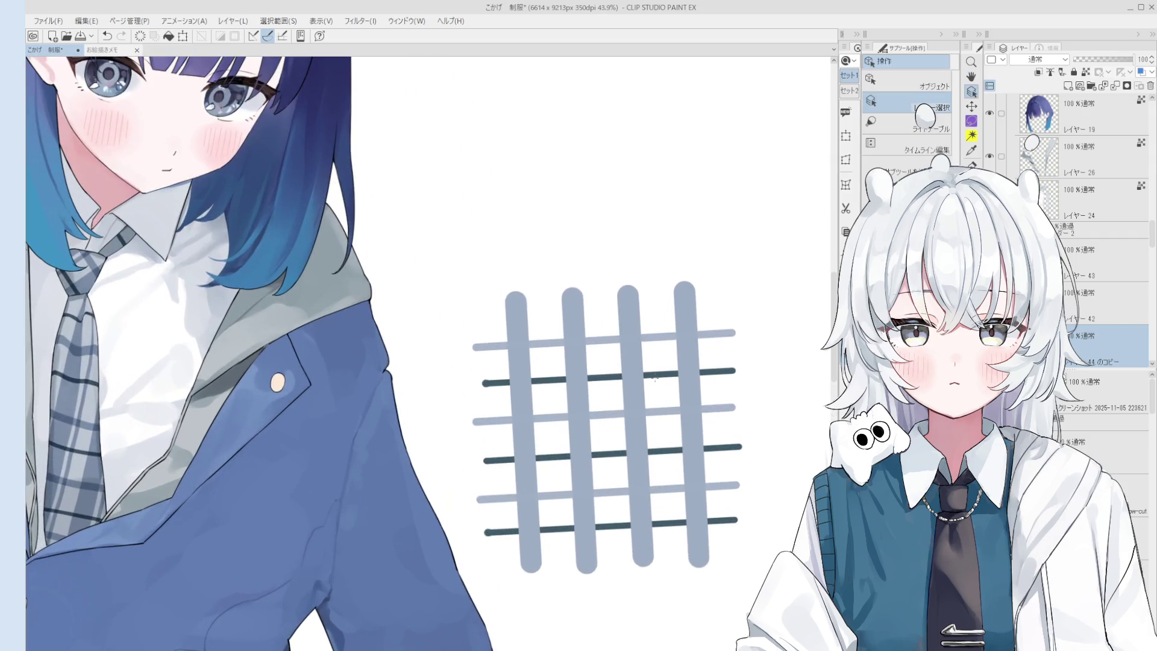
Duplicate the dark-line layer and place the copy across the top of the grid, nudged into alignment
left_click(661, 374)
key("ctrl+c")
key("ctrl+v")
left_click(848, 138)
mouse_move(662, 524)
left_mouse_down()
mouse_move(666, 314)
mouse_move(684, 312)
left_mouse_up()
key("Left")
key("Up")
key("Left")
key("Up")
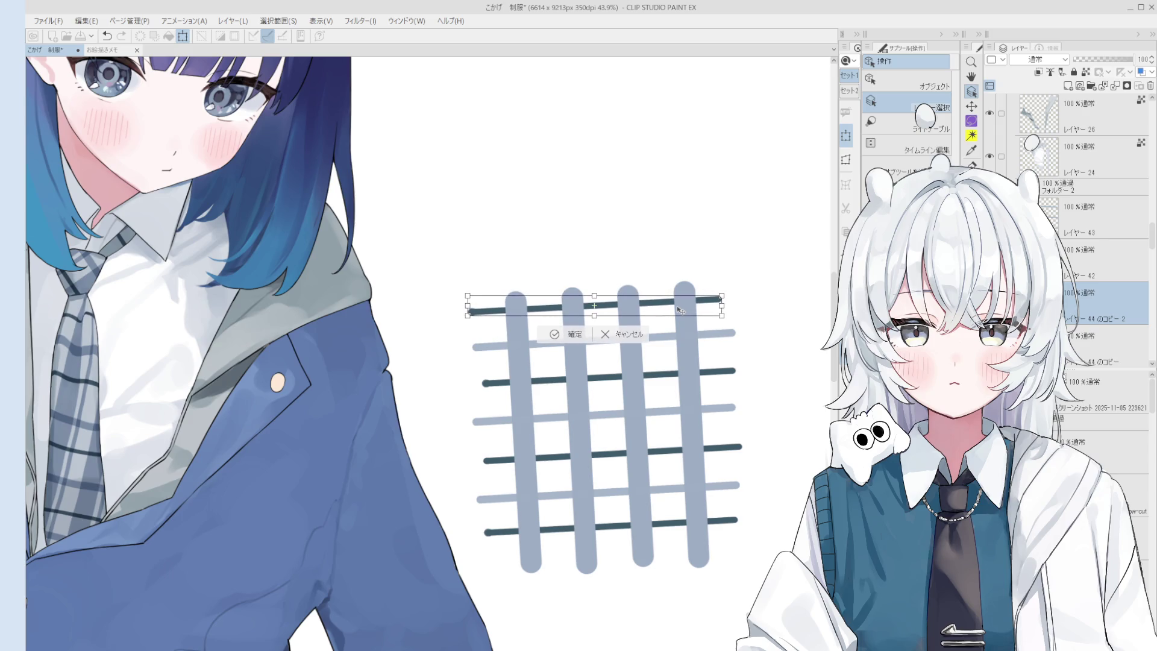
key("Right")
key("Right")
key("Right")
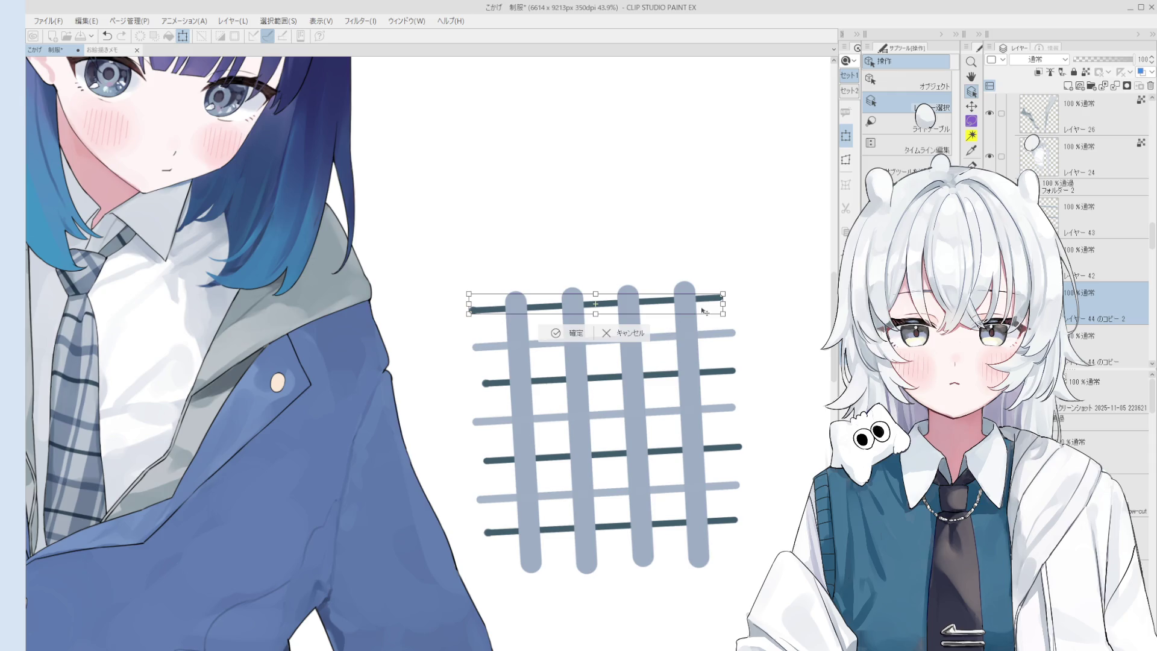
key("Left")
key("Up")
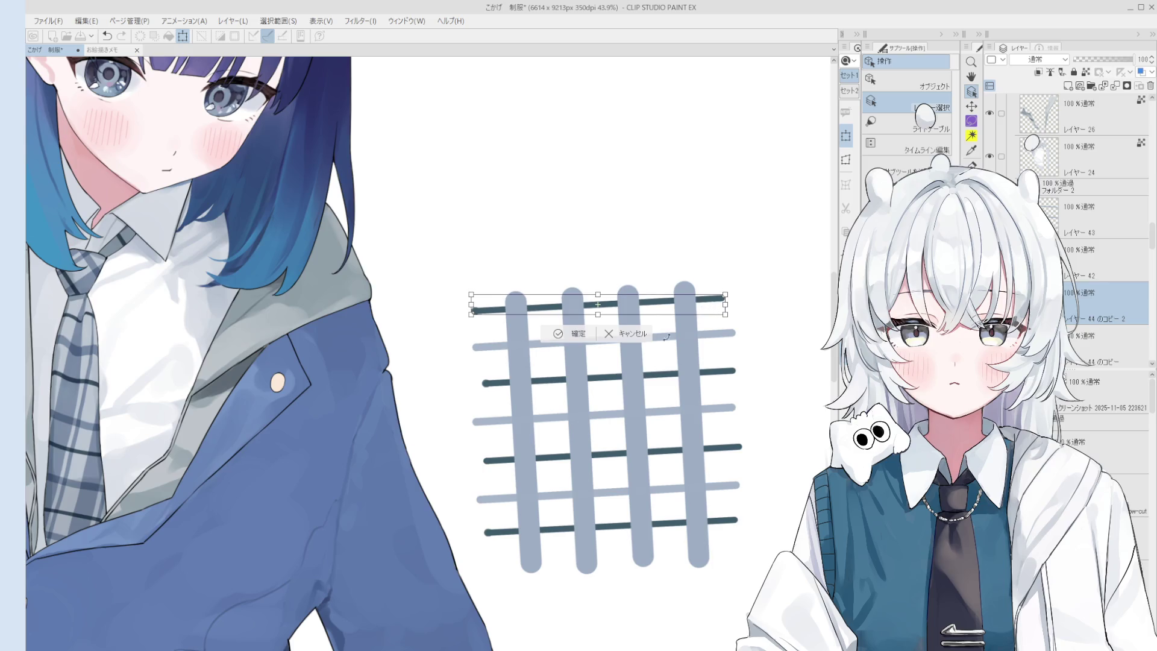
key("Return")
Merge the dark-line copies down into layer 44
scroll(705, 307, "down", 3)
key("ctrl+e")
left_click(1115, 87)
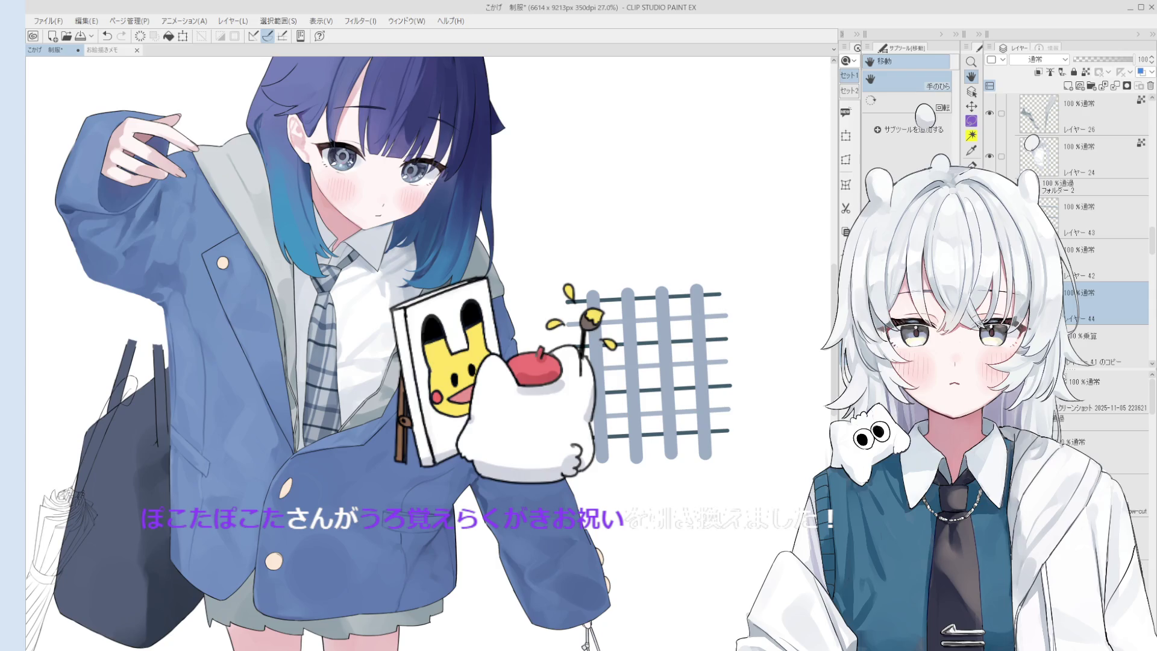
Save the uniform illustration with the finished plaid grid using Ctrl+S
key("ctrl+s")
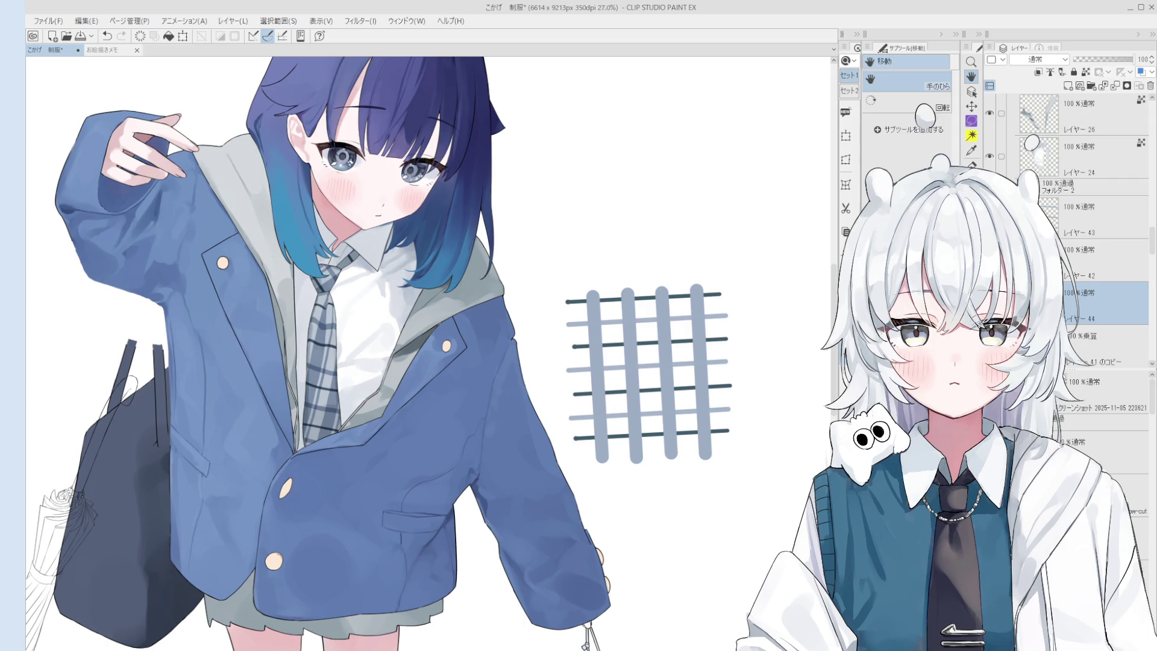
scroll(587, 416, "down", 4)
scroll(624, 352, "down", 1)
scroll(626, 364, "up", 3)
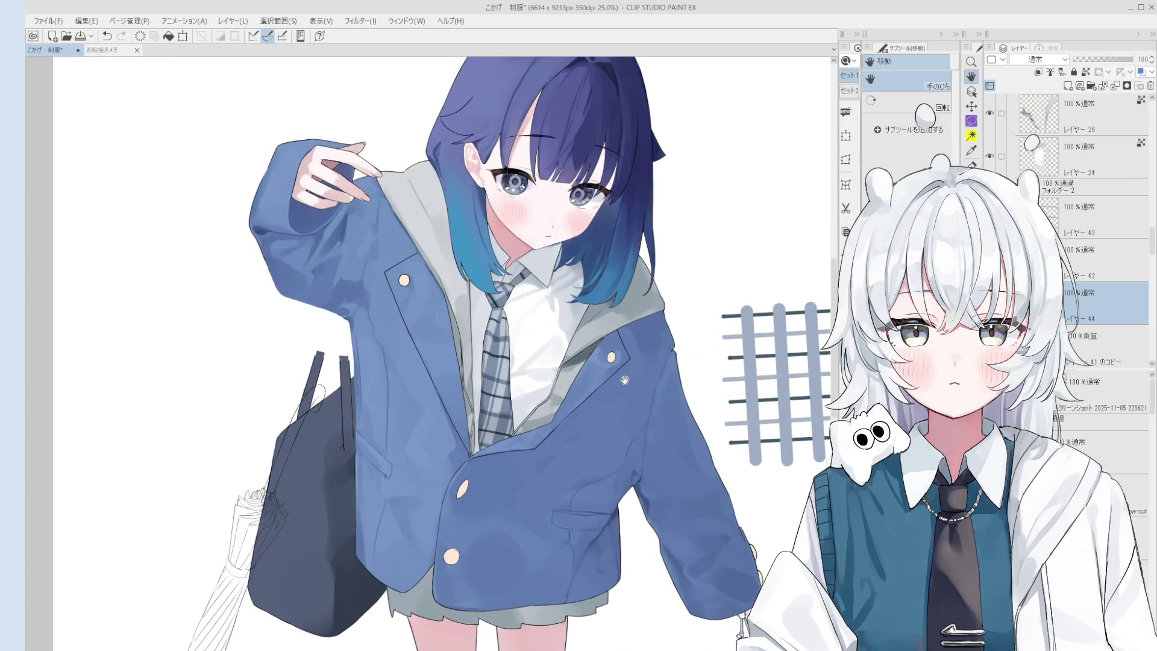
scroll(609, 407, "down", 2)
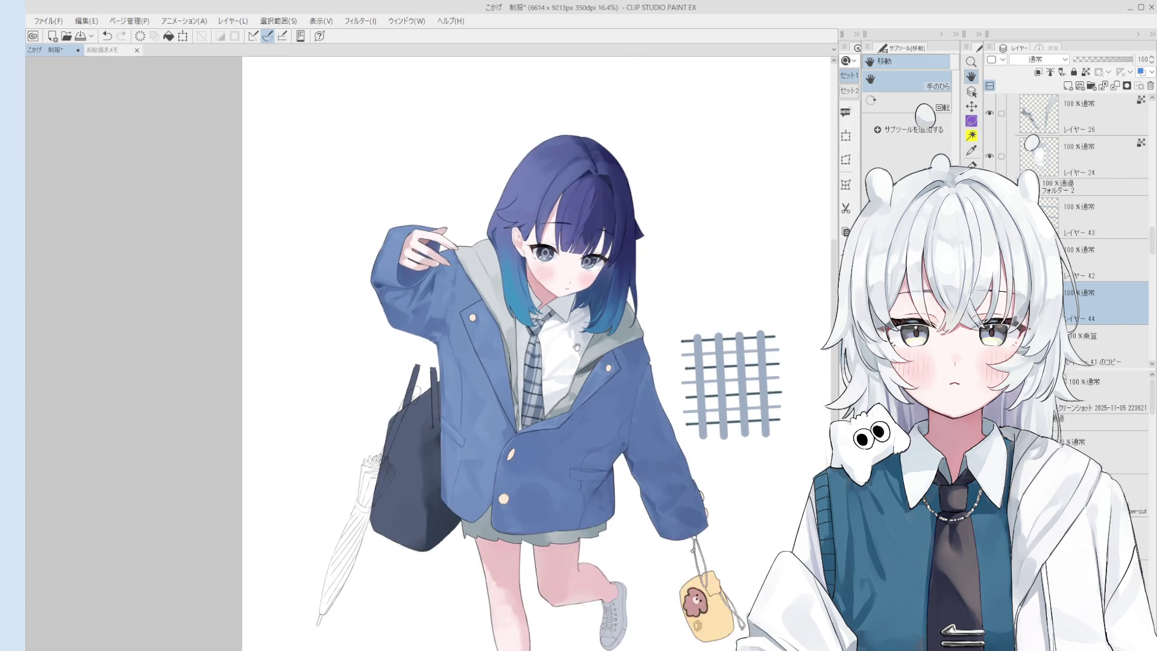
scroll(576, 348, "up", 1)
scroll(560, 361, "up", 4)
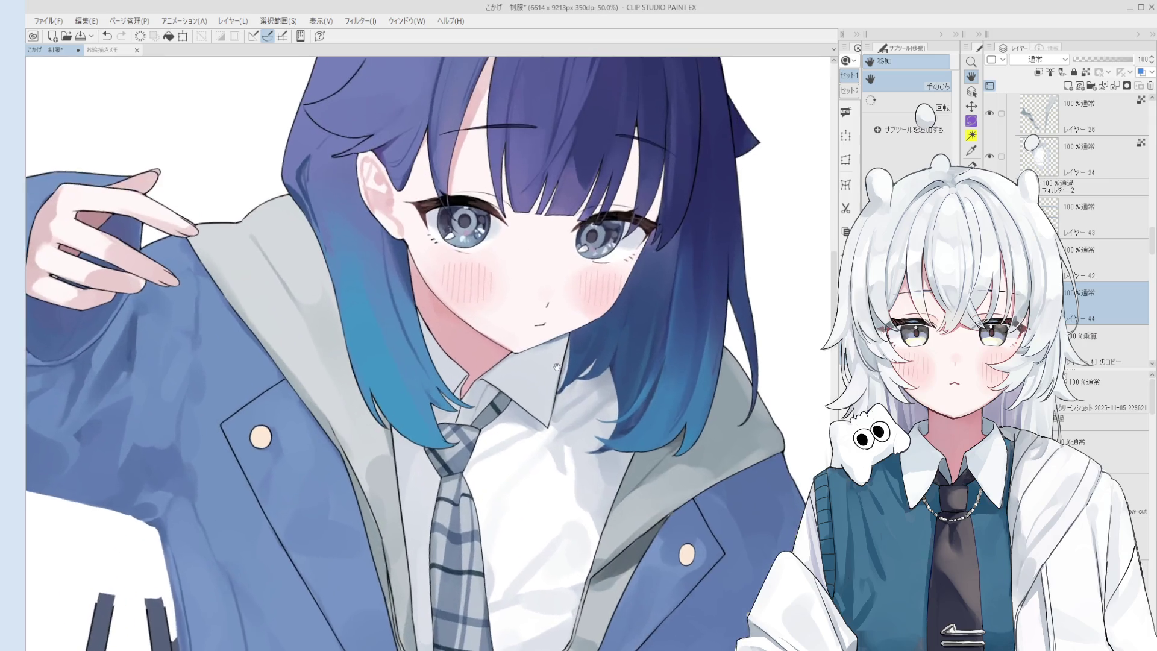
scroll(558, 368, "up", 1)
scroll(558, 362, "up", 1)
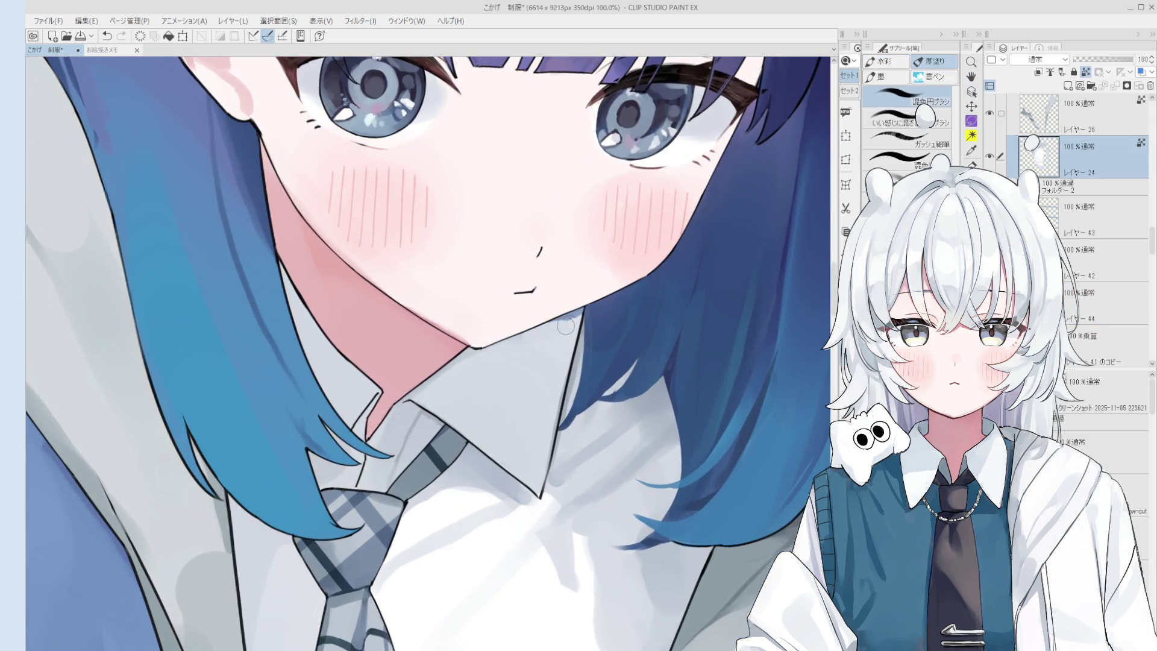
scroll(561, 328, "down", 2)
scroll(572, 319, "up", 1)
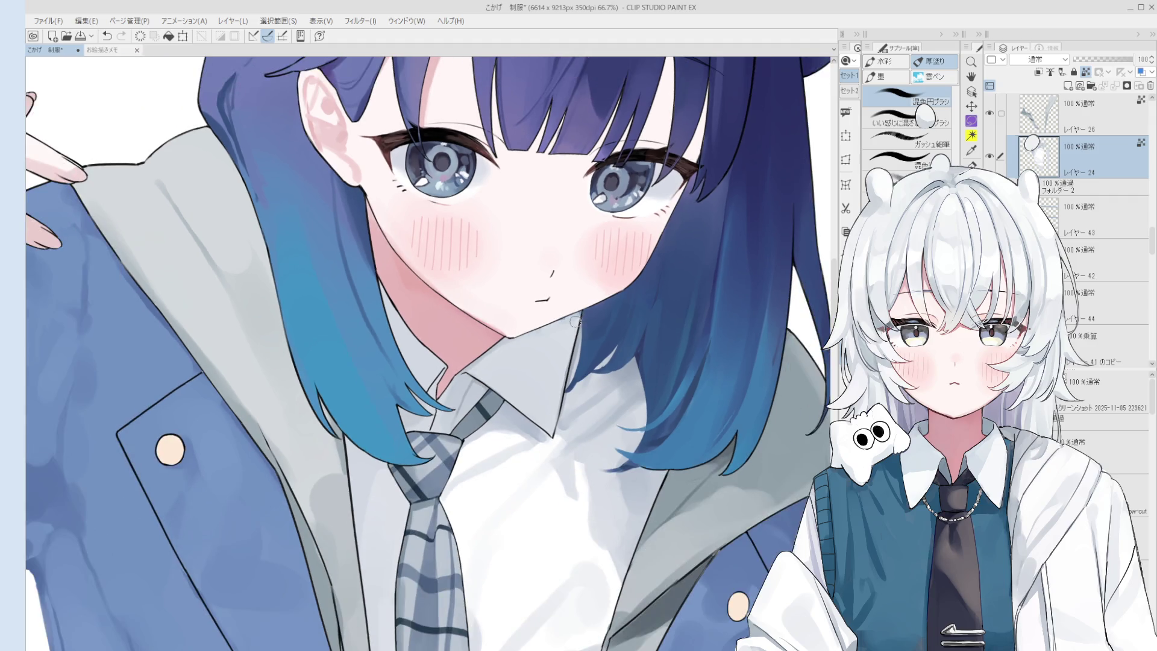
scroll(577, 324, "up", 2)
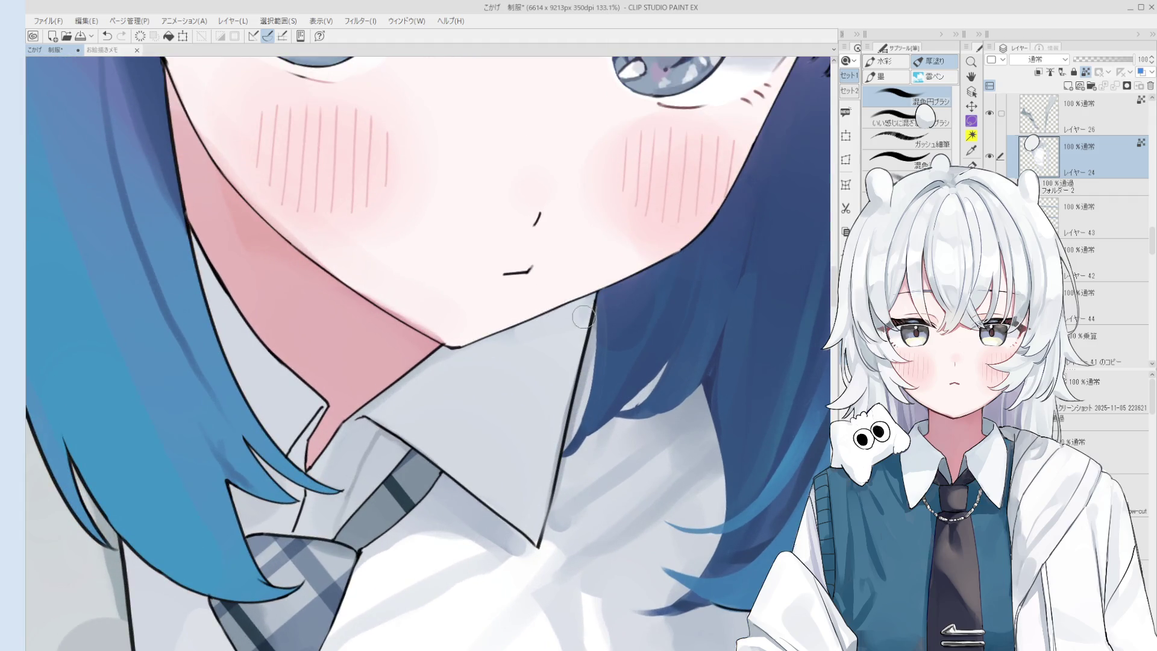
scroll(583, 314, "down", 1)
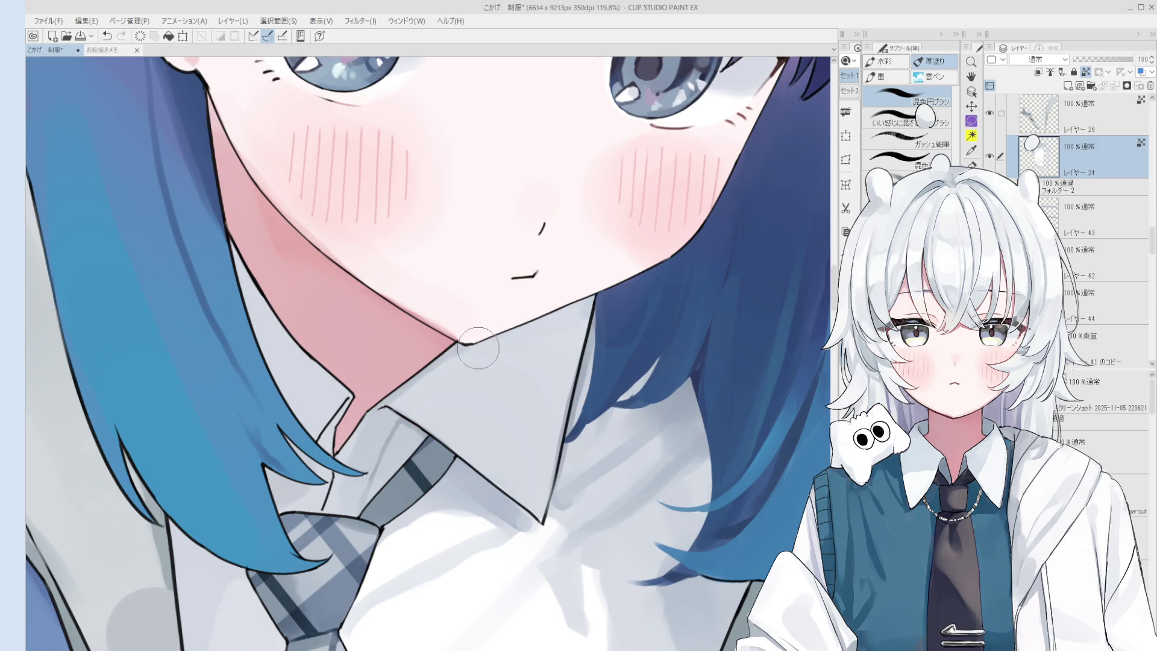
scroll(484, 347, "up", 1)
left_click(471, 371, "ctrl+shift")
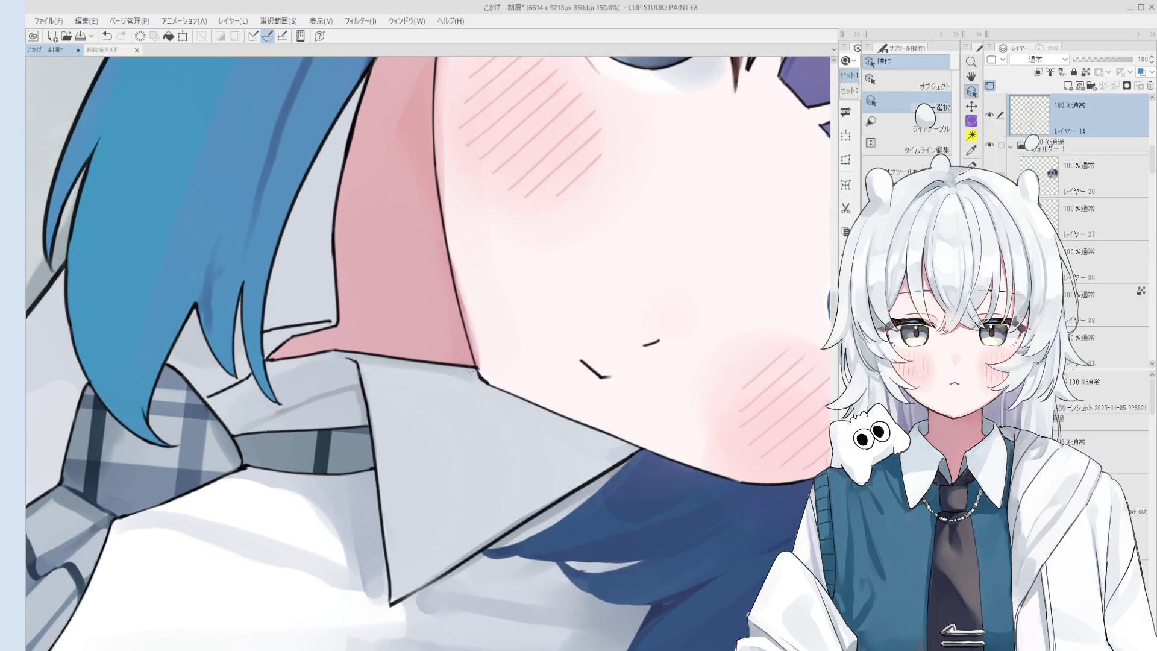
scroll(476, 375, "up", 1)
key("e")
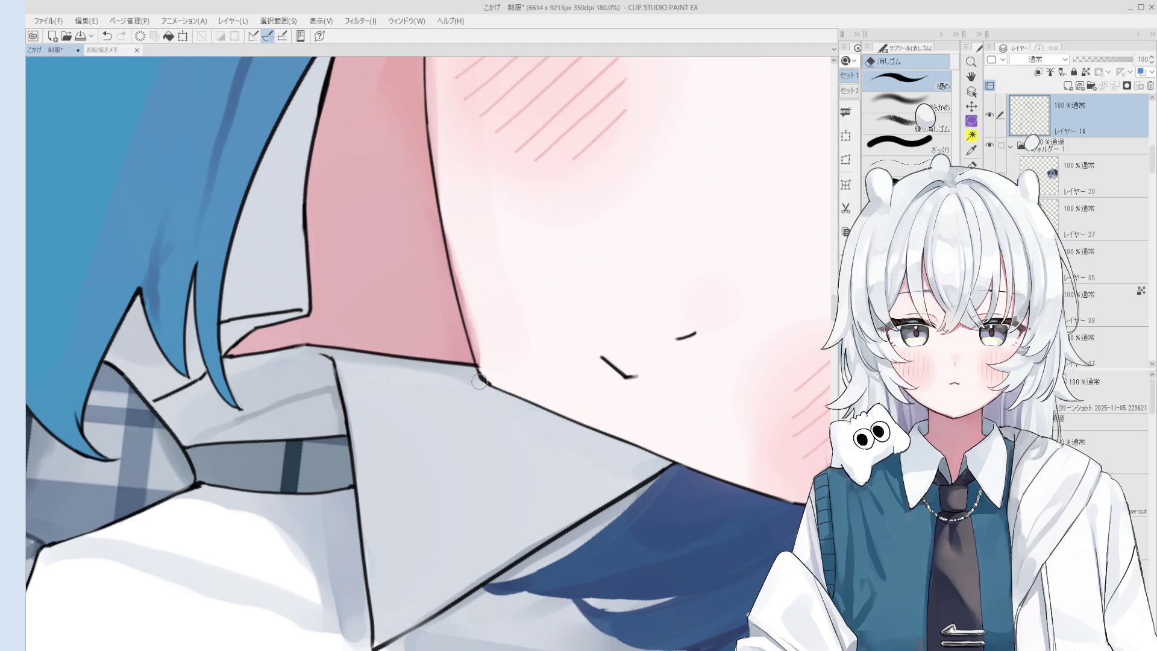
scroll(479, 381, "up", 2)
key("p")
key("bracketleft")
mouse_move(481, 372)
left_mouse_down()
mouse_move(498, 390)
mouse_move(496, 378)
left_mouse_up()
key("ctrl+z")
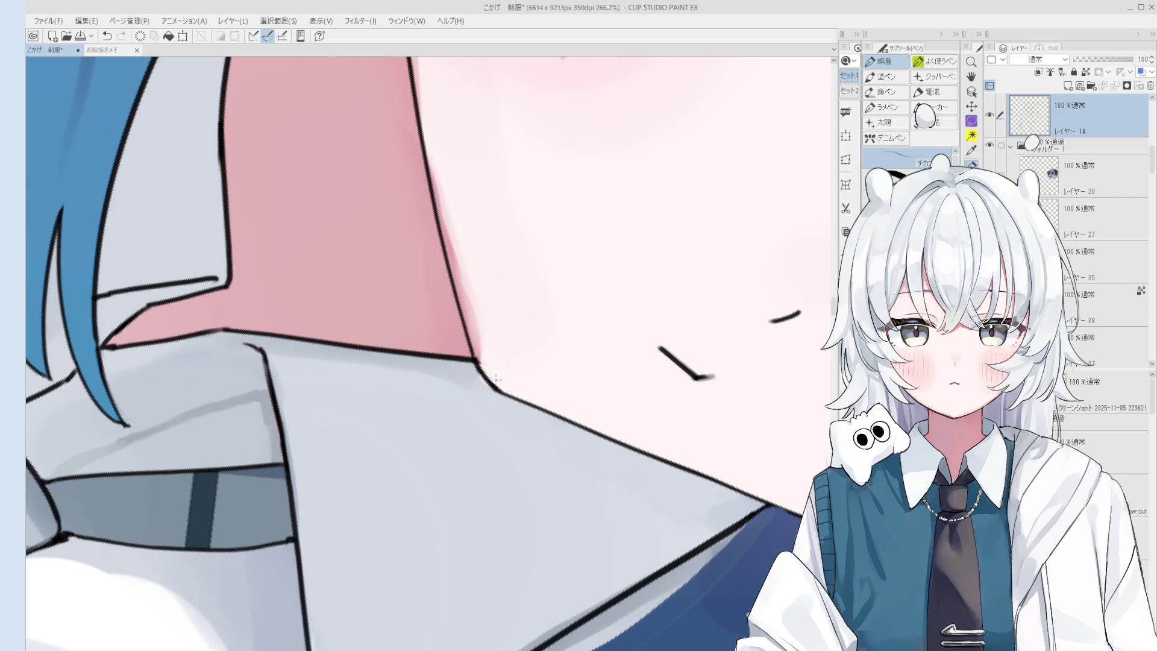
key("h")
scroll(496, 379, "down", 10)
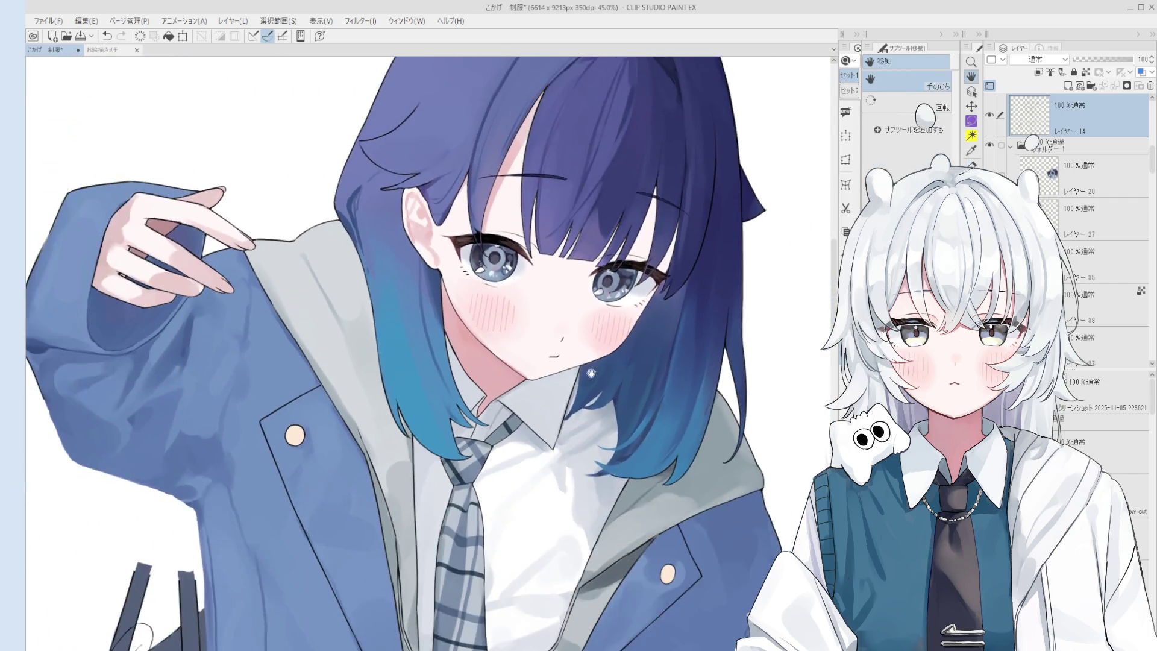
scroll(589, 371, "down", 2)
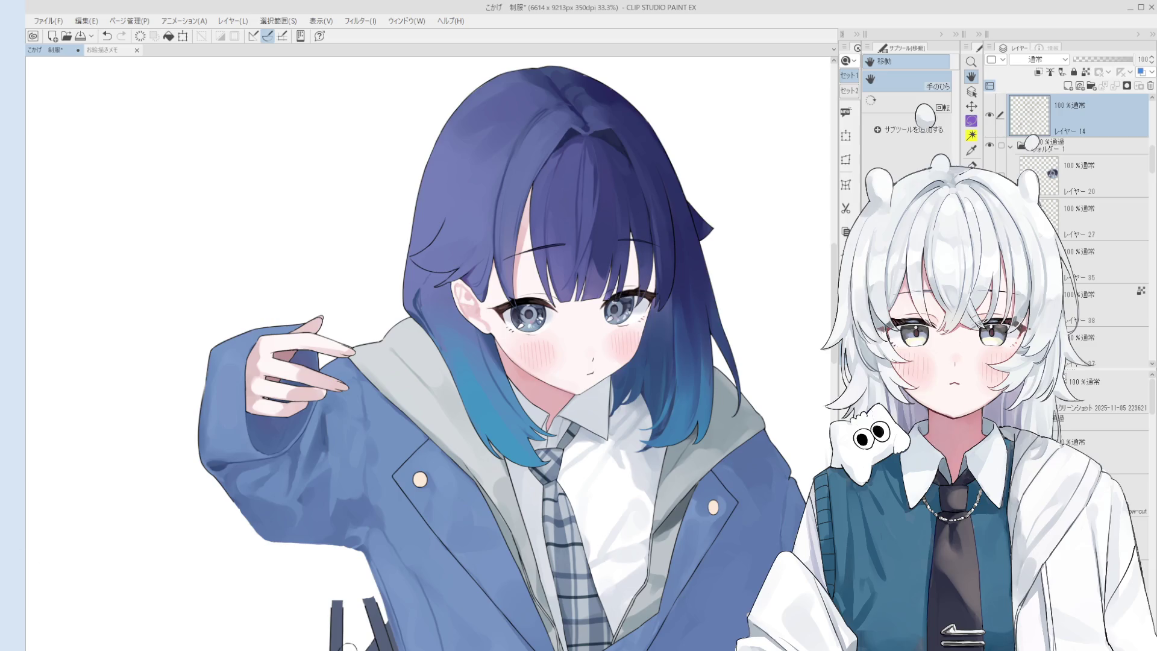
scroll(605, 358, "up", 3)
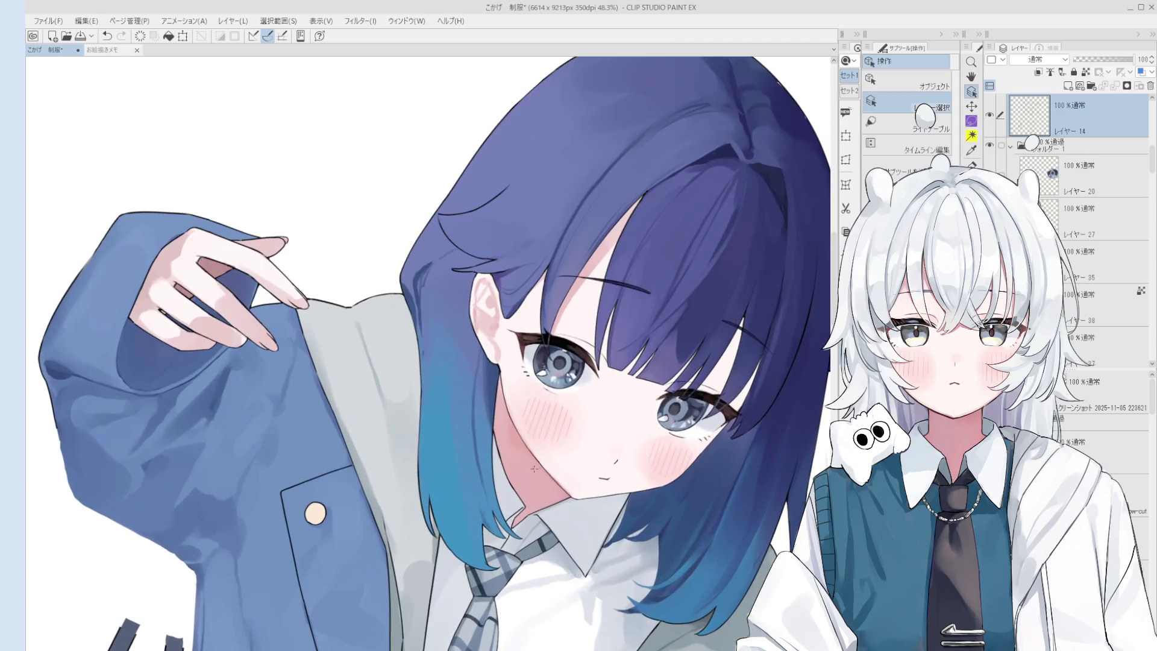
Centre the cheek and rotate the canvas view so the girl's face is upright
left_click(575, 469, "ctrl+shift")
scroll(575, 470, "up", 3)
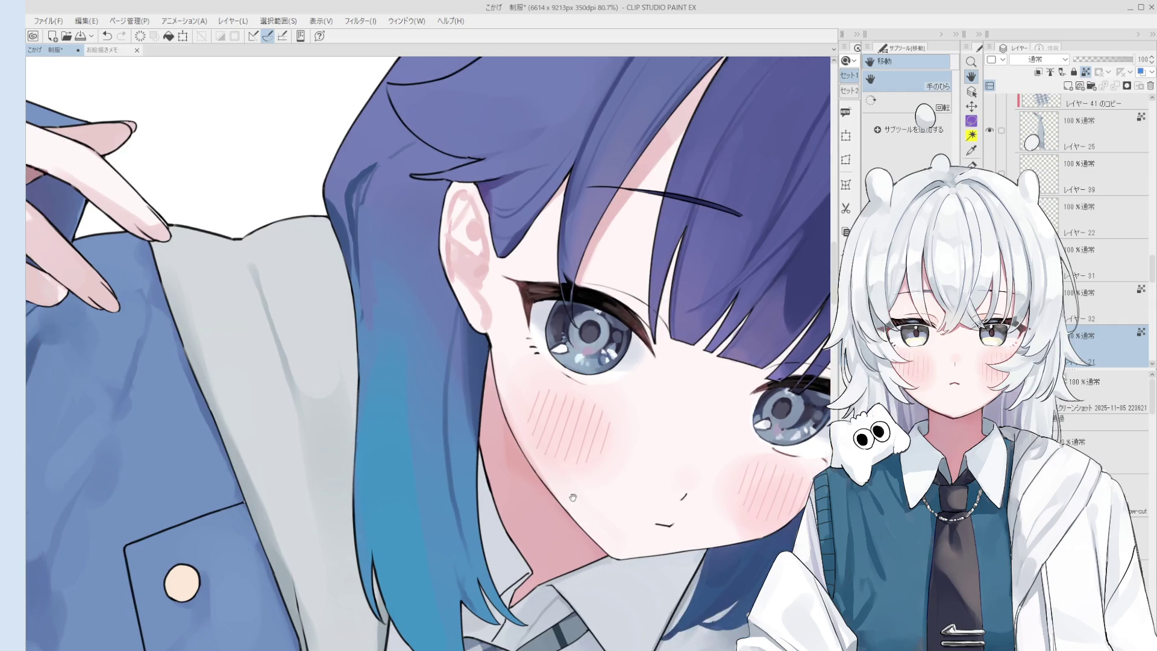
left_click_drag(557, 472, 586, 508)
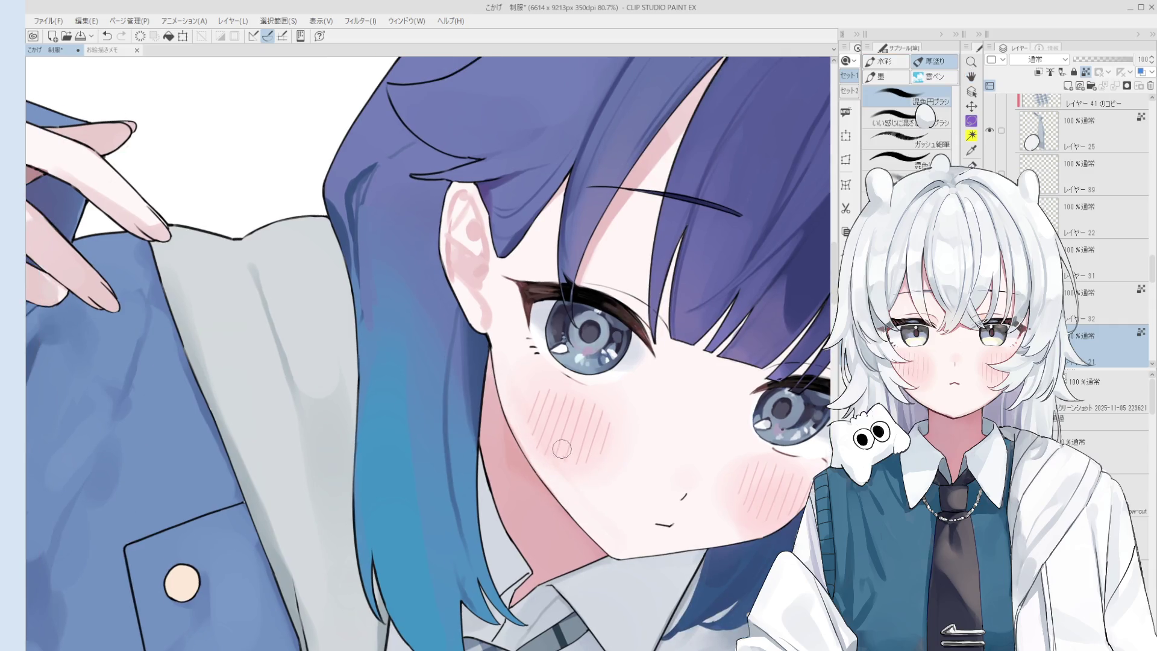
key("minus")
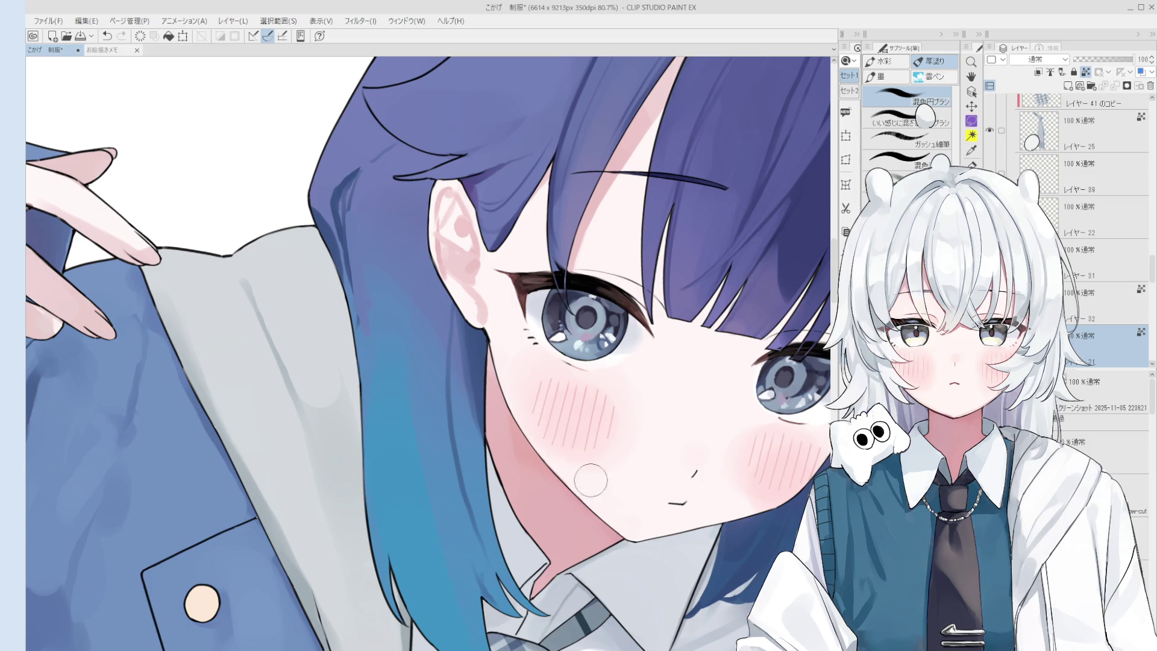
key("asciicircum")
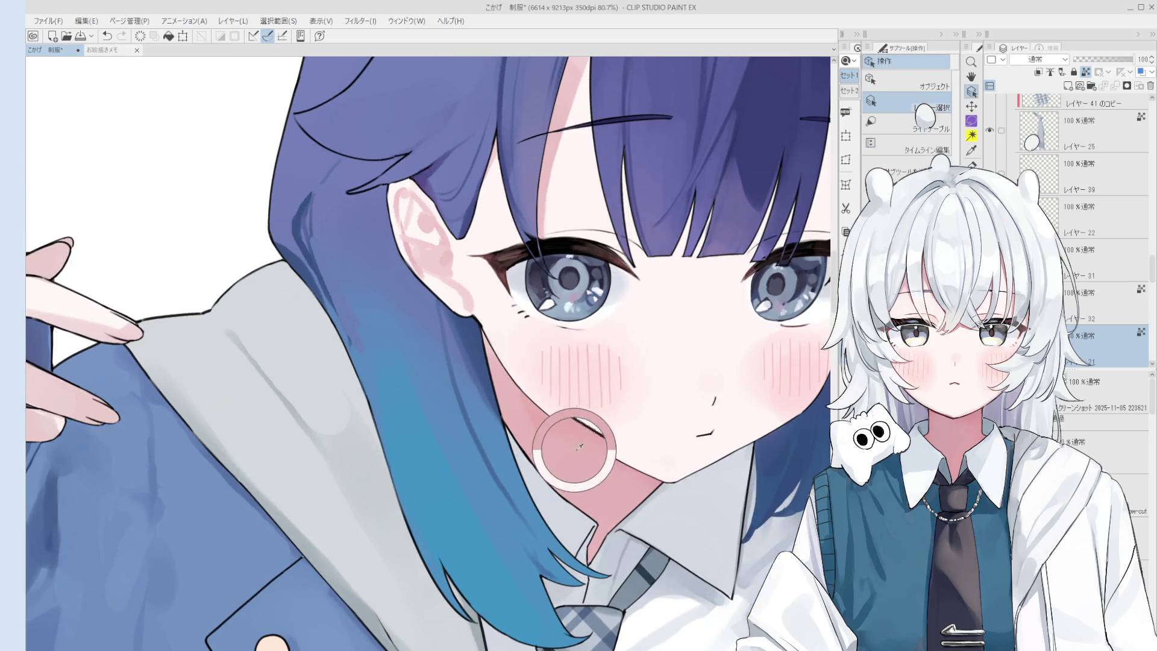
scroll(483, 350, "up", 1)
Redraw the outer edge line of the girl's ear with the pen, undoing unsatisfying attempts
key("o")
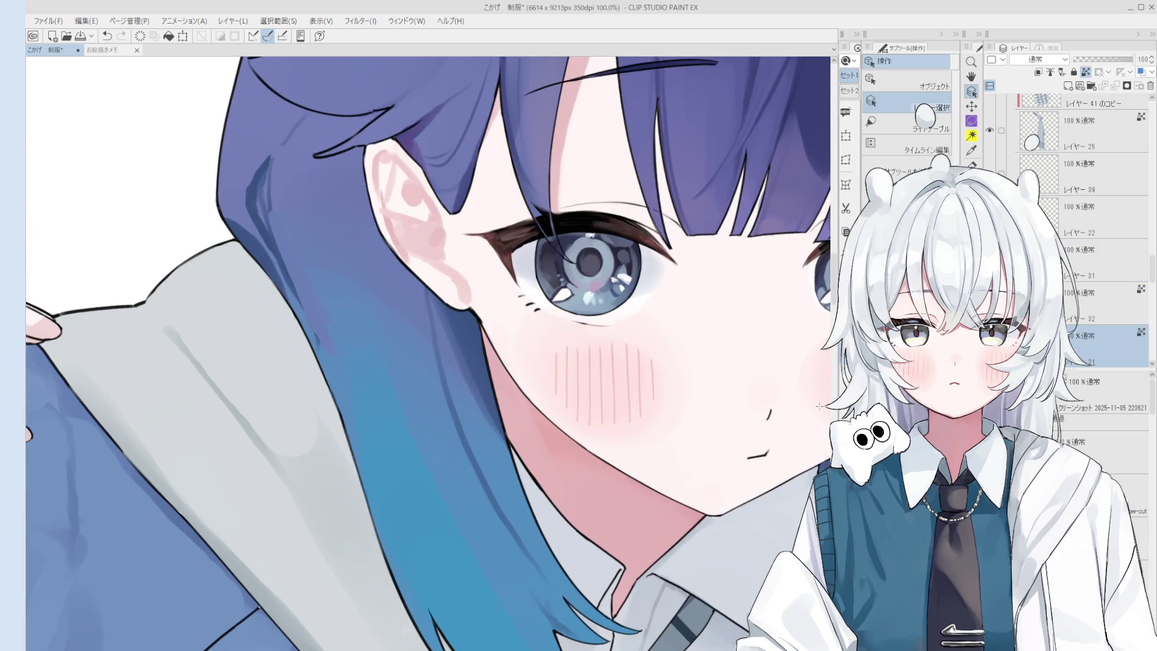
key("e")
scroll(486, 311, "up", 2)
scroll(487, 311, "down", 2)
key("o")
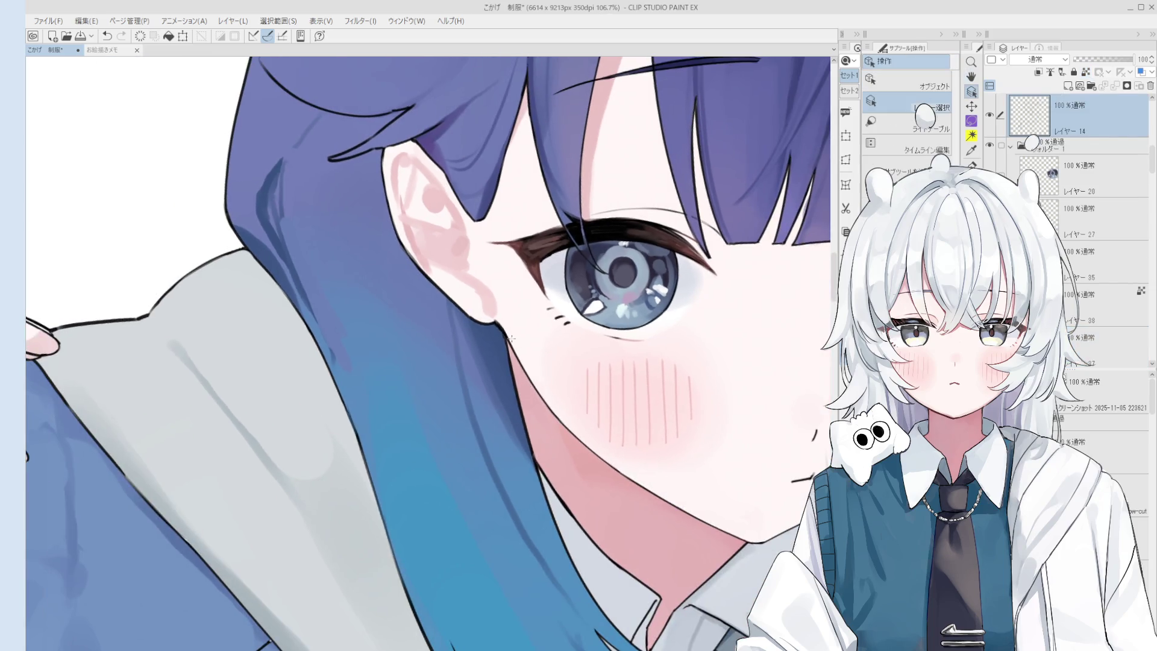
scroll(491, 318, "up", 4)
key("p")
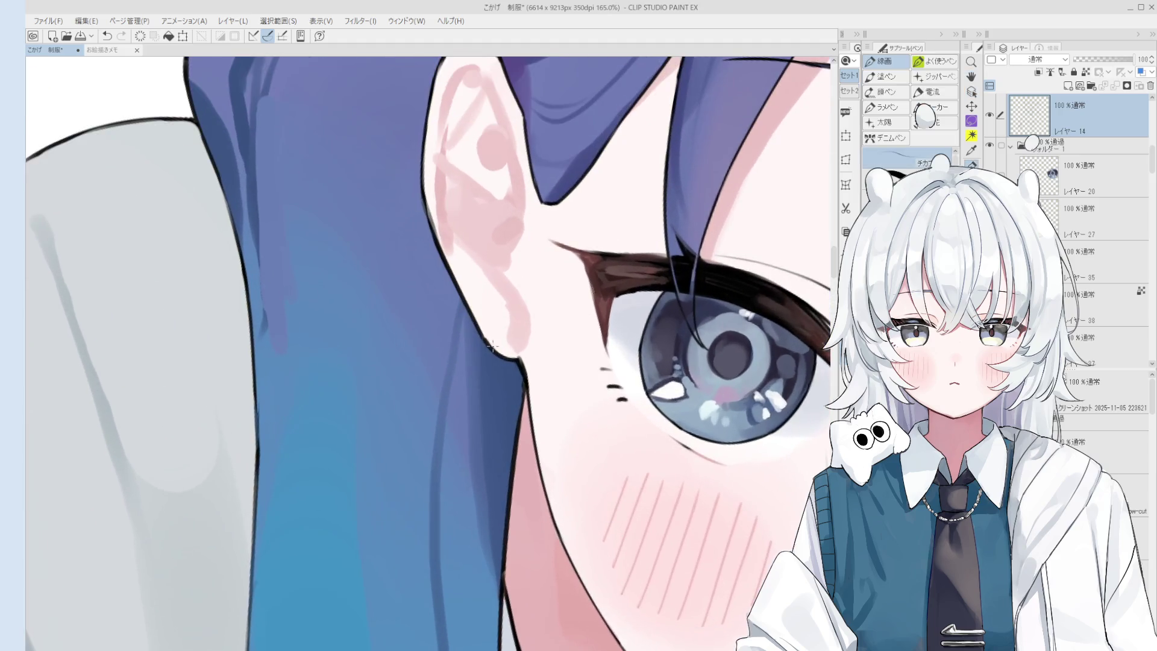
scroll(469, 312, "down", 4)
key("e")
scroll(446, 311, "up", 3)
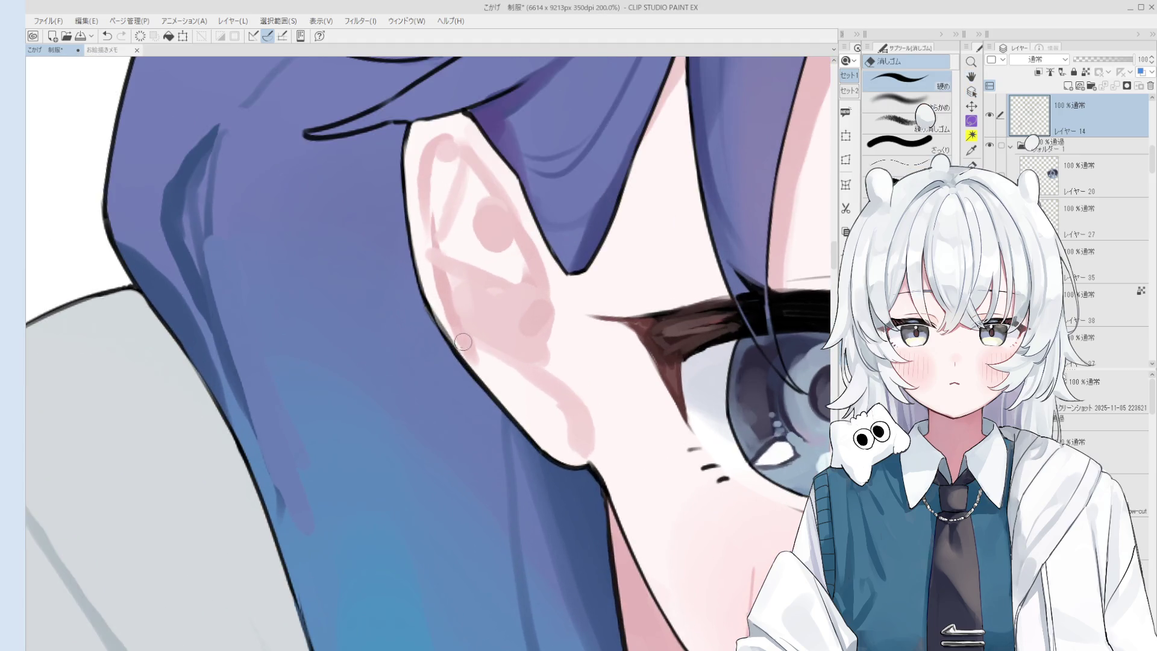
scroll(458, 334, "down", 1)
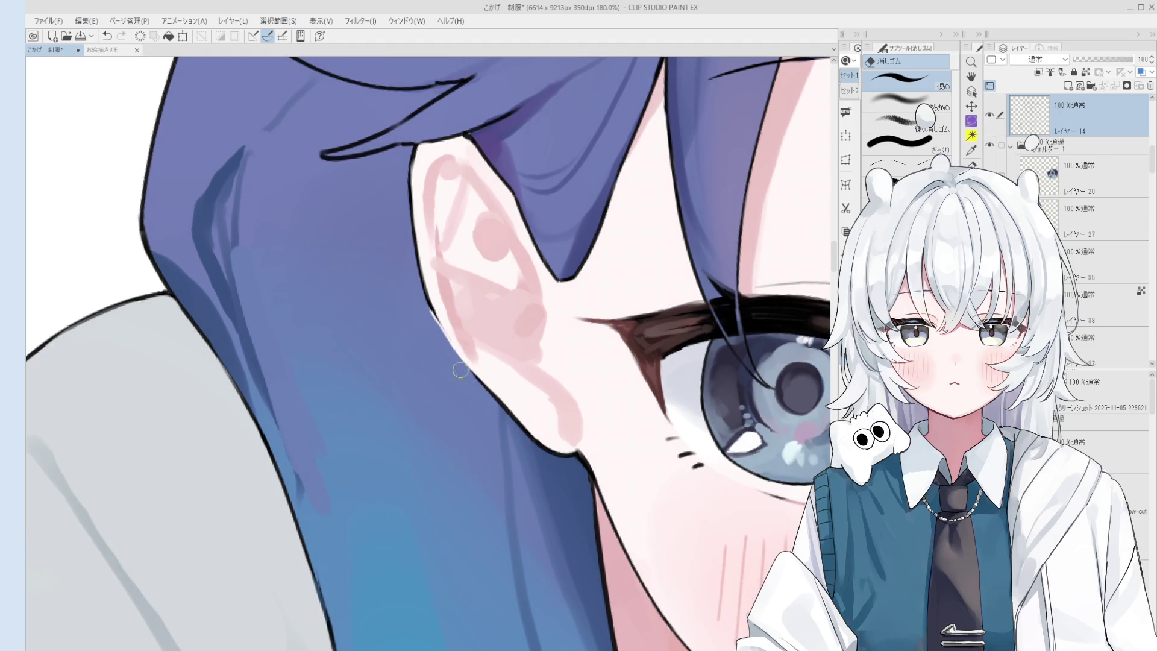
key("p")
key("ctrl+z")
left_click_drag(429, 300, 485, 388)
key("ctrl+z")
key("ctrl+z")
key("ctrl+z")
left_click_drag(428, 299, 486, 389)
key("ctrl+z")
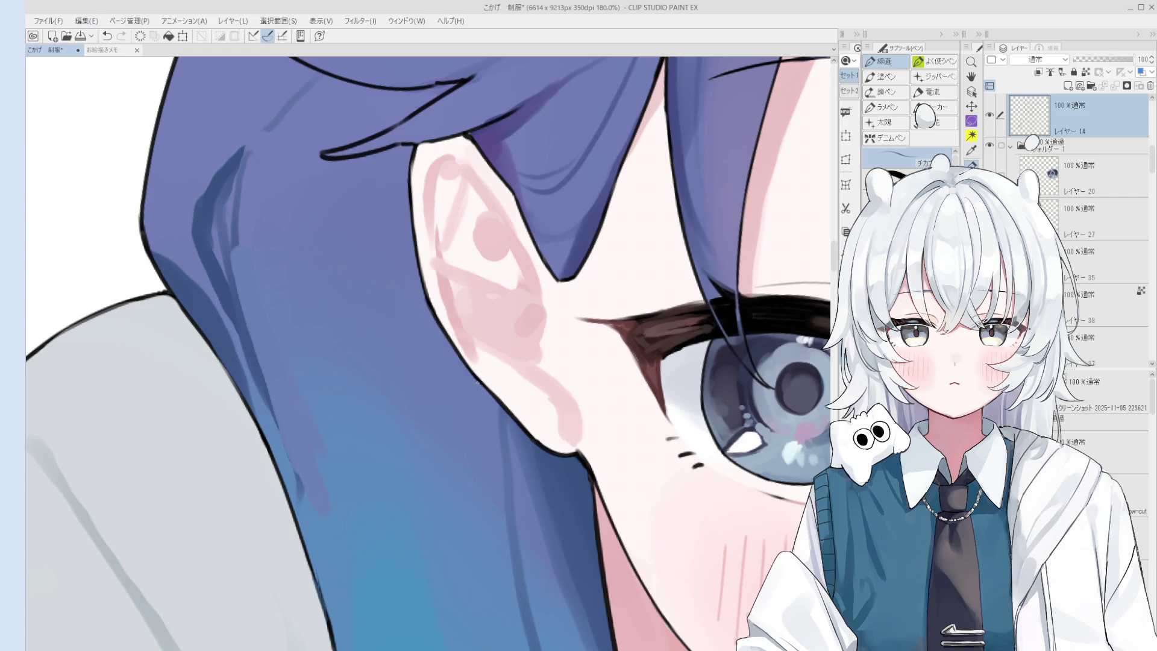
Bring the eye into view and erase the stray line where the hair strand meets the eyelash
scroll(486, 334, "down", 3)
key("h")
left_click_drag(486, 335, 657, 416)
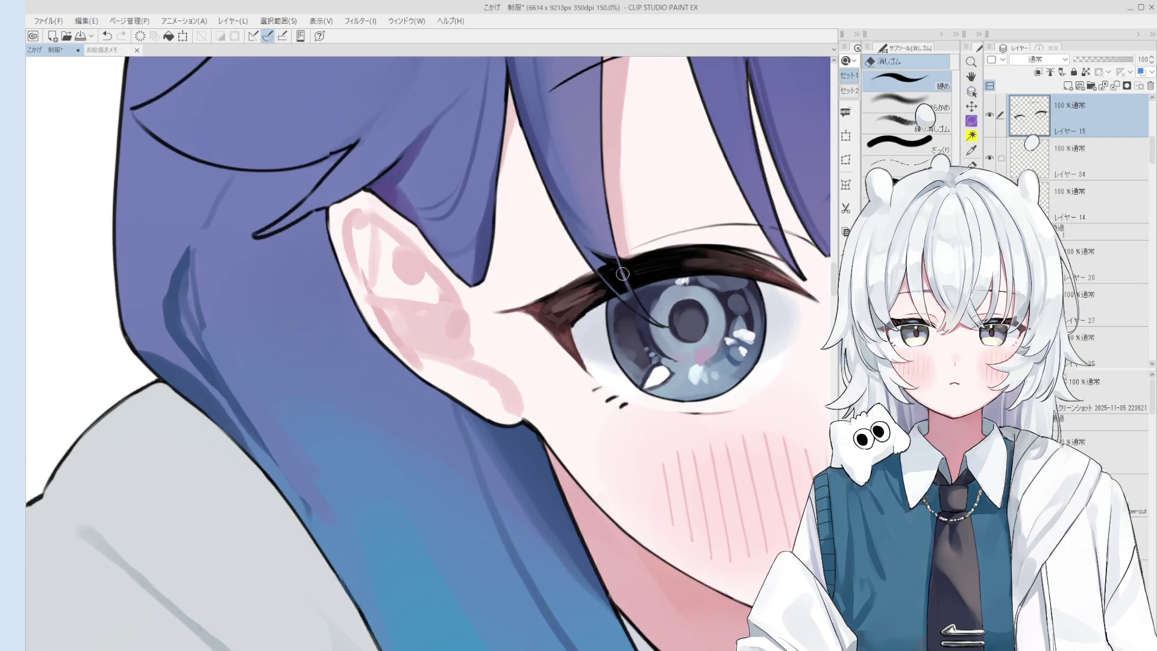
left_click_drag(622, 272, 617, 267)
scroll(623, 283, "down", 1)
scroll(662, 333, "down", 3)
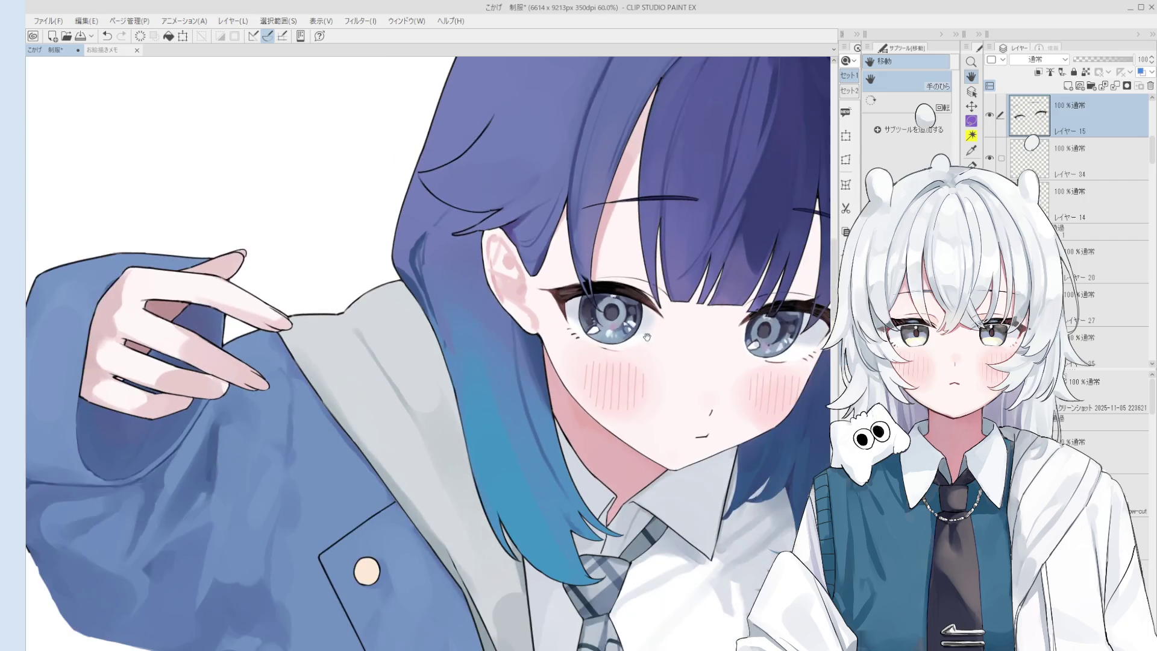
key("h")
left_click_drag(657, 326, 635, 313)
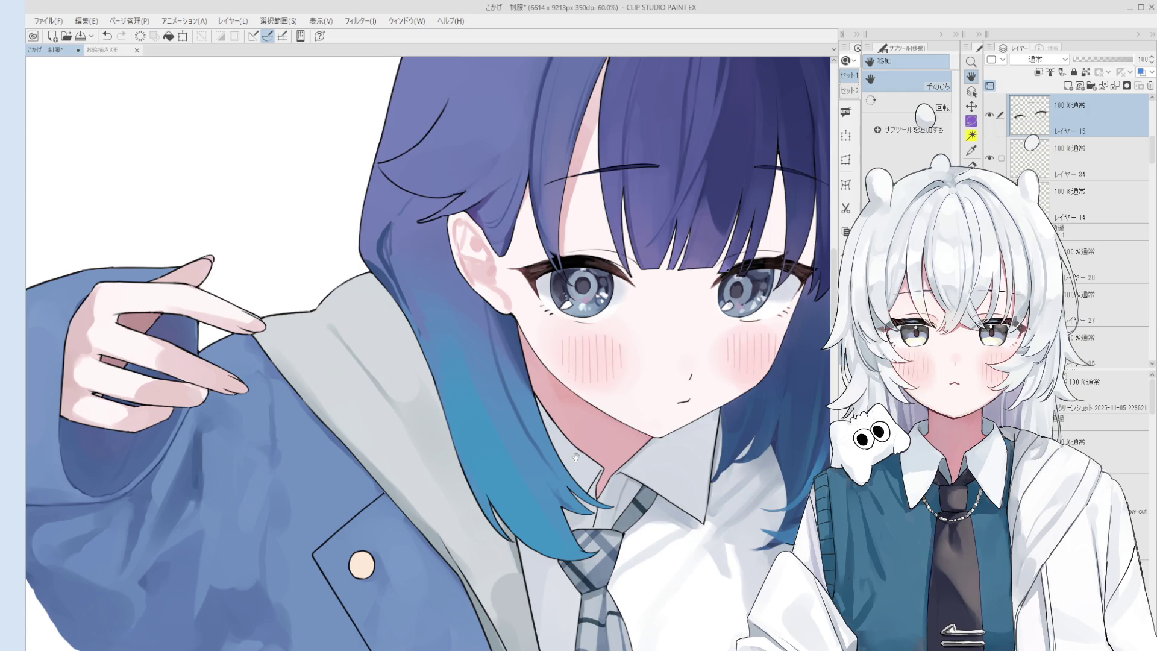
scroll(559, 437, "up", 3)
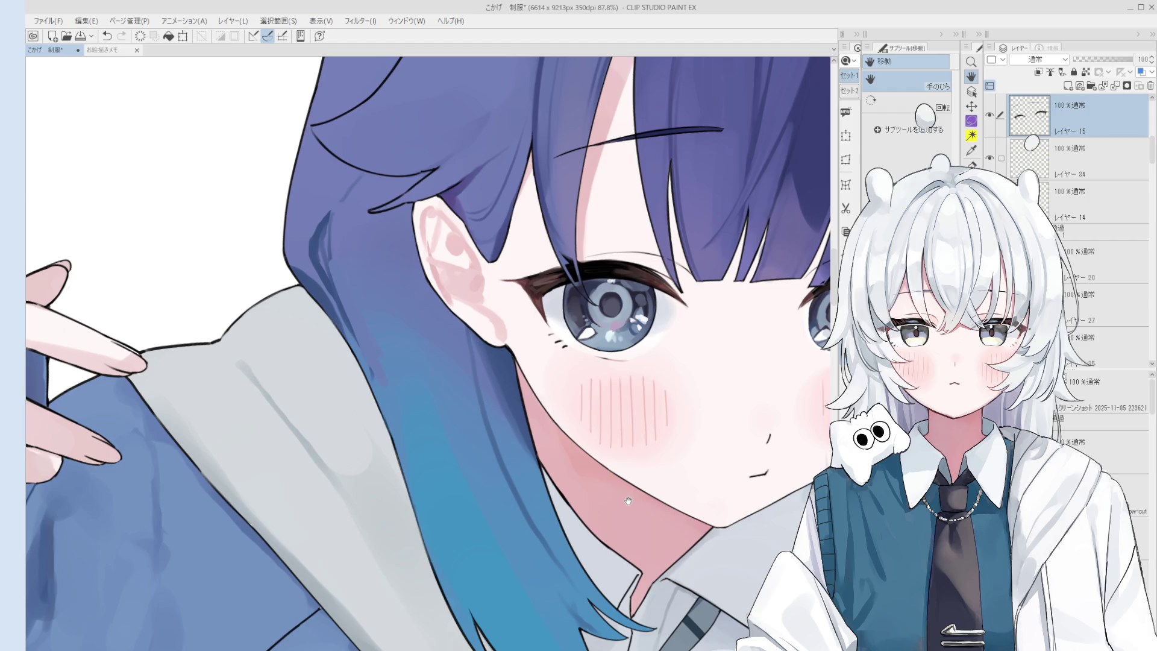
left_click_drag(469, 273, 496, 301)
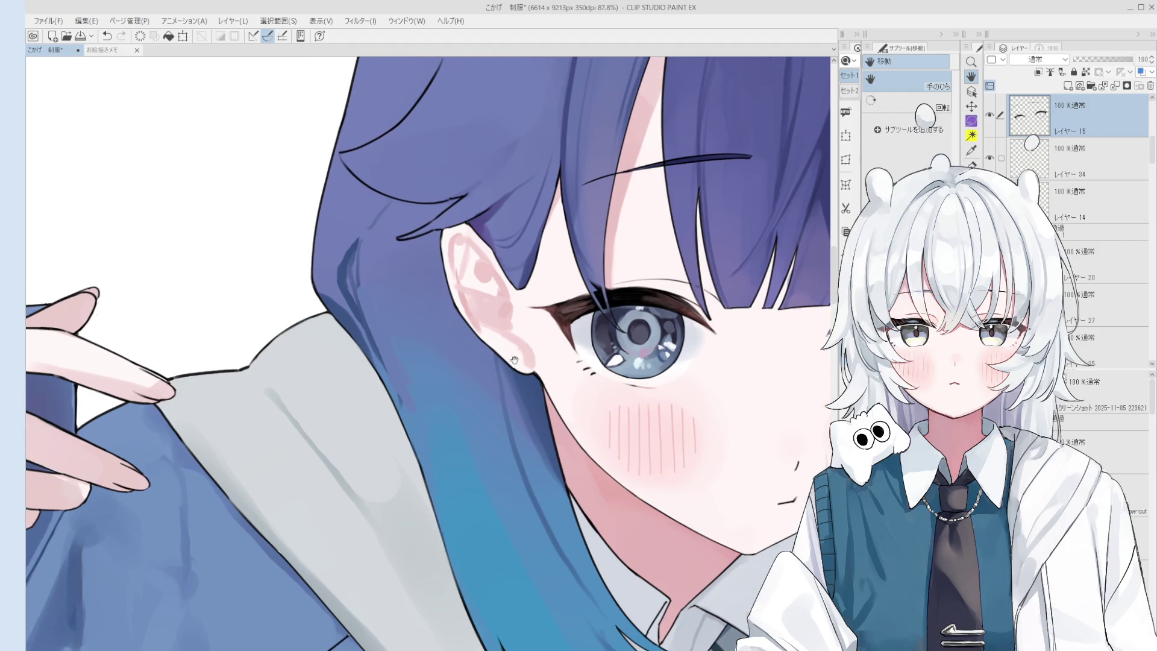
key("e")
scroll(472, 320, "up", 3)
left_click(440, 283, "ctrl+shift")
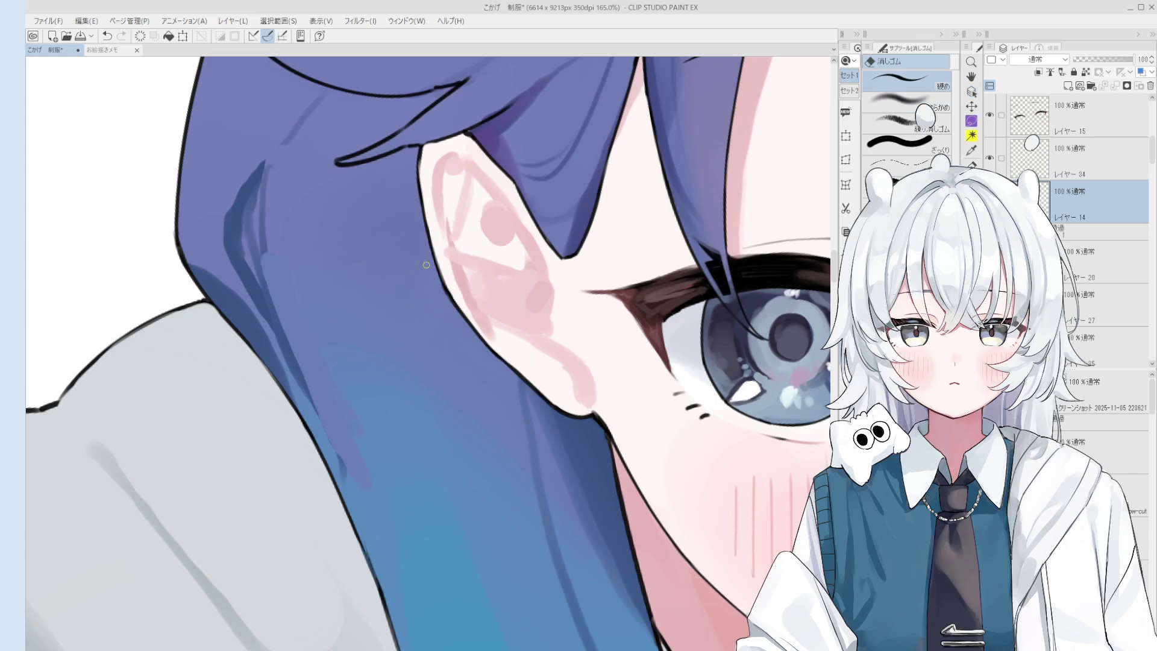
key("h")
scroll(584, 362, "down", 5)
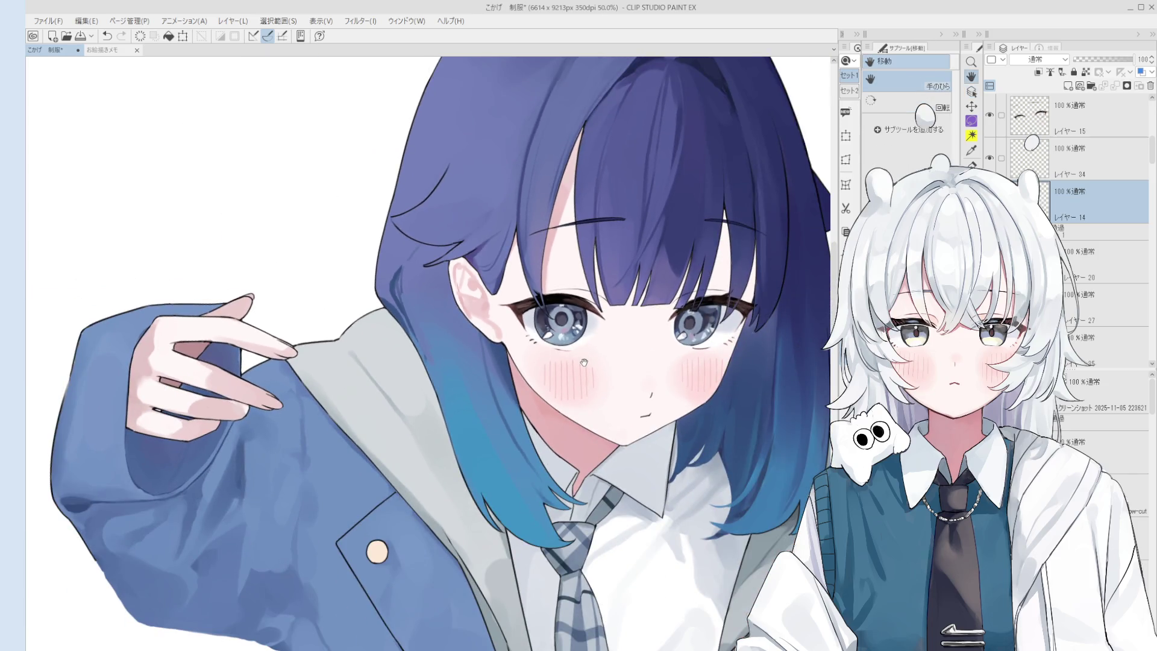
scroll(726, 435, "down", 3)
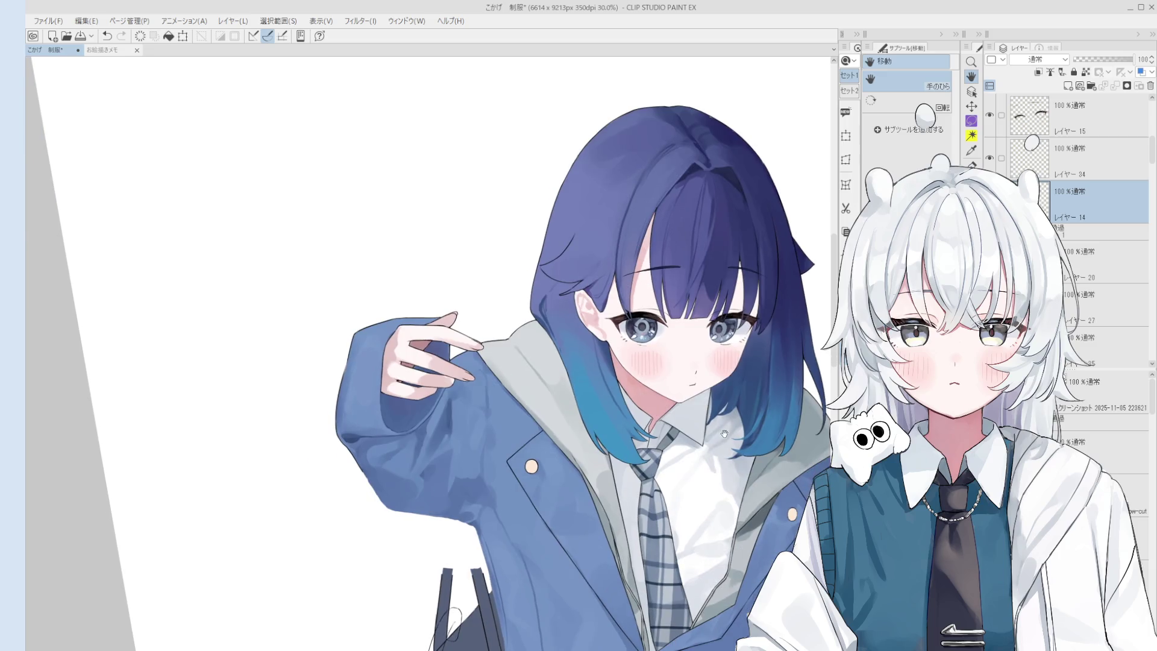
left_click_drag(693, 485, 649, 331)
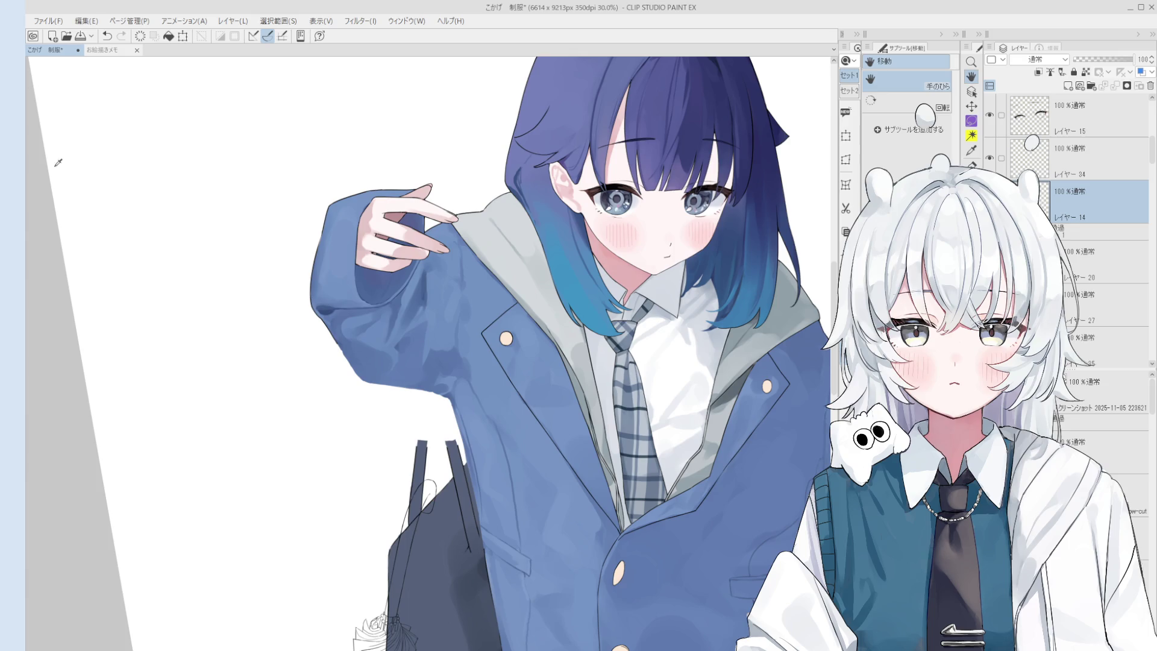
mouse_move(639, 390)
left_mouse_down()
mouse_move(680, 372)
mouse_move(597, 349)
left_mouse_up()
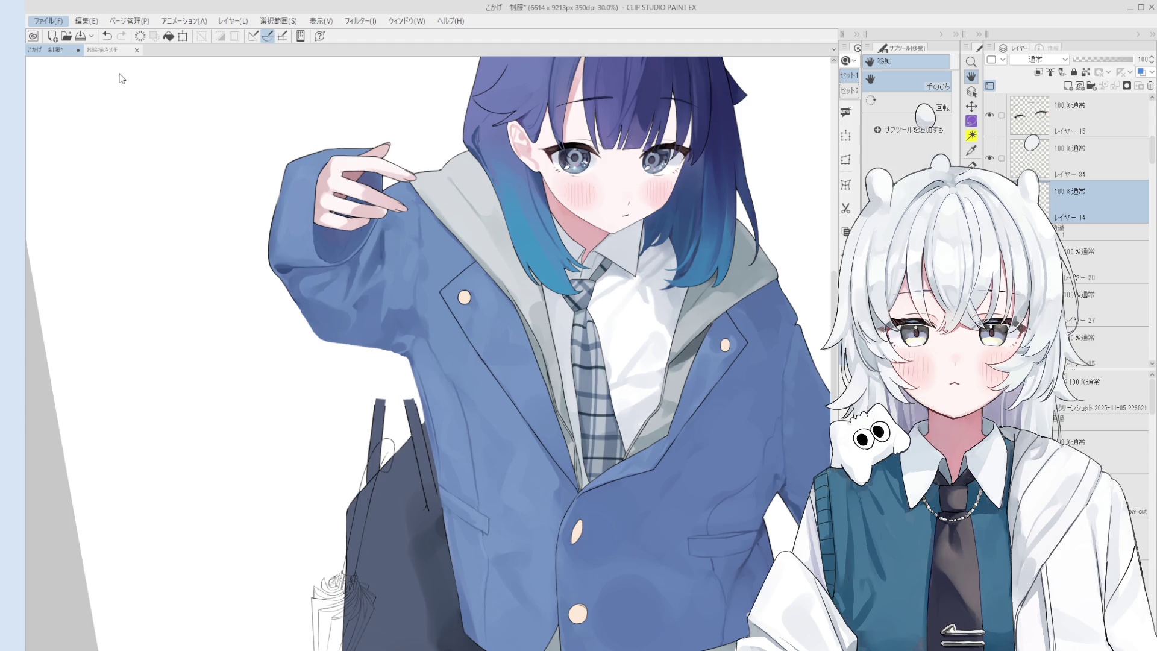
key("alt")
Save the 制服 illustration with Ctrl+S
key("ctrl+s")
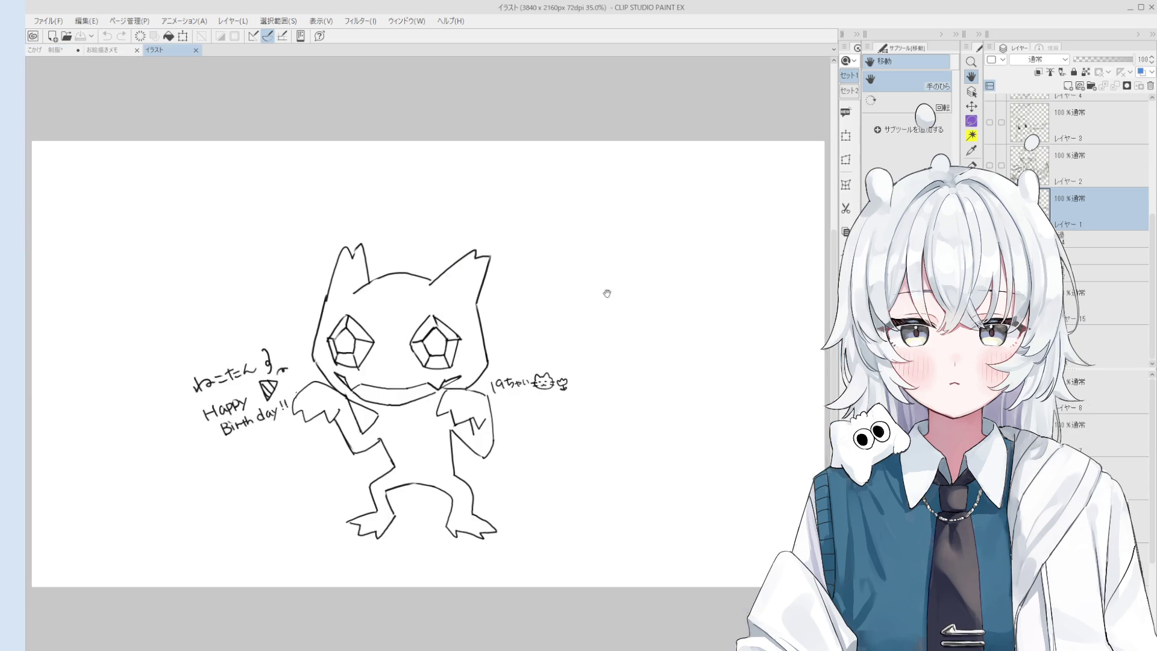
Add a fresh layer above the birthday sketch, hide the sketch, and recentre the blank canvas
scroll(575, 348, "down", 3)
left_click_drag(574, 349, 505, 329)
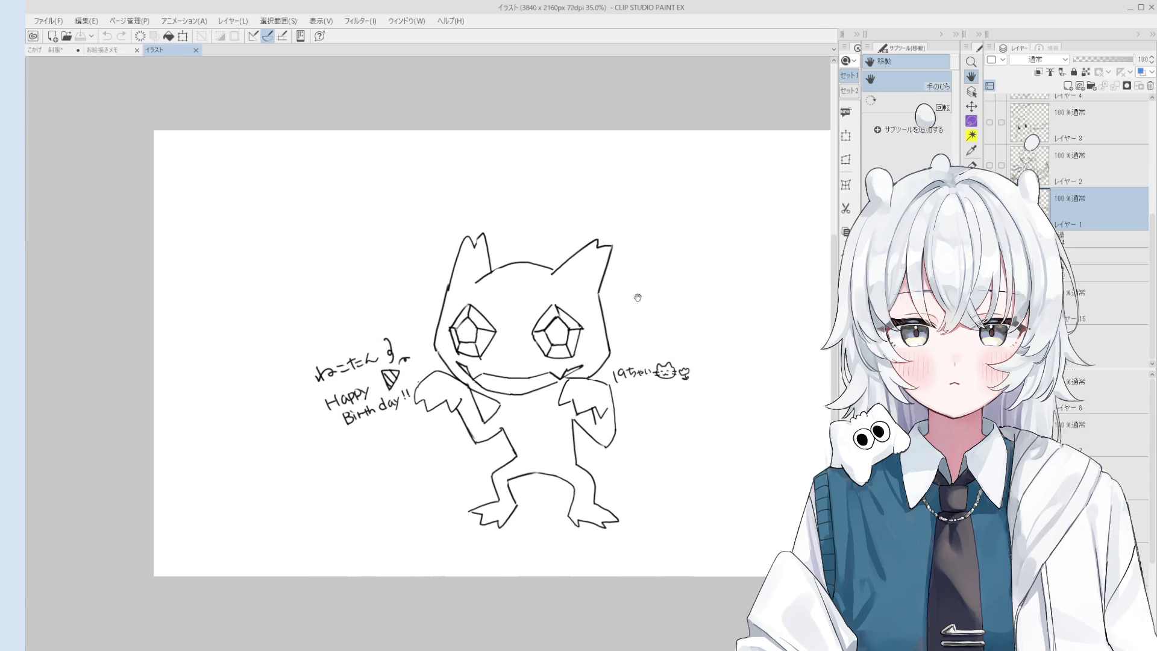
key("Delete")
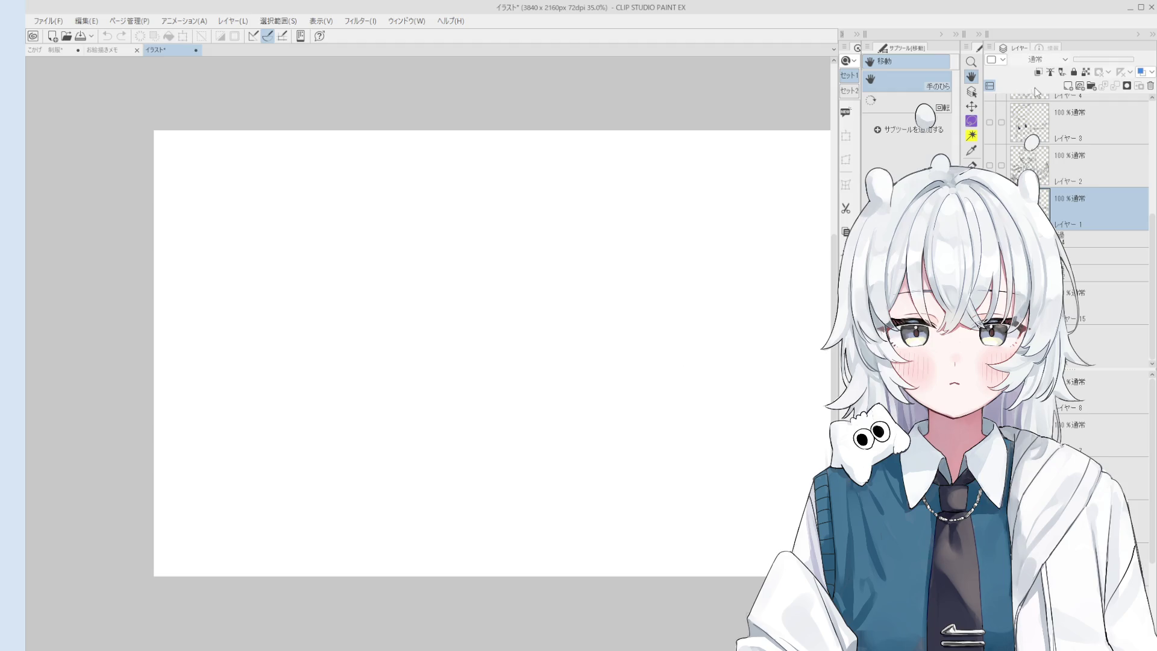
left_click(1067, 86)
left_click_drag(608, 371, 624, 388)
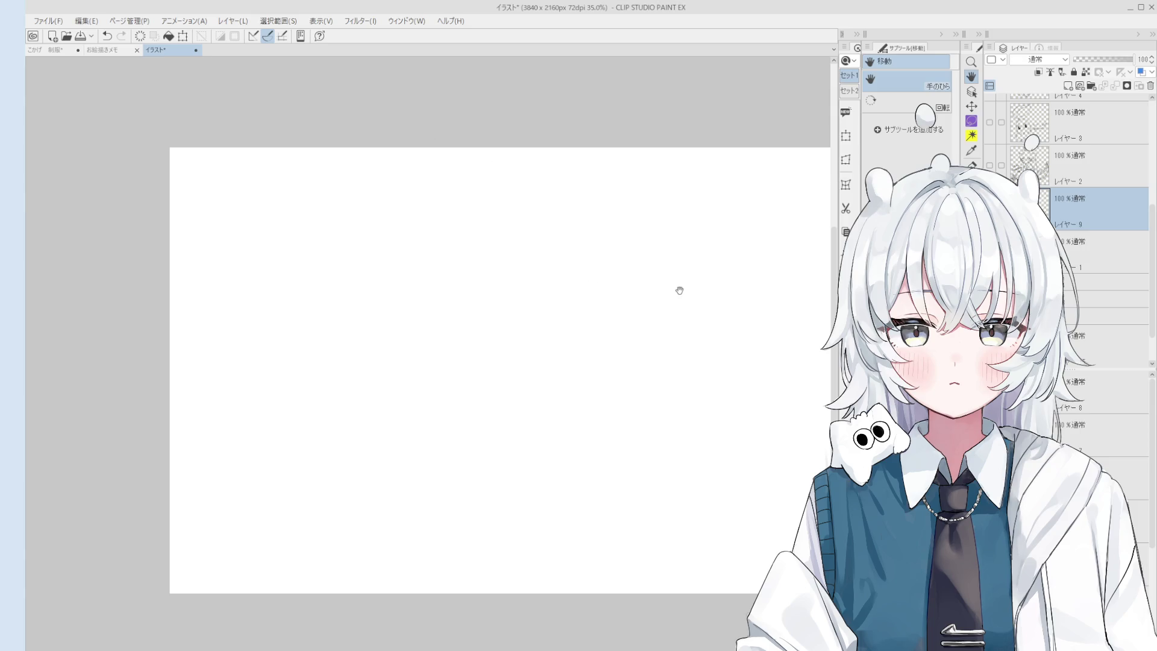
Sketch a C-shaped left ear outline, undoing and clearing the first attempts
key("p")
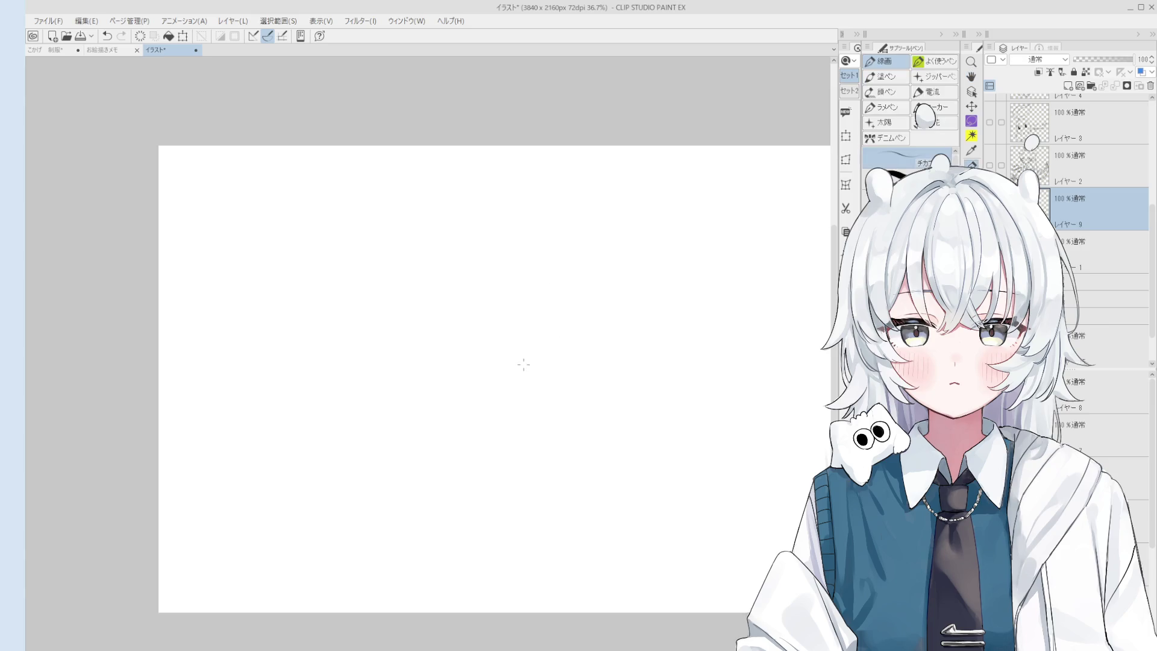
left_click_drag(503, 380, 519, 332)
scroll(514, 343, "up", 2)
key("ctrl+z")
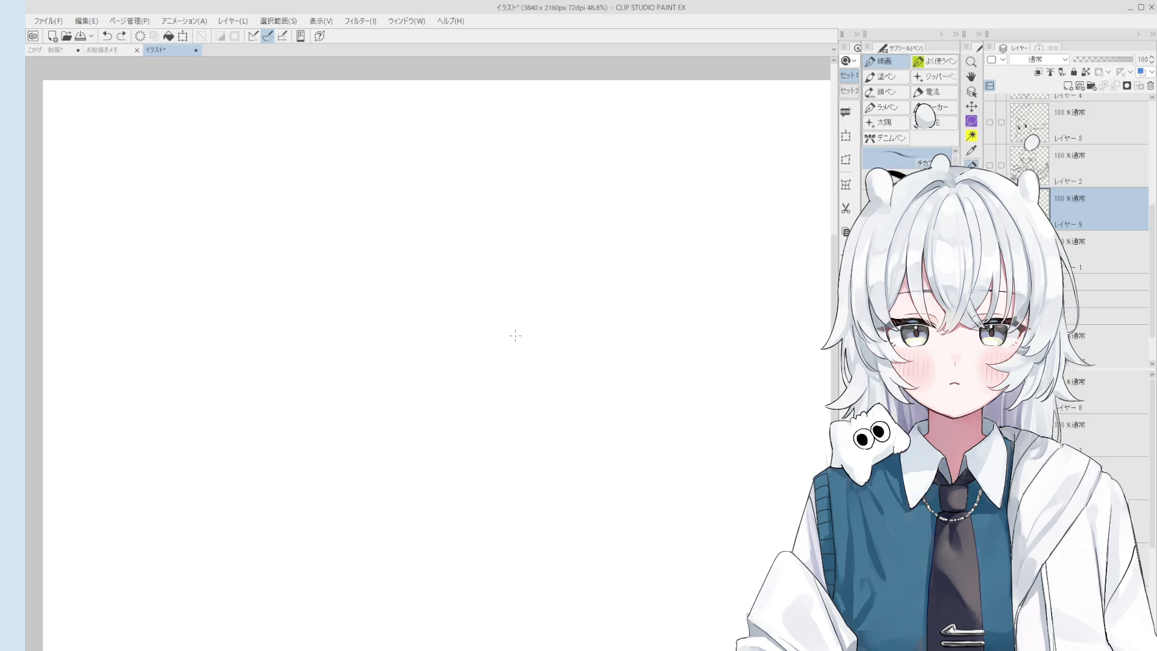
mouse_move(497, 365)
left_mouse_down()
mouse_move(447, 342)
mouse_move(517, 330)
left_mouse_up()
mouse_move(470, 295)
left_mouse_down()
mouse_move(500, 359)
mouse_move(596, 320)
mouse_move(529, 326)
mouse_move(503, 296)
left_mouse_up()
scroll(524, 329, "down", 1)
key("e")
key("p")
key("e")
key("Delete")
key("p")
Draw the left ear's inner curve and the left side of the head, trimming the stroke ends
left_click_drag(468, 262, 487, 322)
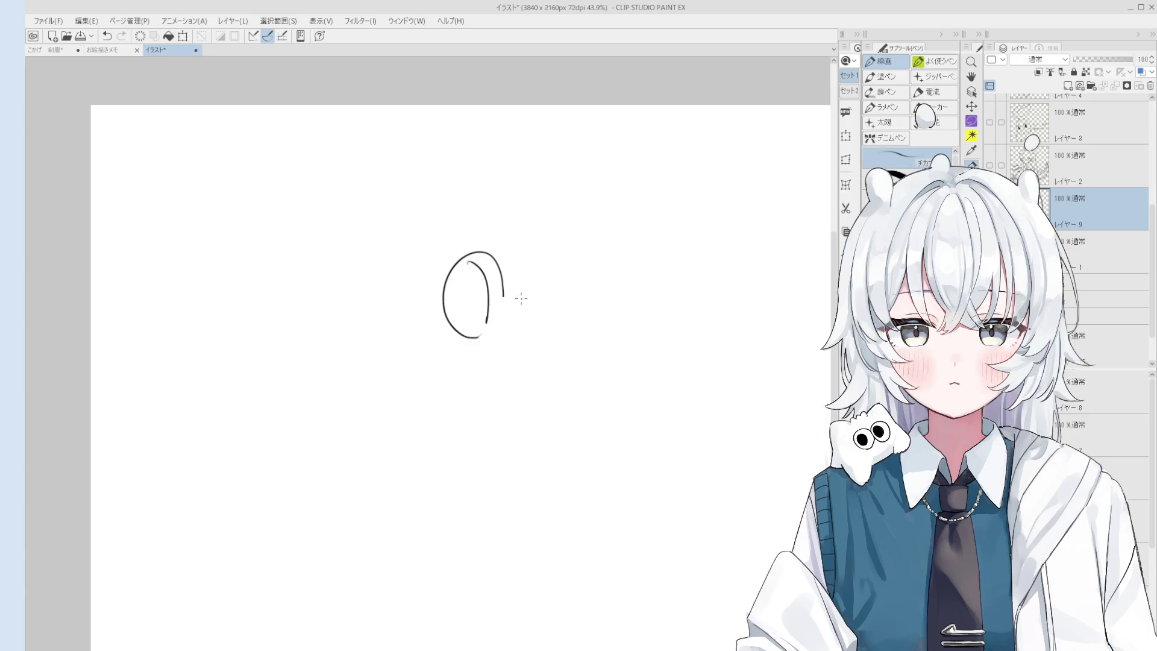
mouse_move(545, 282)
left_mouse_down()
mouse_move(568, 300)
mouse_move(550, 274)
mouse_move(589, 307)
left_mouse_up()
key("ctrl+z")
mouse_move(480, 336)
left_mouse_down()
mouse_move(473, 404)
mouse_move(562, 428)
left_mouse_up()
key("e")
mouse_move(497, 304)
left_mouse_down()
mouse_move(506, 312)
mouse_move(485, 374)
left_mouse_up()
key("p")
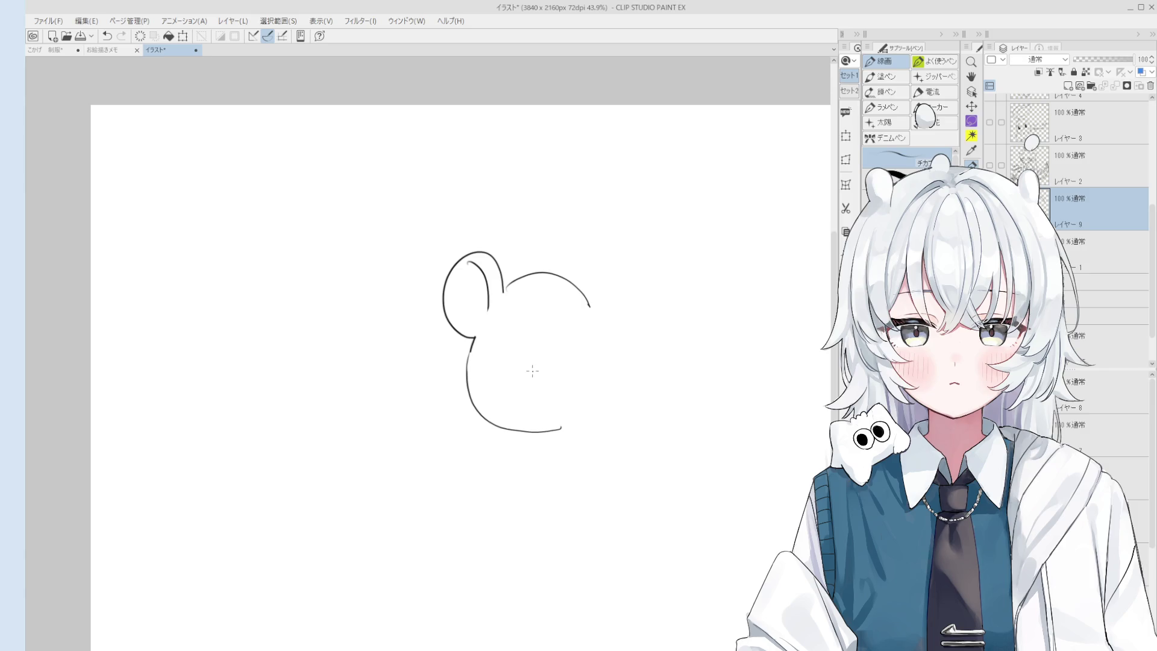
Redraw the left ear's inner stroke several times until it sits slightly lower and right
scroll(522, 290, "up", 5)
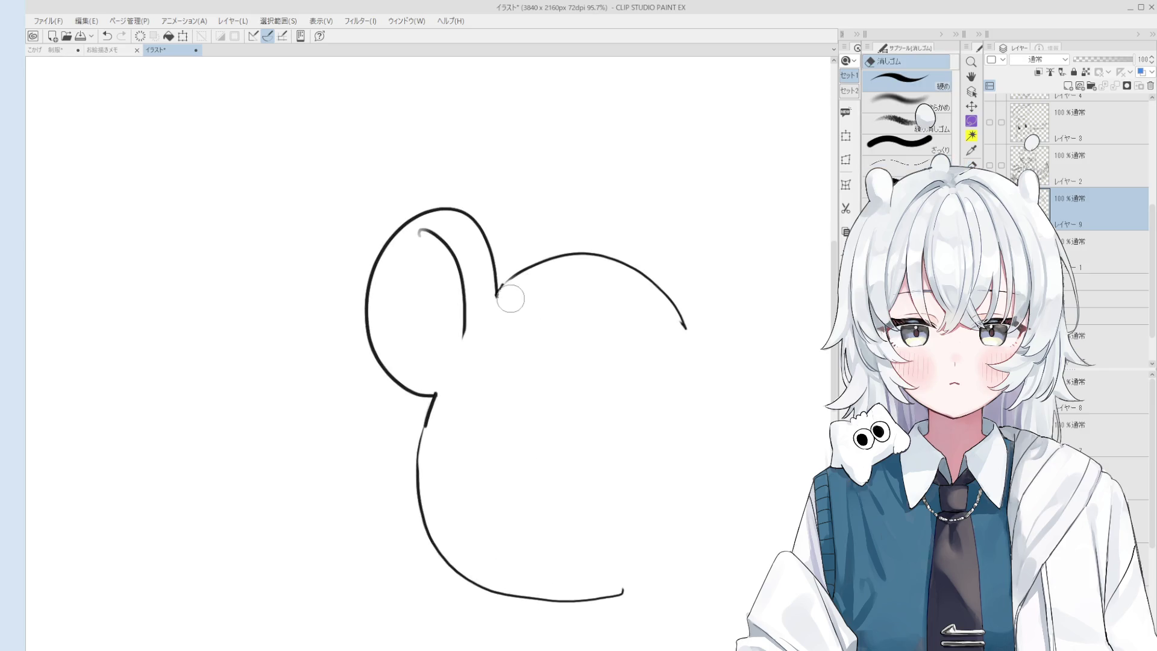
scroll(512, 291, "up", 3)
scroll(508, 265, "down", 4)
scroll(508, 265, "up", 2)
key("e")
left_click_drag(479, 253, 508, 336)
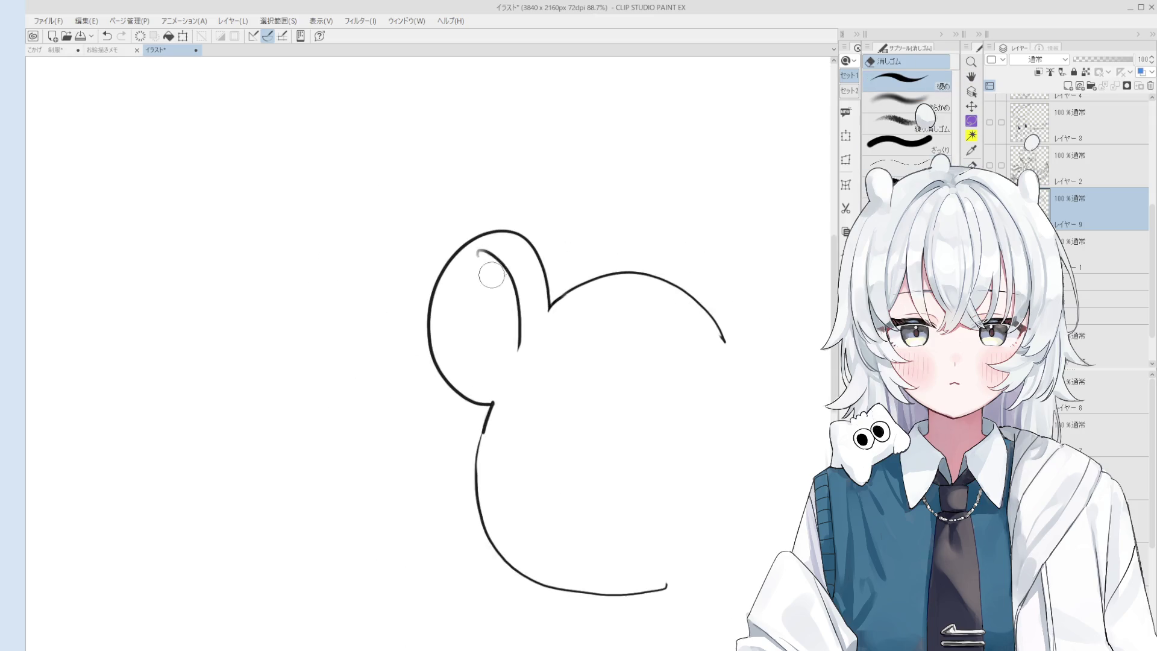
key("p")
key("ctrl+z")
left_click_drag(497, 235, 518, 336)
scroll(493, 253, "down", 2)
key("ctrl+z")
key("ctrl+z")
left_click_drag(506, 256, 521, 344)
Erase the top arc of the head and redraw a longer stroke down from the head top
key("ctrl+z")
left_click_drag(508, 259, 521, 346)
left_click_drag(627, 362, 569, 362)
key("e")
mouse_move(642, 337)
left_mouse_down()
mouse_move(571, 287)
mouse_move(520, 325)
mouse_move(452, 279)
mouse_move(487, 324)
left_mouse_up()
key("p")
key("ctrl+z")
key("e")
key("p")
key("ctrl+z")
mouse_move(464, 248)
left_mouse_down()
mouse_move(488, 292)
mouse_move(489, 330)
left_mouse_up()
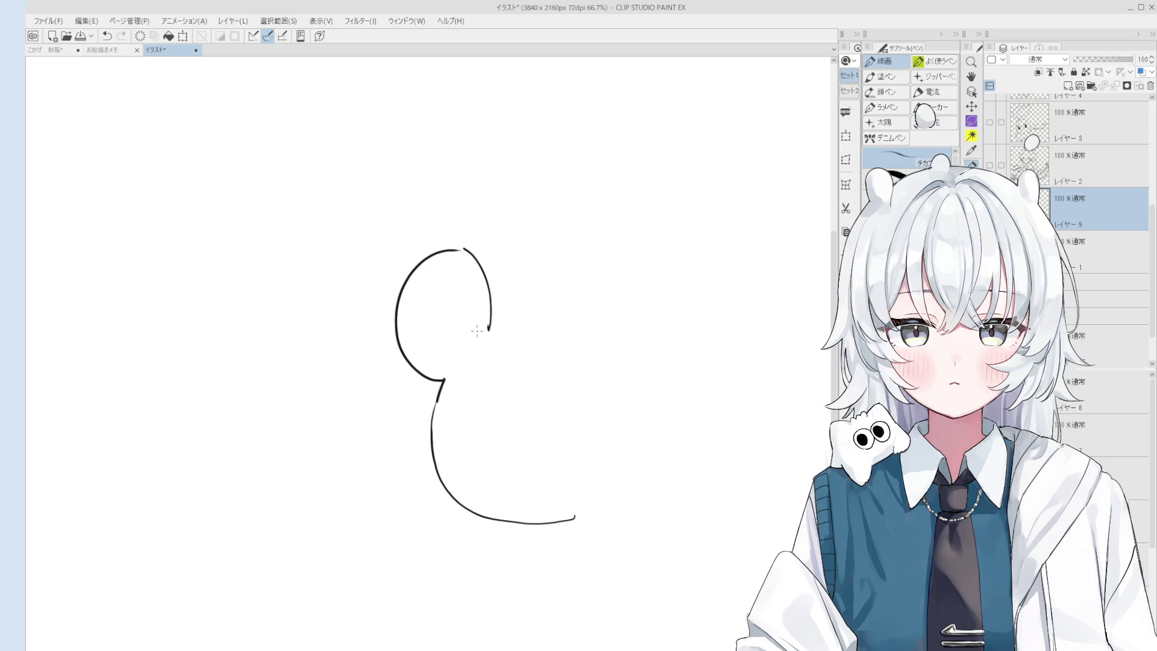
Erase the old head outline, keeping the body curve, and redraw the head stroke
key("e")
mouse_move(490, 284)
left_mouse_down()
mouse_move(478, 261)
mouse_move(452, 346)
left_mouse_up()
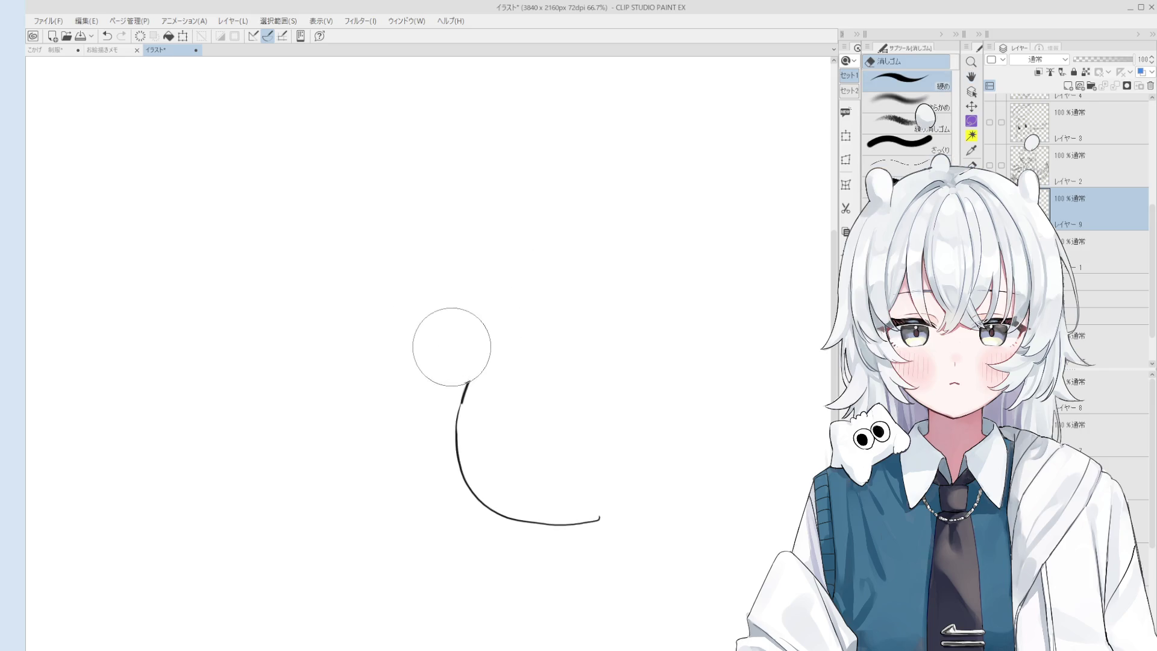
key("p")
left_click_drag(465, 280, 470, 382)
key("ctrl+z")
mouse_move(461, 295)
left_mouse_down()
mouse_move(470, 381)
mouse_move(526, 340)
mouse_move(584, 328)
left_mouse_up()
scroll(552, 345, "down", 2)
Replace the lower body stroke with a long curve for the lower left body
key("e")
mouse_move(593, 487)
left_mouse_down()
mouse_move(511, 465)
mouse_move(508, 413)
mouse_move(491, 397)
mouse_move(519, 497)
left_mouse_up()
key("p")
key("ctrl+z")
key("ctrl+z")
mouse_move(476, 402)
left_mouse_down()
mouse_move(482, 484)
mouse_move(516, 511)
left_mouse_up()
mouse_move(591, 496)
left_mouse_down()
mouse_move(645, 511)
mouse_move(665, 468)
left_mouse_up()
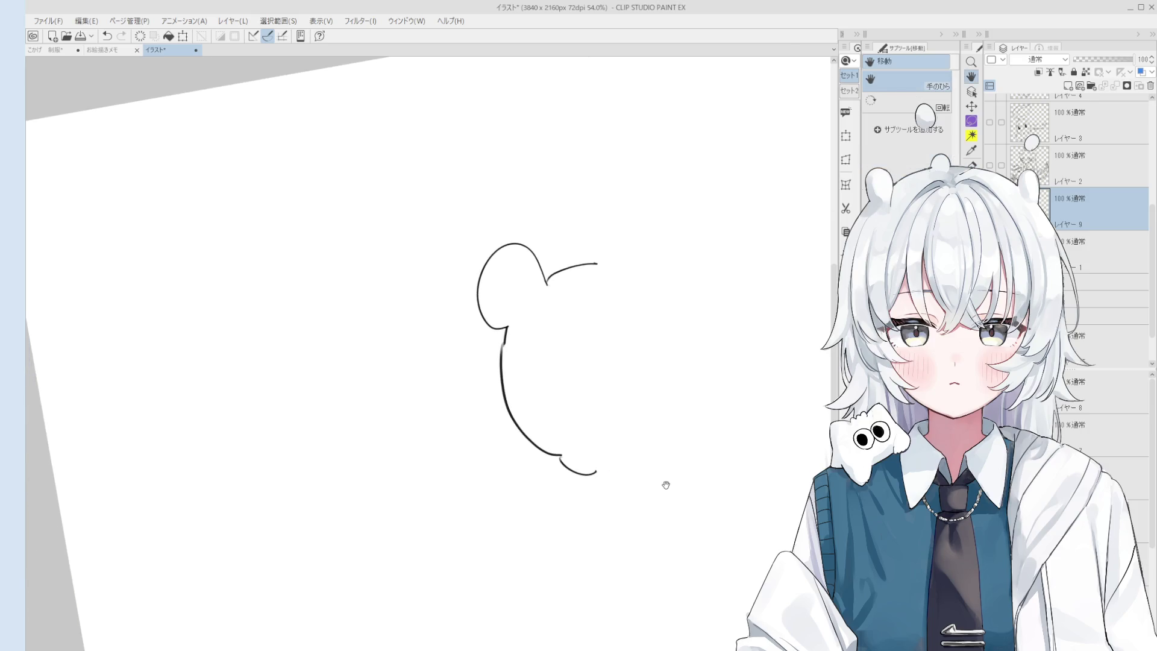
Trim the curve's bottom hook, close the outline gap, and draw the head's top line to the right
key("e")
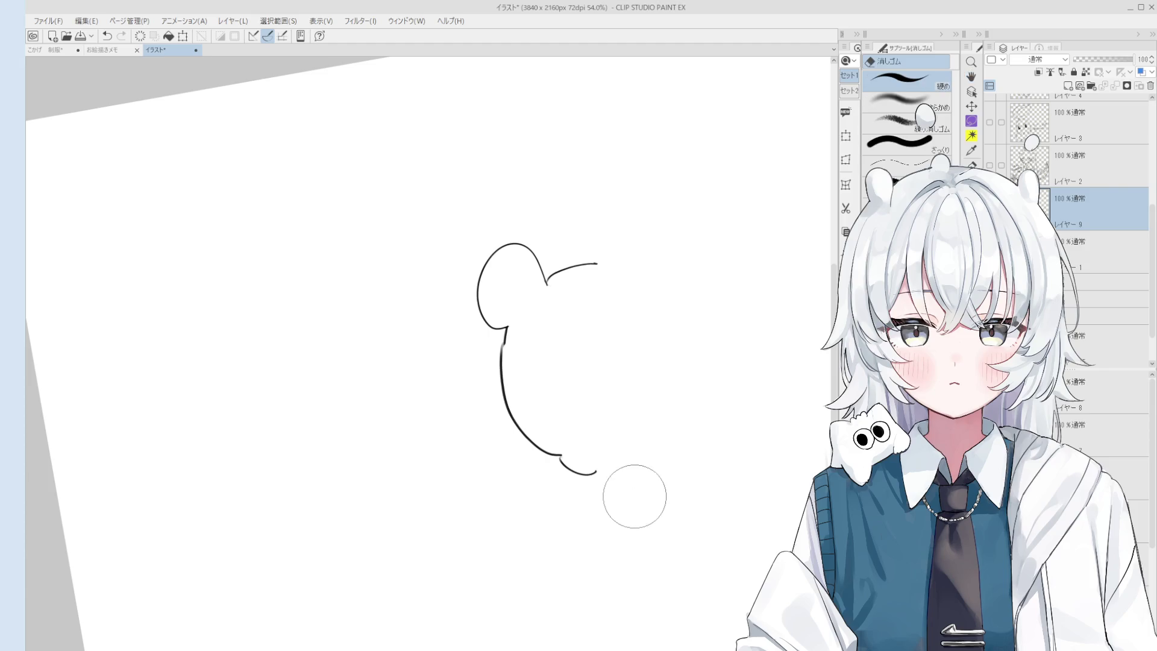
left_click_drag(627, 485, 560, 460)
mouse_move(539, 356)
left_mouse_down()
mouse_move(516, 337)
mouse_move(480, 362)
left_mouse_up()
key("p")
key("ctrl+alt+0")
key("ctrl+z")
left_click_drag(482, 317, 480, 362)
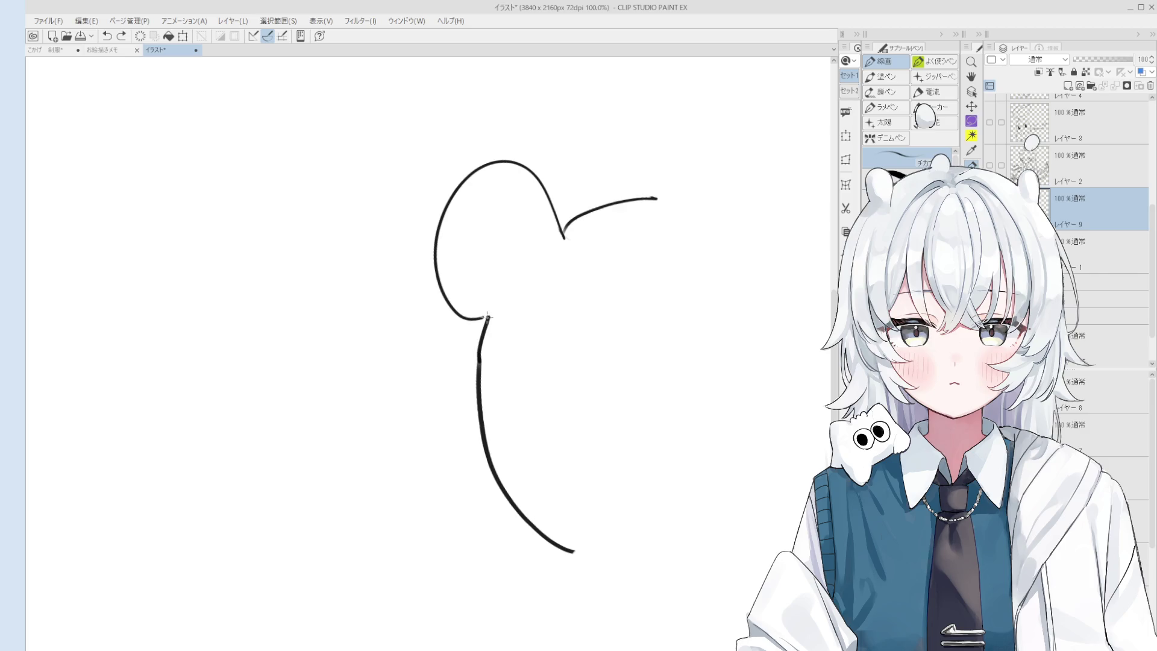
scroll(485, 337, "down", 3)
left_click_drag(586, 331, 584, 294)
Draw the bear's right ear as a higher, rounder arc
key("e")
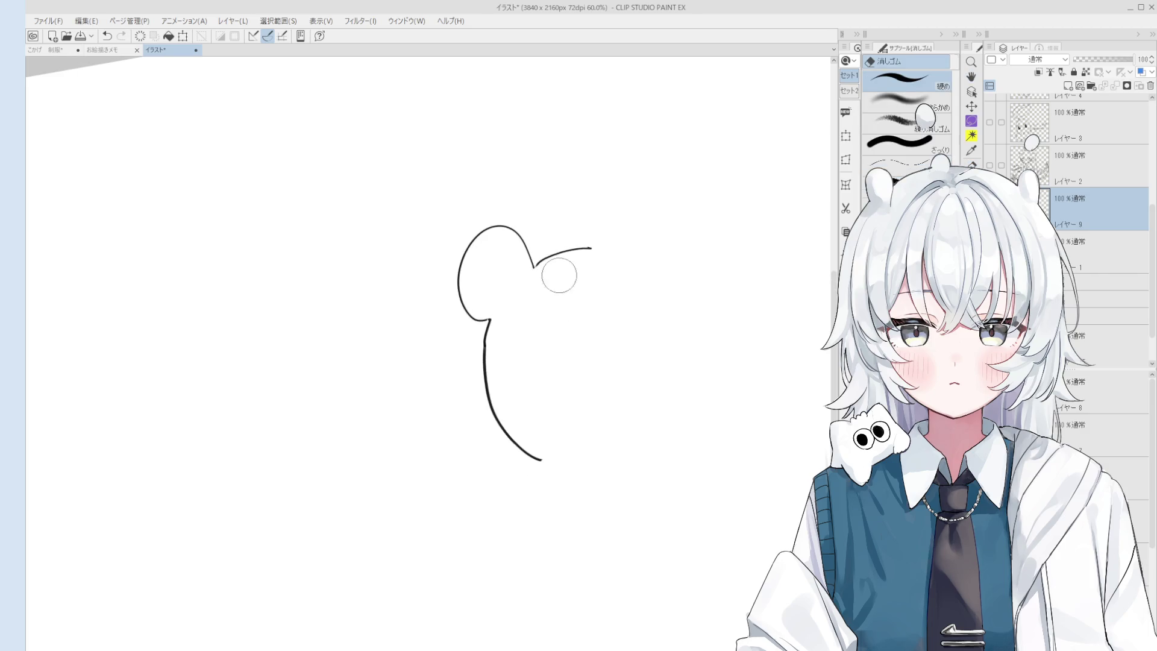
key("p")
left_click_drag(588, 240, 674, 268)
key("ctrl+z")
mouse_move(590, 246)
left_mouse_down()
mouse_move(676, 276)
mouse_move(610, 271)
mouse_move(592, 301)
left_mouse_up()
key("e")
key("p")
key("ctrl+z")
key("ctrl+z")
scroll(606, 319, "down", 1)
scroll(606, 320, "up", 1)
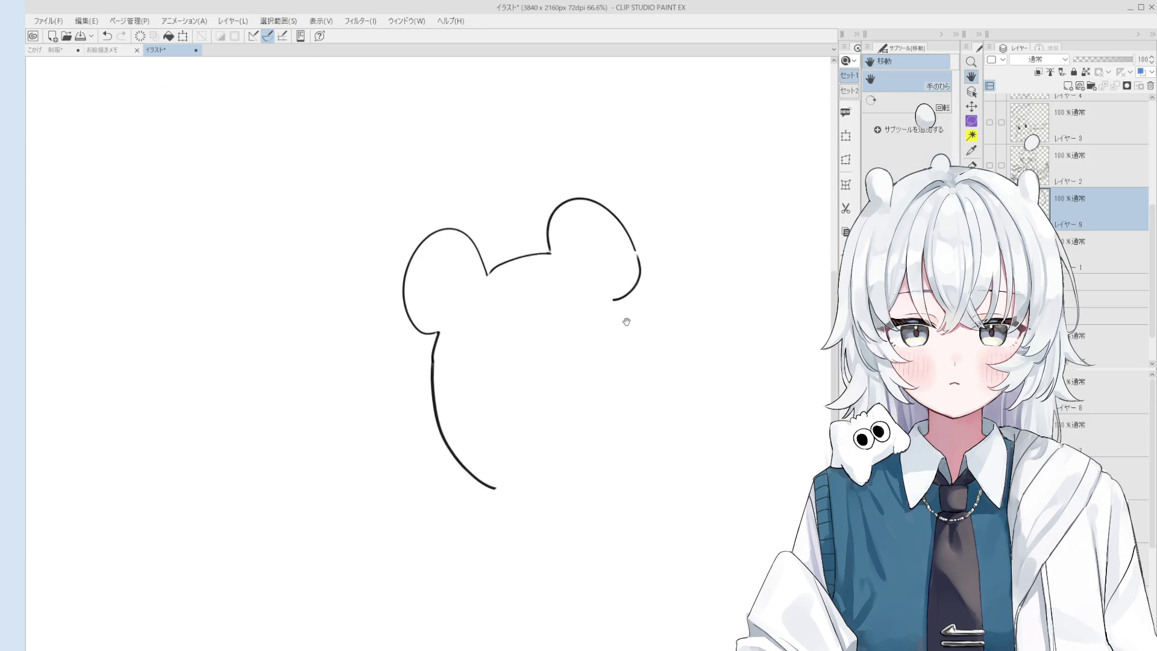
key("p")
Try out the right cheek line and the bottom chin curve, undoing the attempts
left_click_drag(613, 312, 646, 378)
key("ctrl+z")
mouse_move(613, 313)
left_mouse_down()
mouse_move(645, 428)
mouse_move(634, 342)
mouse_move(660, 429)
left_mouse_up()
key("ctrl+z")
scroll(660, 429, "down", 1)
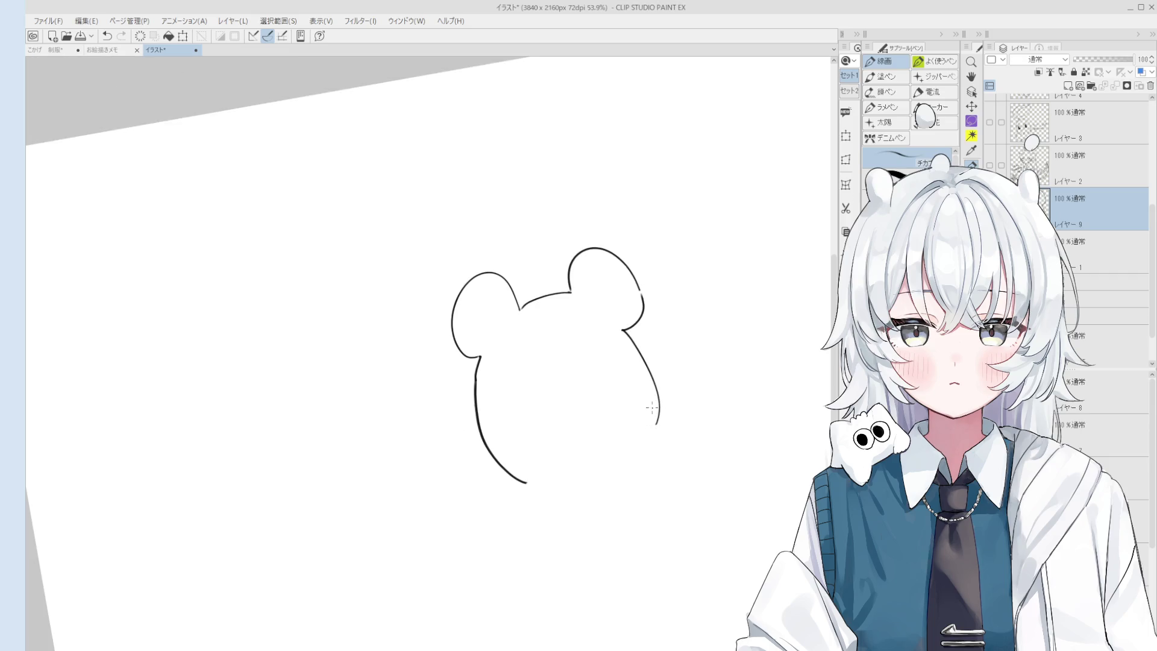
left_click_drag(533, 477, 617, 483)
key("ctrl+z")
Redraw the right cheek curving downward and add curves in the lower face
key("e")
mouse_move(642, 361)
left_mouse_down()
mouse_move(606, 335)
mouse_move(645, 387)
left_mouse_up()
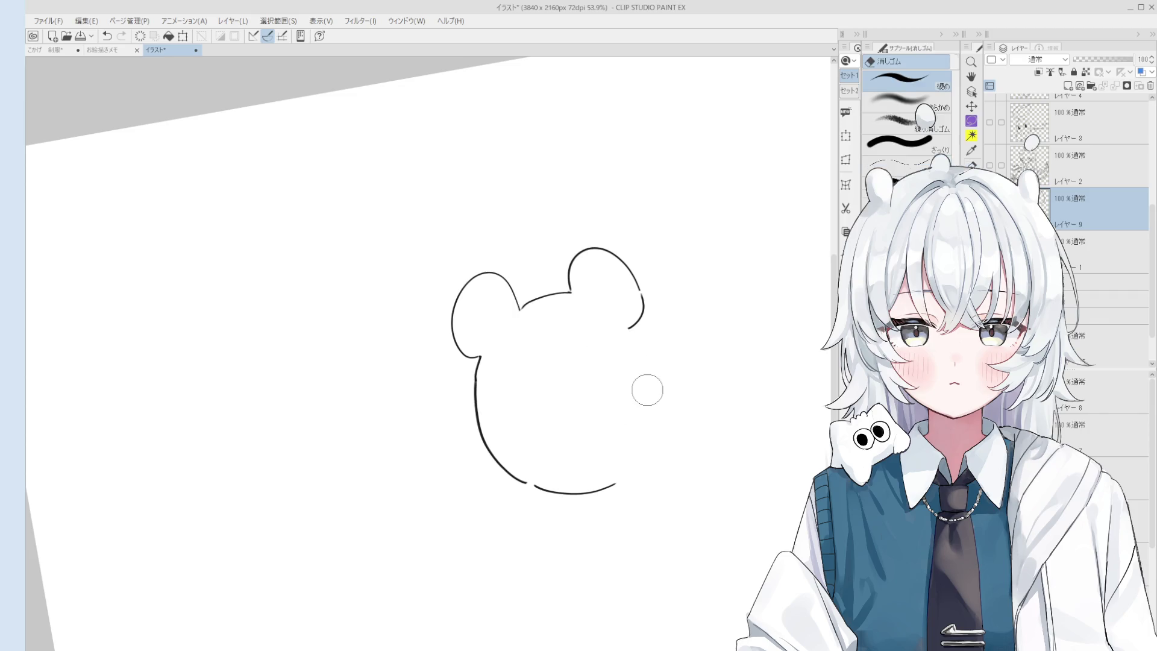
key("p")
left_click_drag(627, 330, 663, 460)
left_click_drag(597, 410, 656, 426)
key("ctrl+z")
left_click_drag(479, 459, 525, 437)
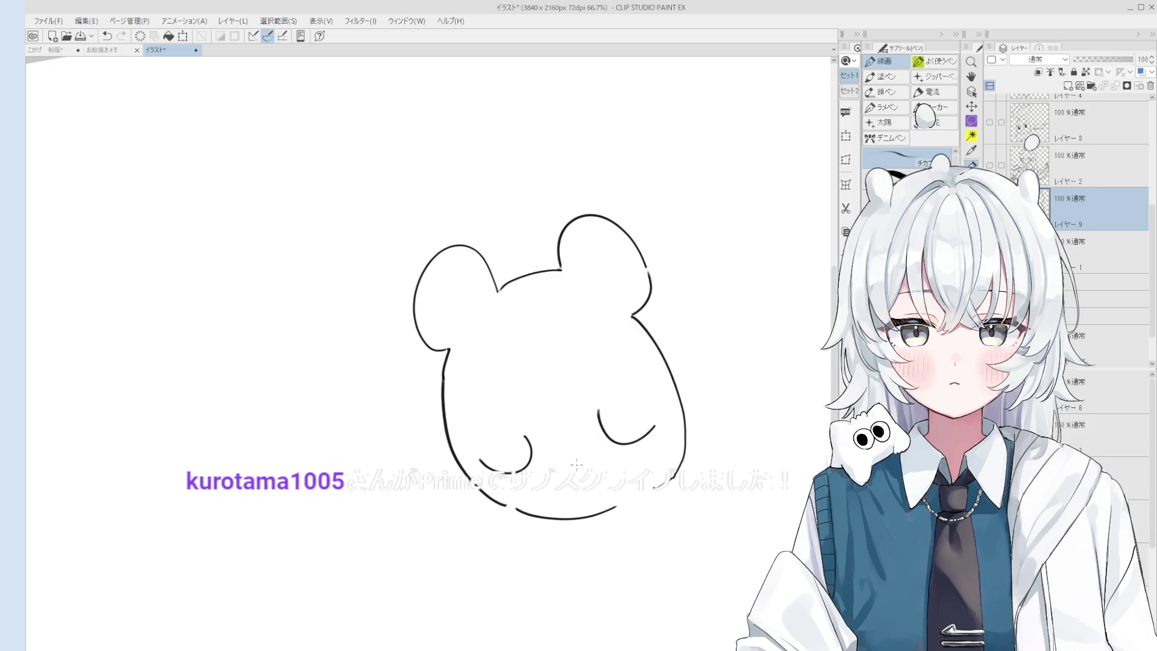
Erase the small hooked curve at the lower left
key("e")
scroll(446, 340, "up", 2)
mouse_move(542, 458)
left_mouse_down()
mouse_move(508, 480)
mouse_move(536, 517)
left_mouse_up()
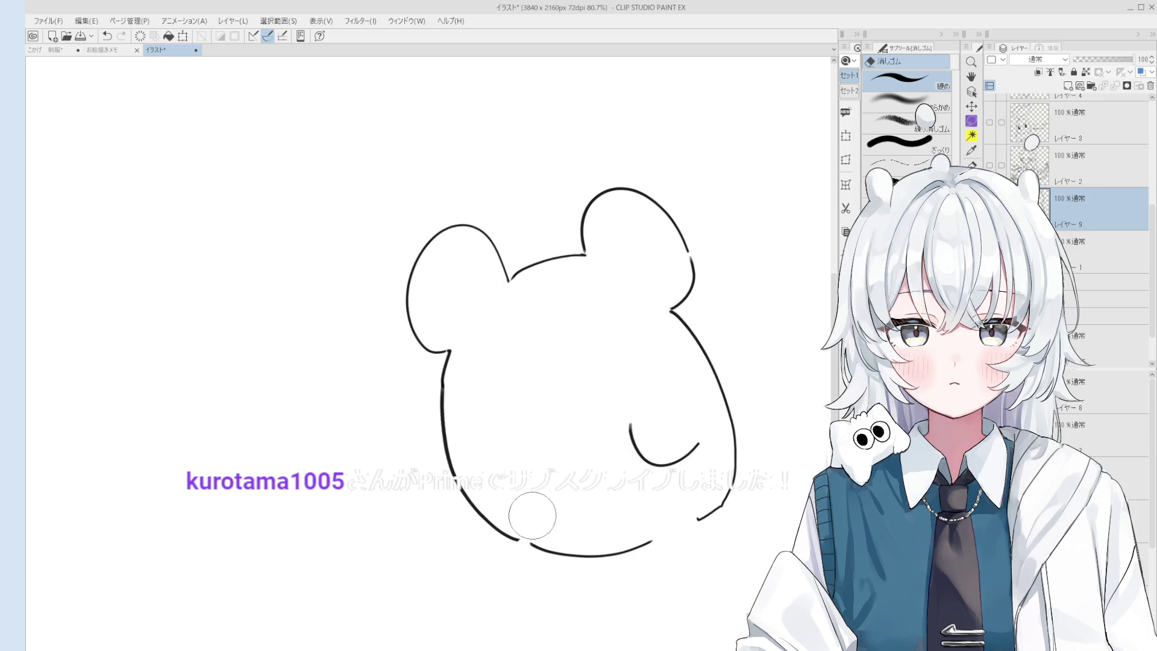
scroll(509, 542, "up", 3)
key("p")
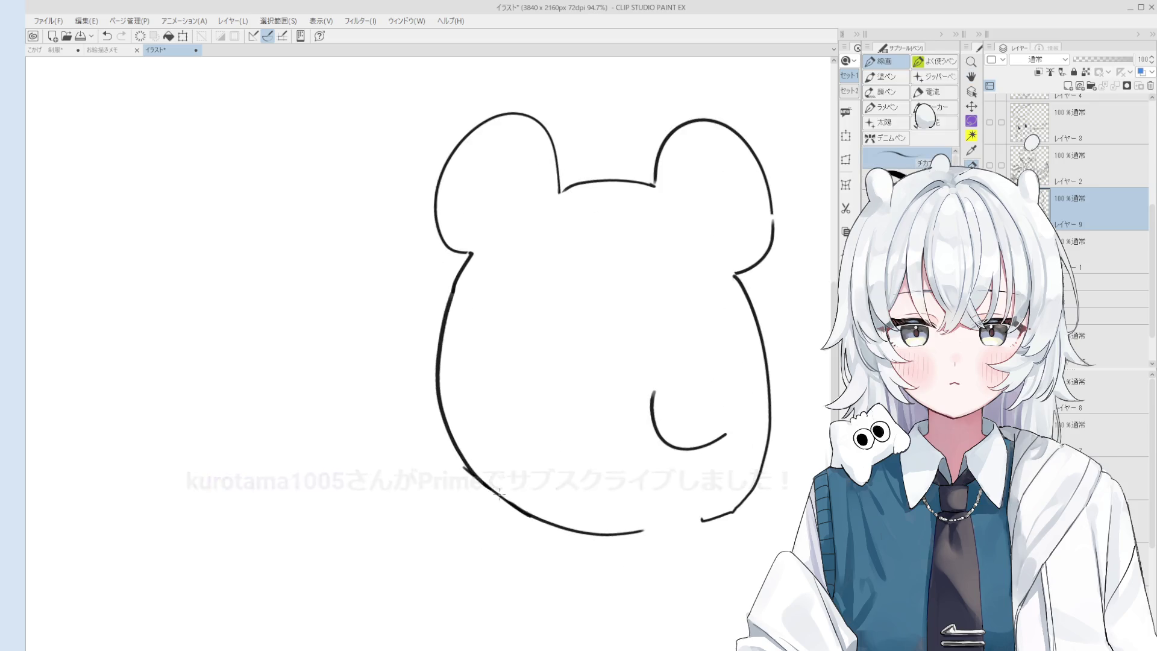
scroll(501, 495, "down", 4)
Close the bear's lower-right outline and remove the small inner curve there
key("e")
left_click_drag(728, 444, 720, 418)
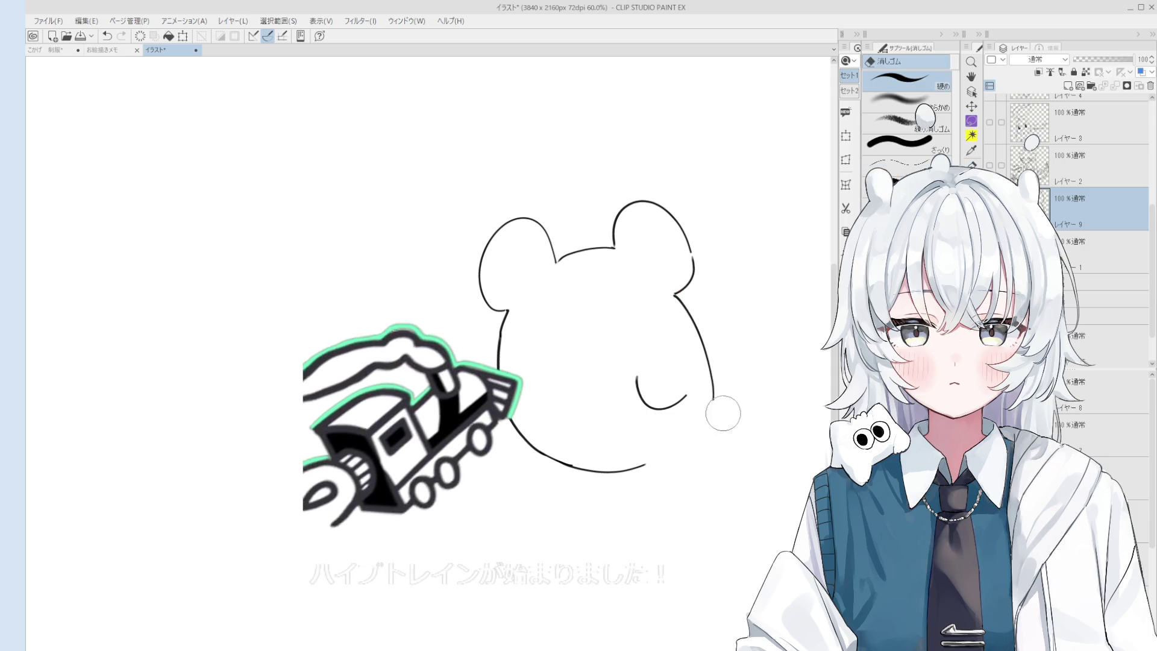
key("p")
scroll(699, 425, "up", 1)
mouse_move(648, 463)
left_mouse_down()
mouse_move(703, 420)
mouse_move(731, 471)
left_mouse_up()
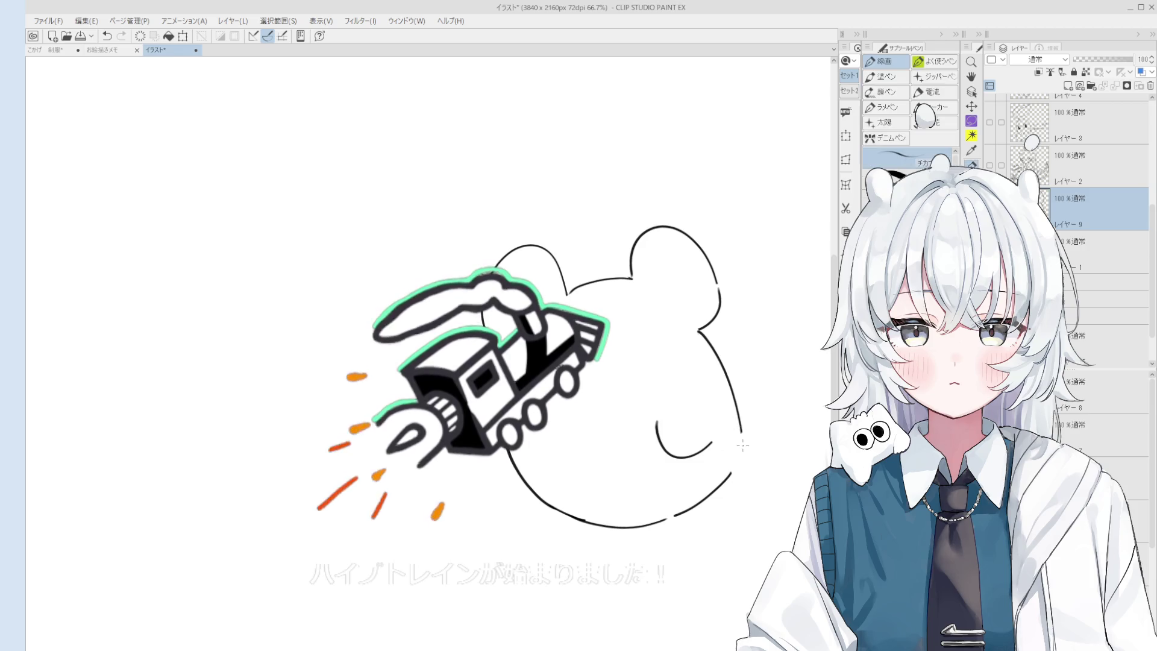
key("e")
mouse_move(663, 431)
left_mouse_down()
mouse_move(714, 444)
mouse_move(725, 435)
left_mouse_up()
key("p")
key("ctrl+z")
Draw two curved closed-eye lines and two small feet below the face
key("ctrl+z")
key("ctrl+z")
left_click_drag(541, 463, 593, 458)
key("ctrl+z")
left_click_drag(662, 442, 715, 451)
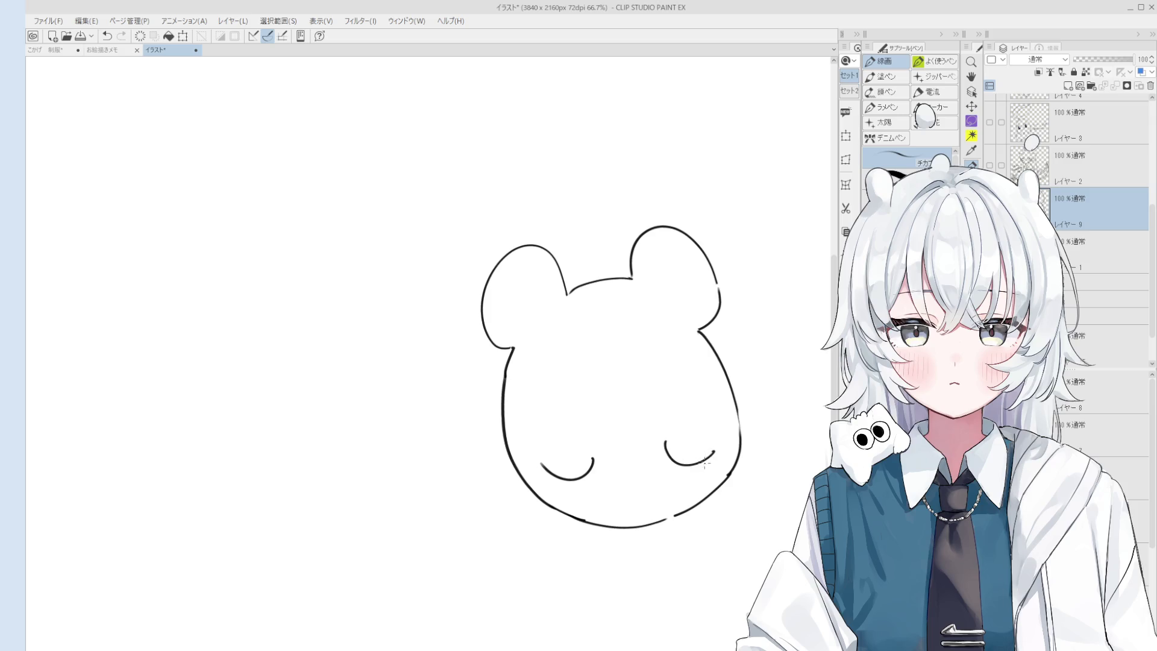
mouse_move(575, 520)
left_mouse_down()
mouse_move(620, 534)
mouse_move(691, 518)
mouse_move(692, 507)
left_mouse_up()
key("ctrl+z")
key("ctrl+z")
key("ctrl+z")
key("ctrl+z")
key("ctrl+z")
key("space")
left_click_drag(670, 469, 654, 506)
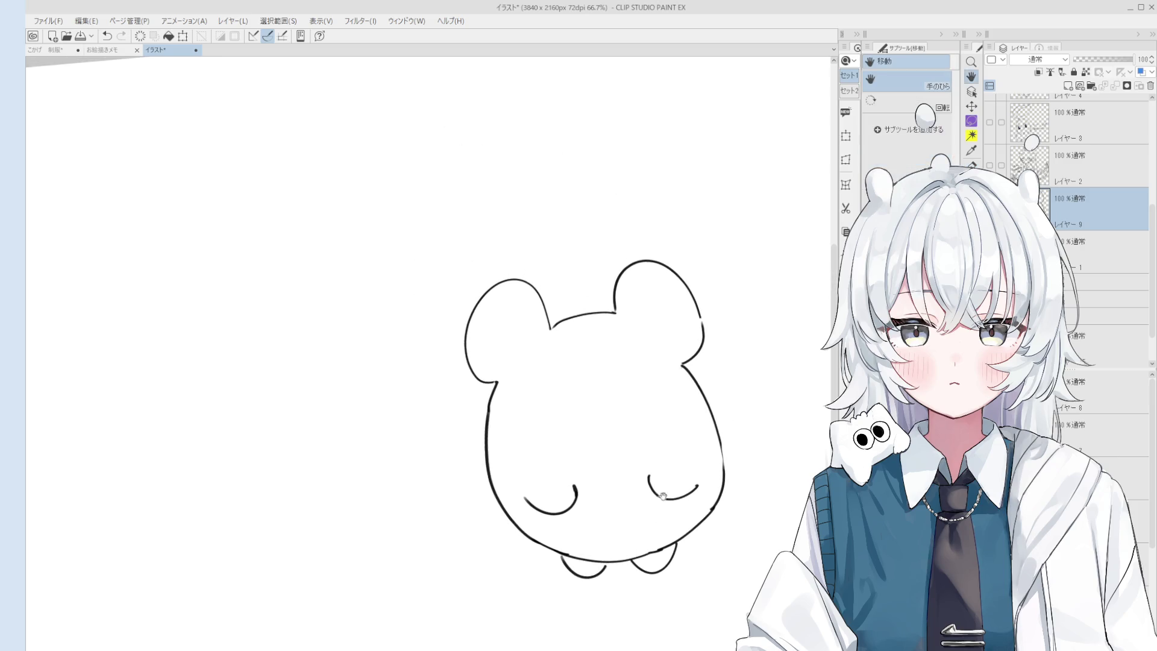
Attempt the upper right body outline, then undo the right body strokes
key("ctrl+z")
mouse_move(690, 358)
left_mouse_down()
mouse_move(725, 459)
mouse_move(713, 499)
left_mouse_up()
key("ctrl+z")
scroll(719, 492, "up", 2)
key("ctrl+z")
scroll(689, 501, "down", 2)
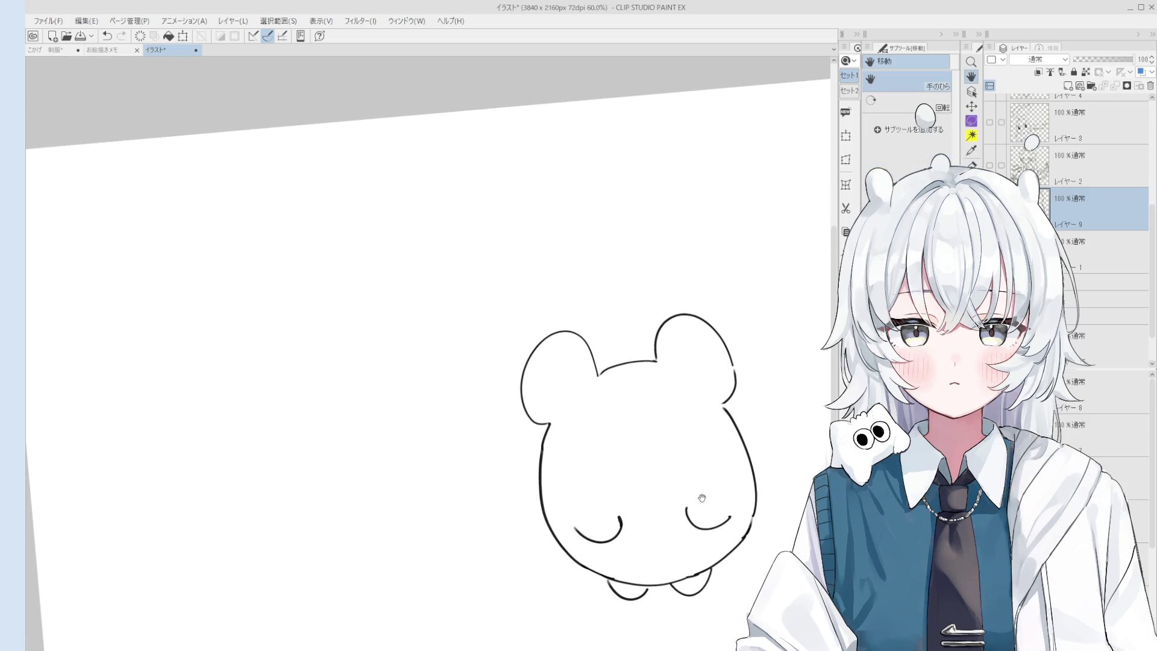
Try inner arcs in the right and left ears, undoing the first attempts
left_click_drag(692, 318, 674, 367)
key("ctrl+z")
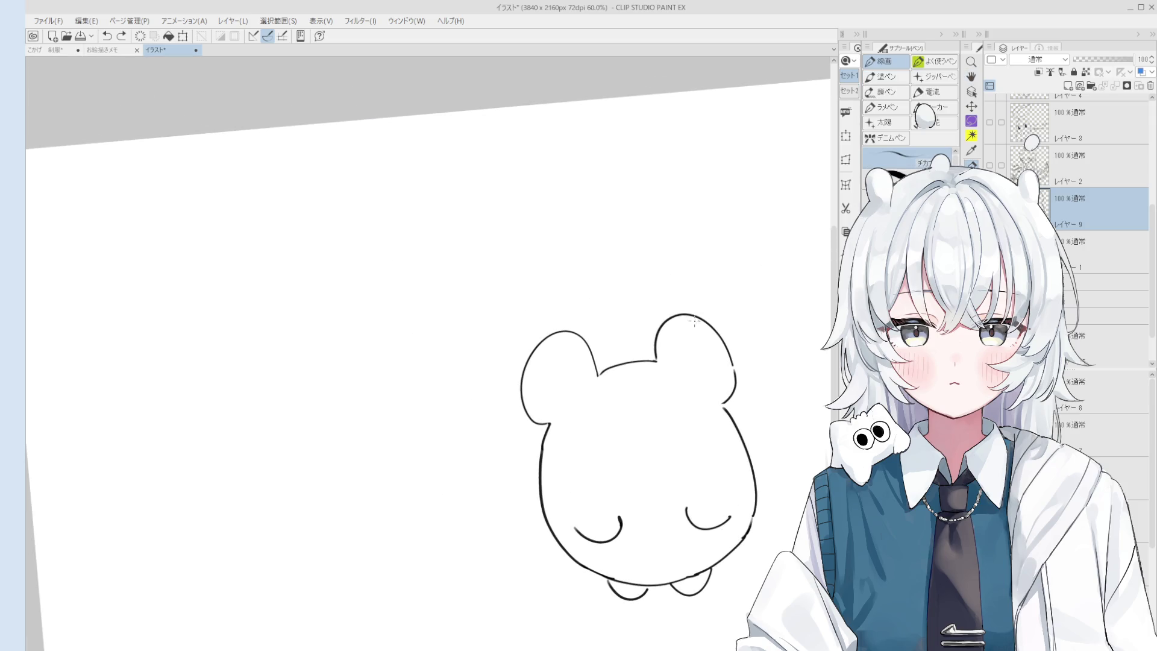
left_click_drag(692, 315, 675, 370)
scroll(680, 367, "up", 1)
scroll(683, 365, "up", 1)
mouse_move(459, 306)
left_mouse_down()
mouse_move(482, 320)
mouse_move(491, 380)
left_mouse_up()
key("ctrl+z")
key("ctrl+z")
left_click_drag(639, 277, 630, 355)
key("ctrl+z")
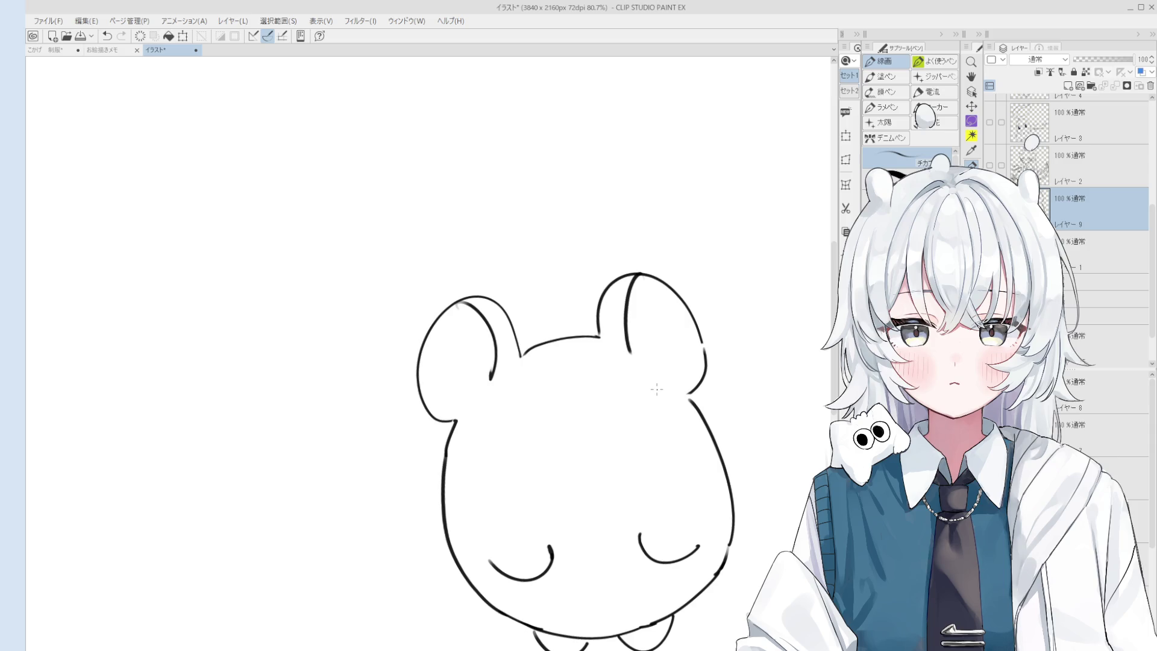
Join the right ear's inner line to the head
key("e")
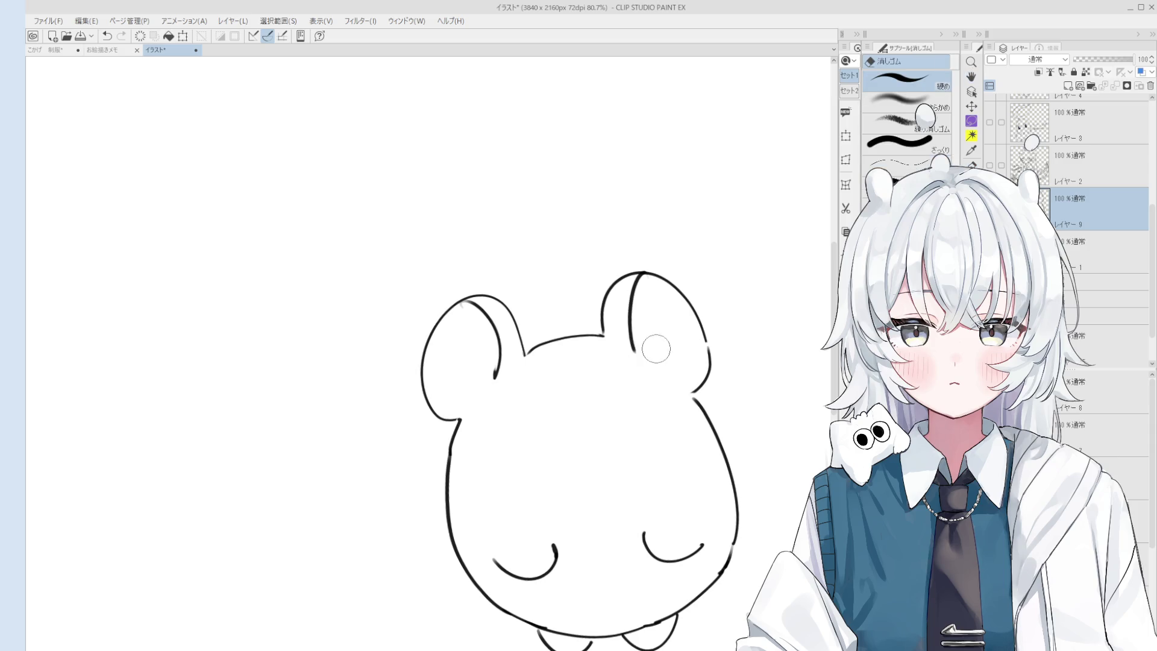
scroll(647, 306, "up", 1)
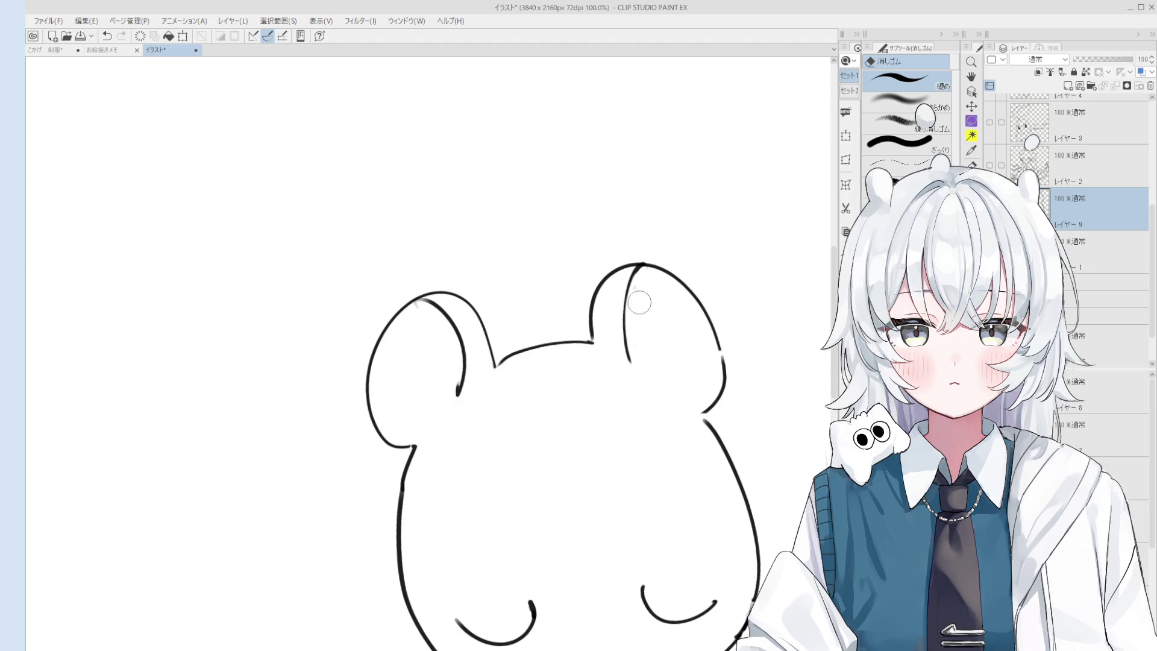
key("p")
left_click_drag(633, 360, 699, 412)
scroll(699, 412, "down", 2)
Touch up the right ear-to-head line, then undo the redrawn attempts
key("h")
key("p")
key("e")
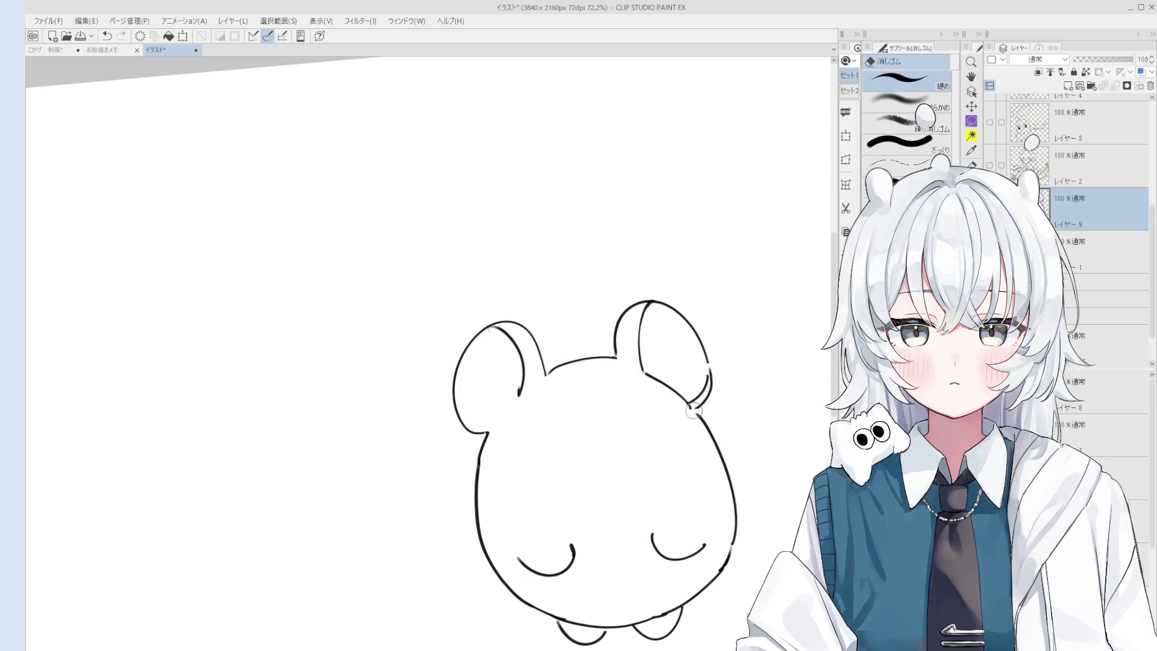
left_click_drag(714, 366, 702, 400)
key("p")
key("ctrl+z")
left_click_drag(708, 360, 696, 412)
key("ctrl+z")
key("ctrl+z")
scroll(697, 413, "down", 3)
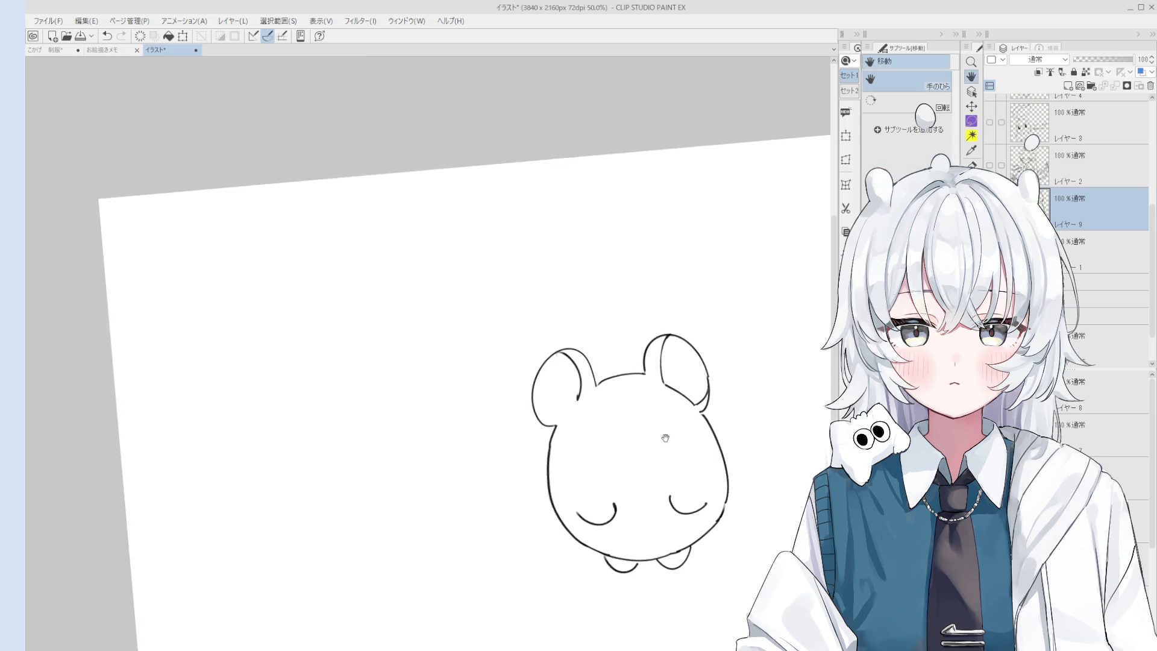
Erase and redraw the left ear's inner curve so it meets the ear top
key("ctrl+z")
scroll(741, 398, "up", 1)
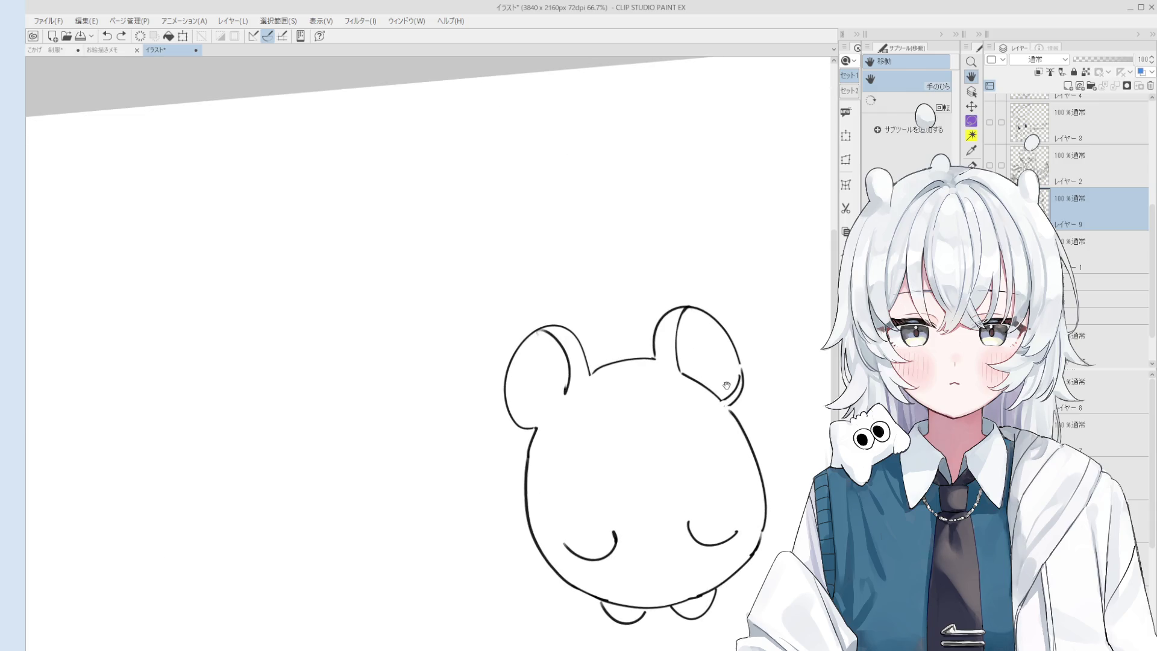
key("e")
mouse_move(565, 389)
left_mouse_down()
mouse_move(544, 339)
mouse_move(567, 394)
left_mouse_up()
key("p")
key("ctrl+z")
left_click_drag(545, 325, 577, 400)
key("ctrl+z")
key("ctrl+z")
mouse_move(548, 328)
left_mouse_down()
mouse_move(576, 393)
mouse_move(559, 333)
mouse_move(573, 391)
mouse_move(560, 410)
mouse_move(606, 429)
left_mouse_up()
Draw the small smiling mouth in the middle of the face
key("ctrl+z")
key("ctrl+z")
scroll(566, 410, "down", 1)
key("ctrl+z")
scroll(565, 411, "down", 1)
key("space")
scroll(552, 399, "up", 1)
scroll(553, 416, "up", 2)
left_click_drag(600, 428, 631, 432)
key("ctrl+z")
key("ctrl+z")
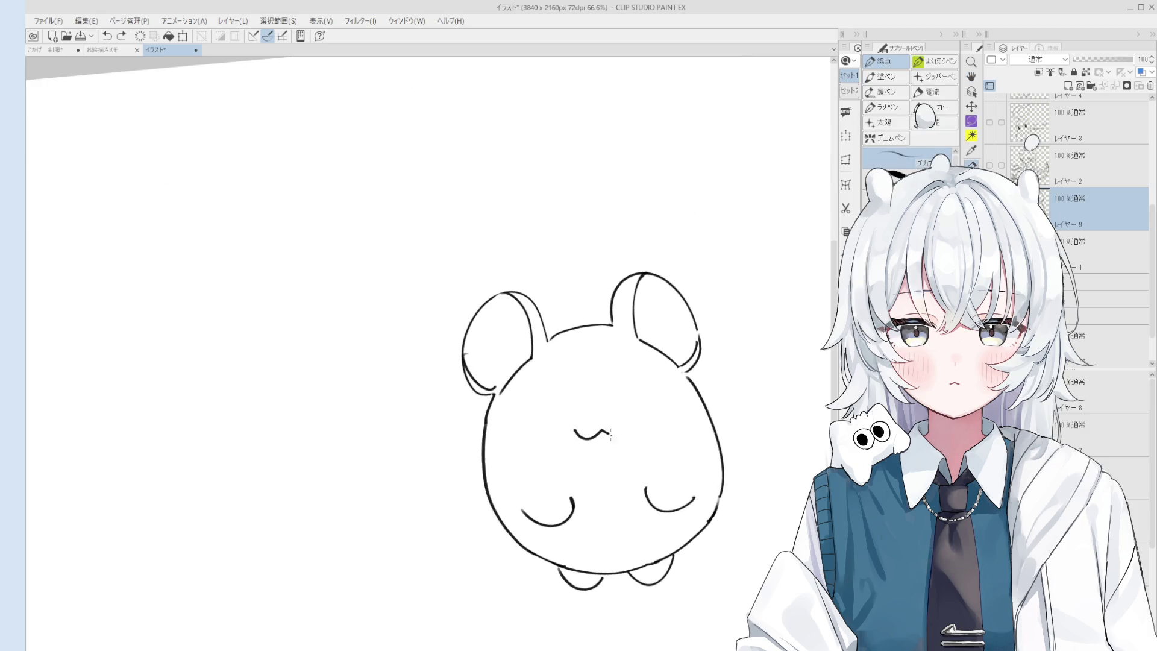
Draw closed oval cheeks on the bear's right and left sides
key("e")
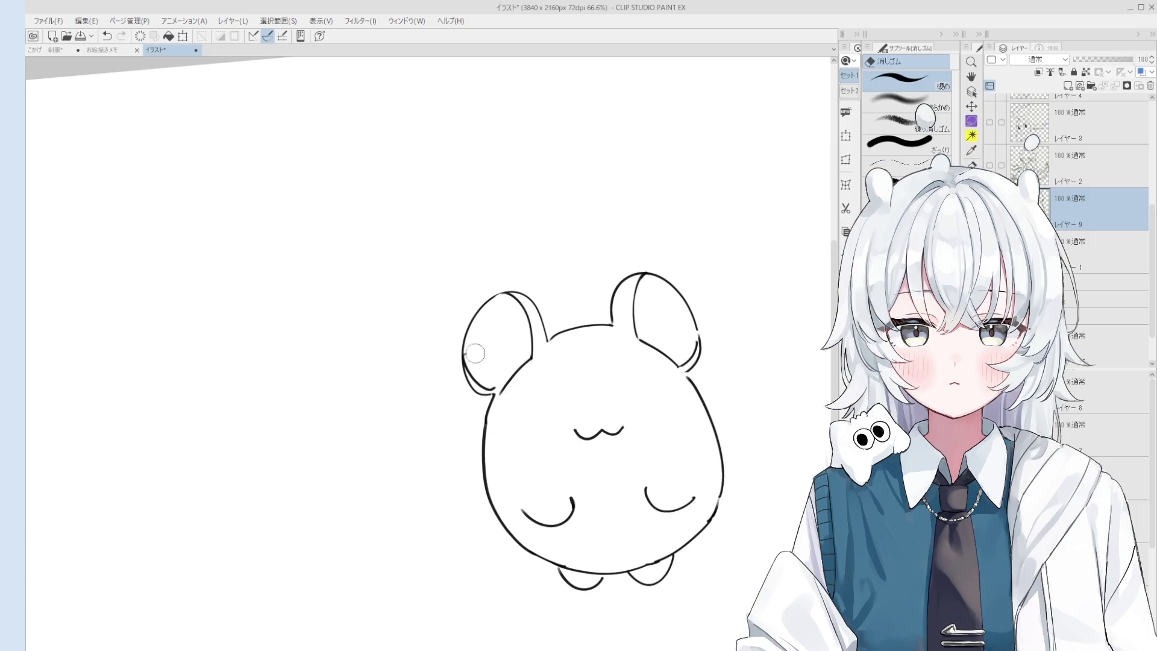
key("p")
scroll(596, 444, "up", 2)
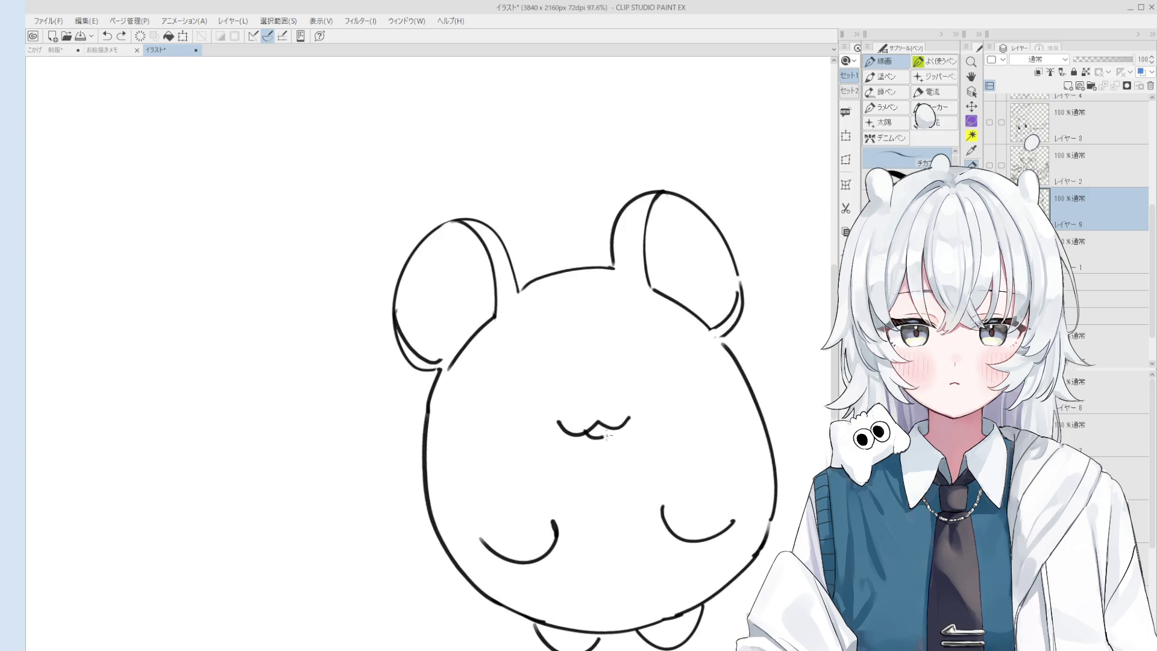
scroll(656, 427, "down", 1)
left_click_drag(679, 378, 688, 386)
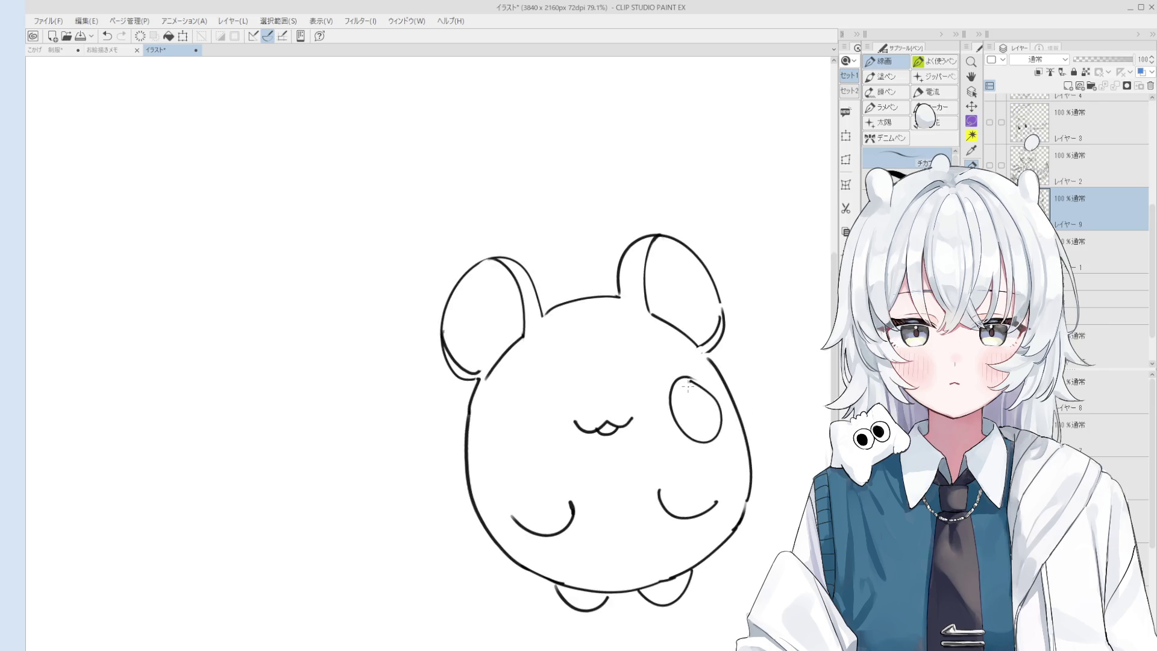
mouse_move(527, 407)
left_mouse_down()
mouse_move(485, 448)
mouse_move(497, 412)
left_mouse_up()
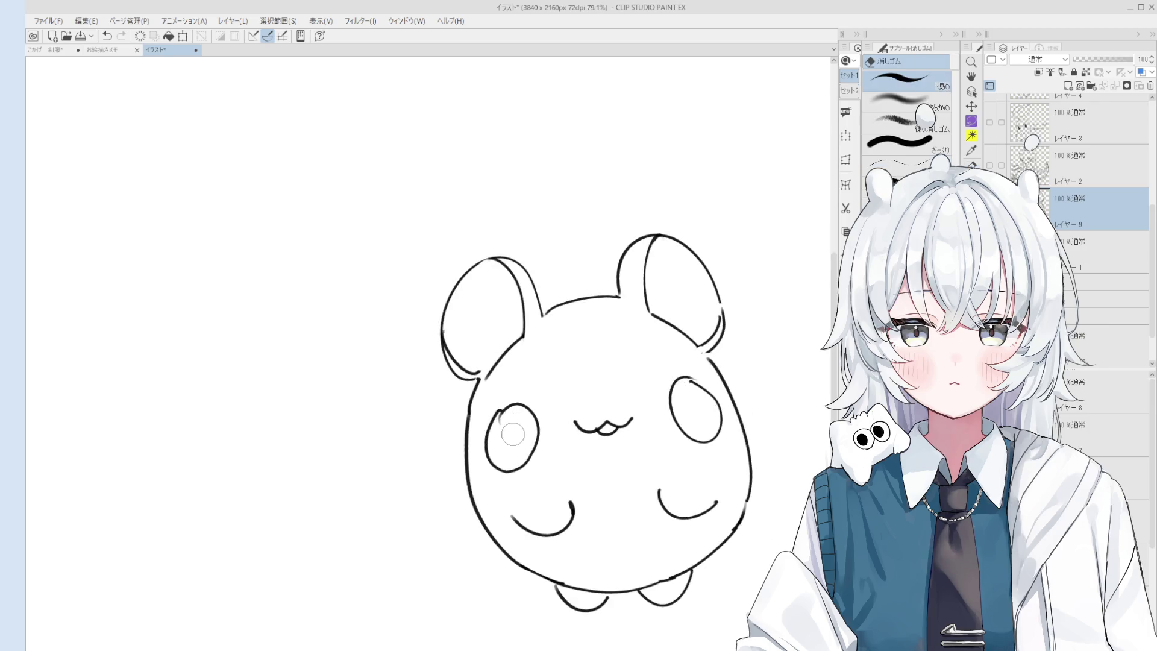
Touch up the right cheek's edge, undoing the stray strokes
mouse_move(718, 409)
left_mouse_down()
mouse_move(688, 374)
mouse_move(720, 411)
mouse_move(718, 439)
left_mouse_up()
key("ctrl+z")
scroll(719, 419, "up", 2)
key("ctrl+z")
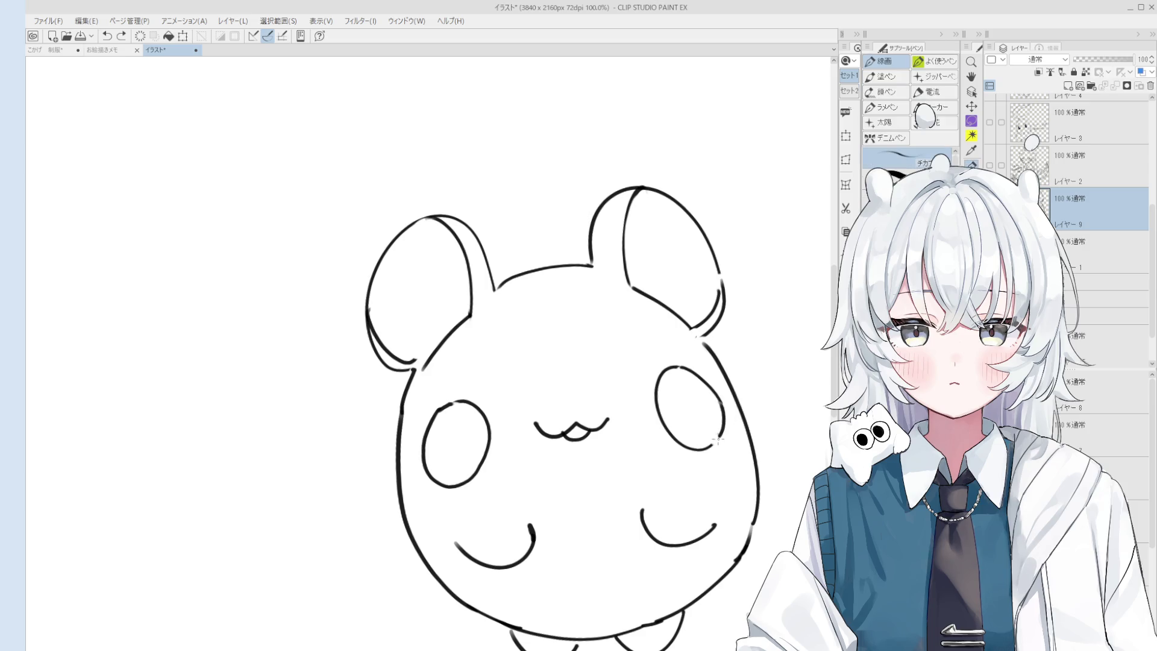
scroll(708, 439, "down", 2)
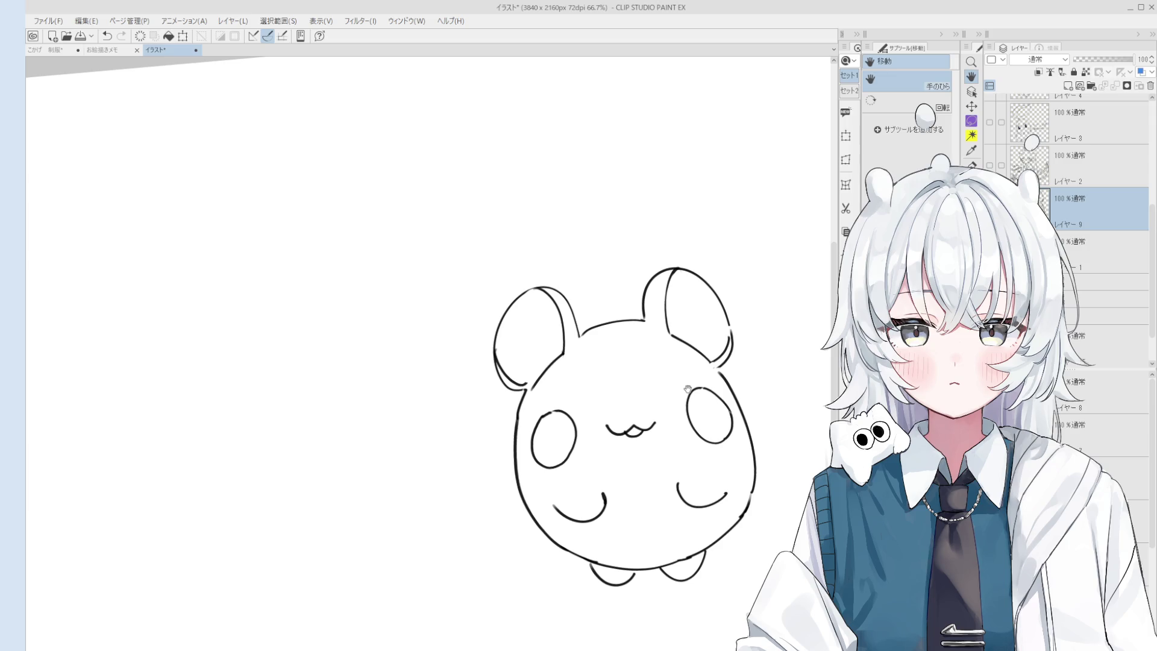
left_click_drag(573, 392, 561, 395)
Compare versions of the inner ear stroke by undoing and redoing it
key("e")
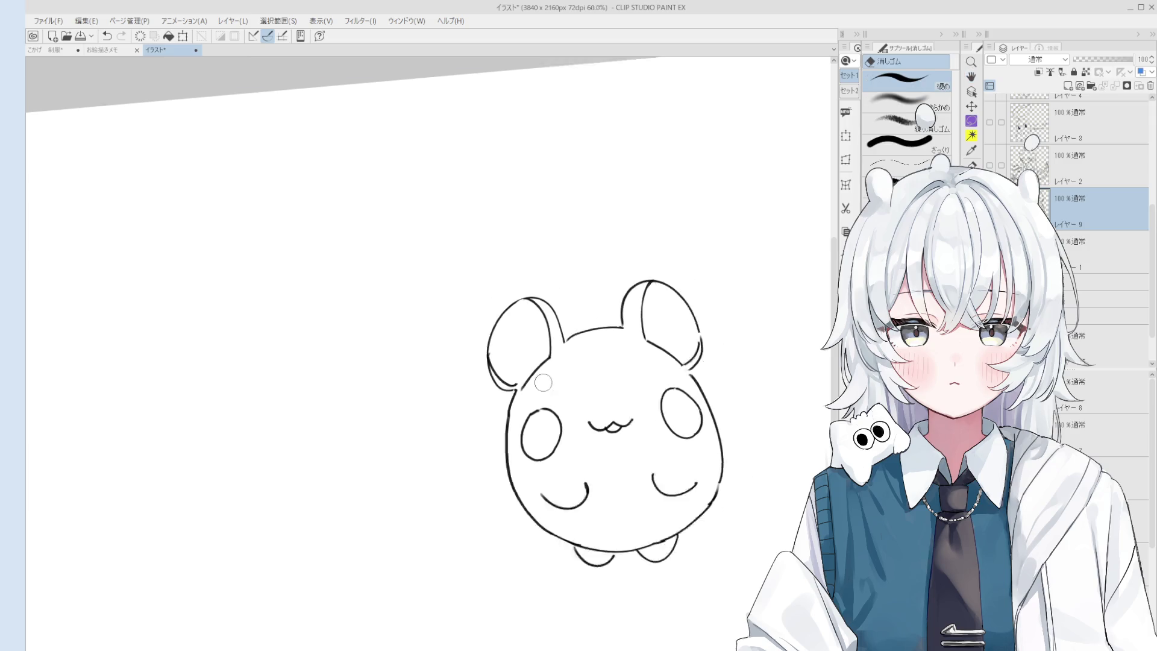
scroll(518, 385, "up", 1)
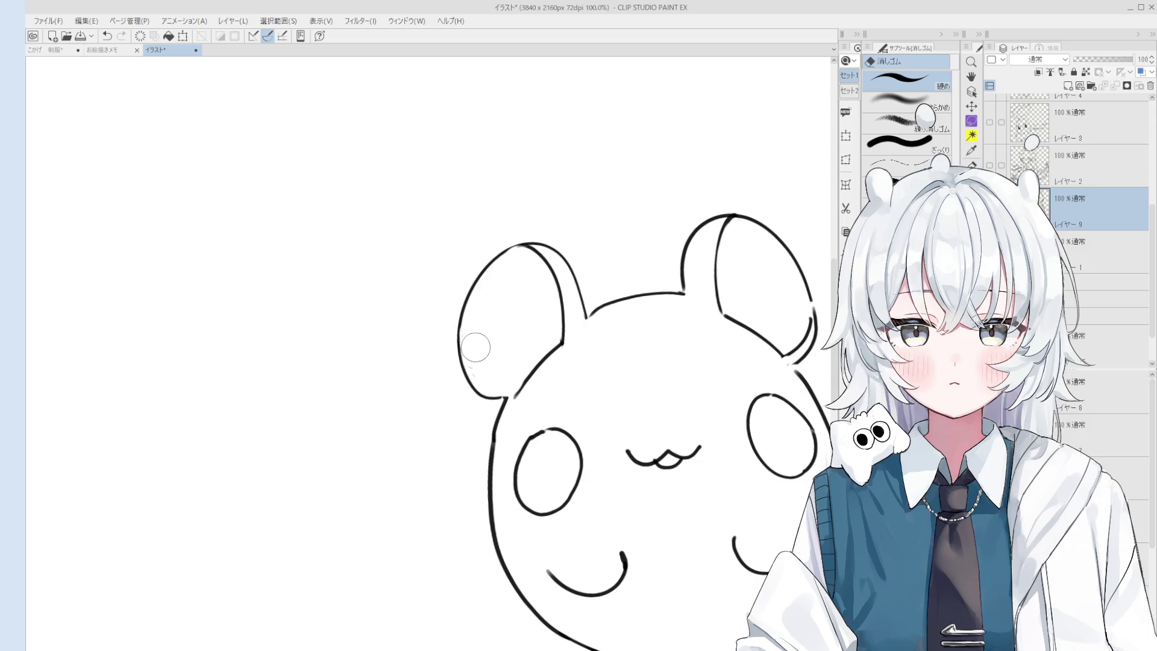
key("p")
scroll(495, 374, "up", 2)
key("ctrl+z")
key("ctrl+y")
key("ctrl+z")
key("ctrl+y")
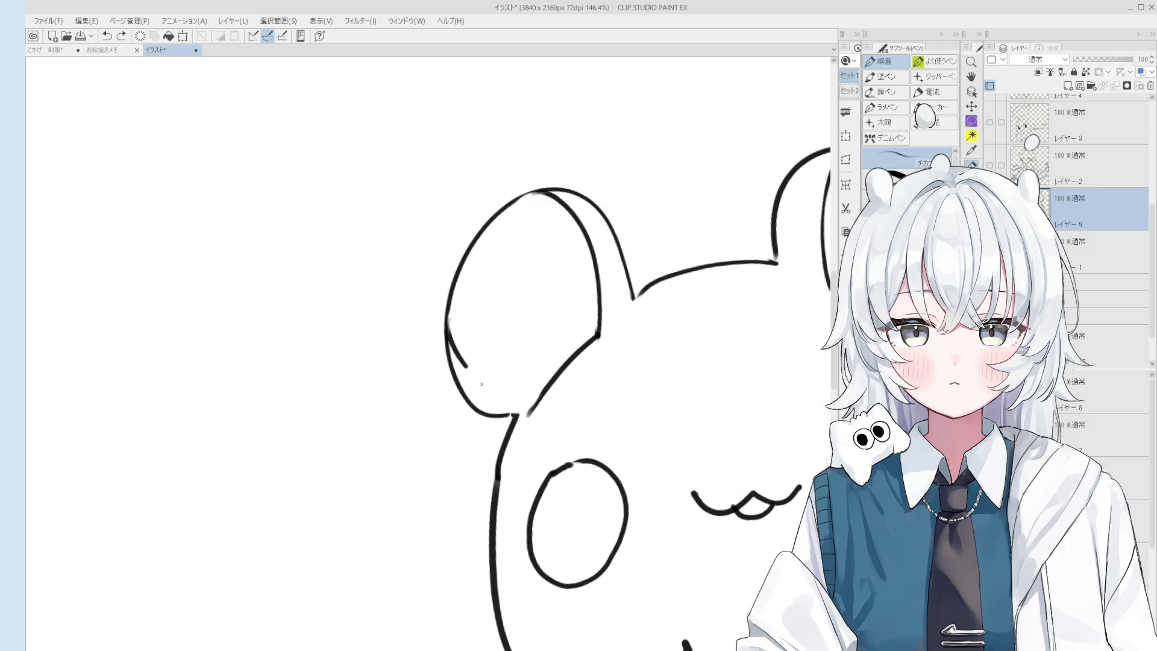
Erase the right body outline below the ear
scroll(524, 413, "down", 2)
key("e")
key("p")
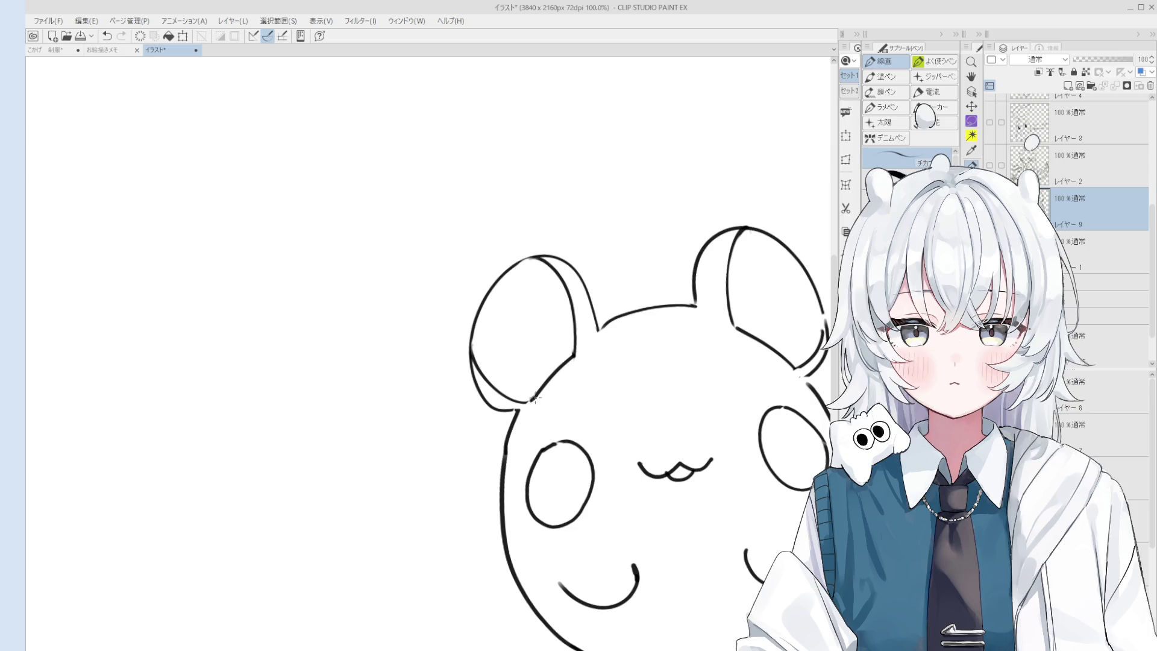
scroll(533, 398, "down", 2)
key("e")
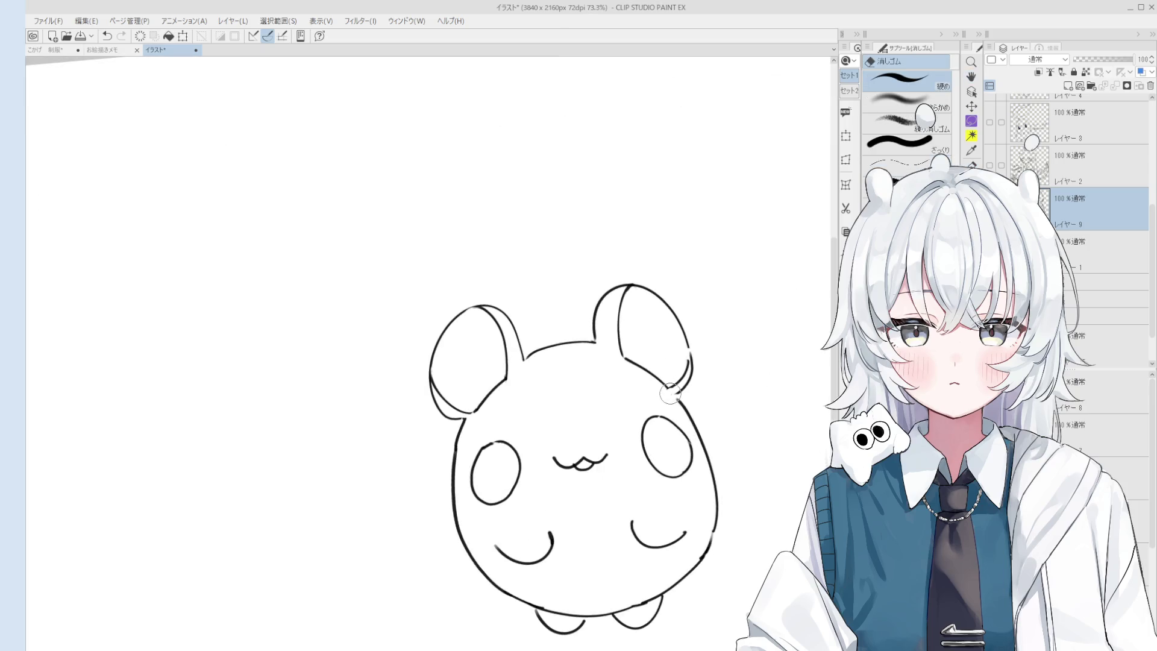
key("h")
scroll(669, 393, "up", 1)
scroll(680, 393, "down", 2)
key("e")
scroll(693, 398, "up", 1)
left_click_drag(690, 391, 723, 473)
Try redrawing the right body outline below the ear, undoing the unsatisfactory strokes
key("p")
key("e")
key("p")
mouse_move(690, 388)
left_mouse_down()
mouse_move(729, 473)
mouse_move(722, 524)
mouse_move(726, 503)
left_mouse_up()
key("ctrl+z")
key("ctrl+z")
key("ctrl+z")
scroll(724, 459, "down", 2)
key("e")
key("p")
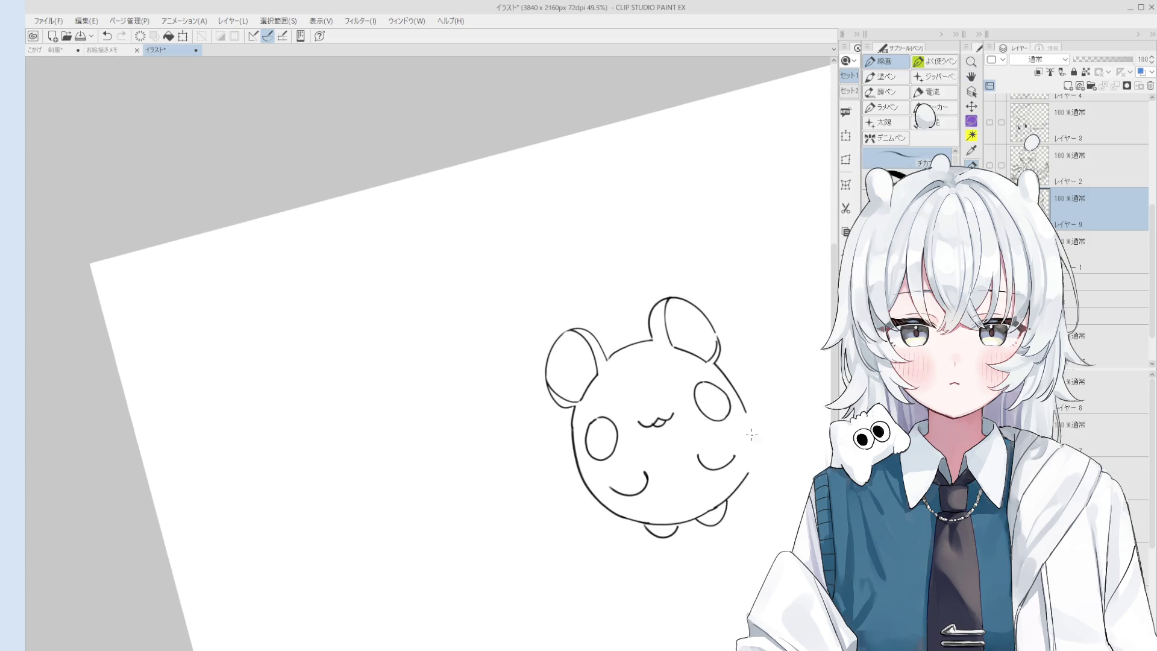
scroll(753, 437, "up", 2)
key("ctrl+z")
left_click_drag(746, 401, 751, 493)
key("ctrl+z")
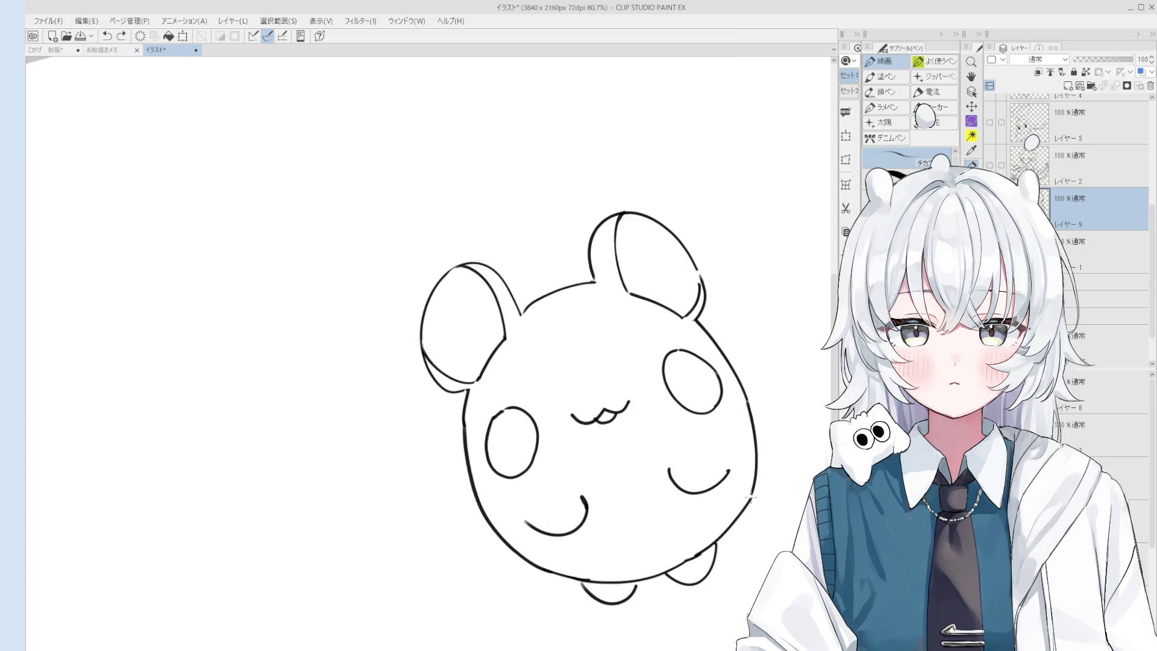
Draw a short nose mark above the mouth with the Pen
key("e")
scroll(661, 453, "up", 1)
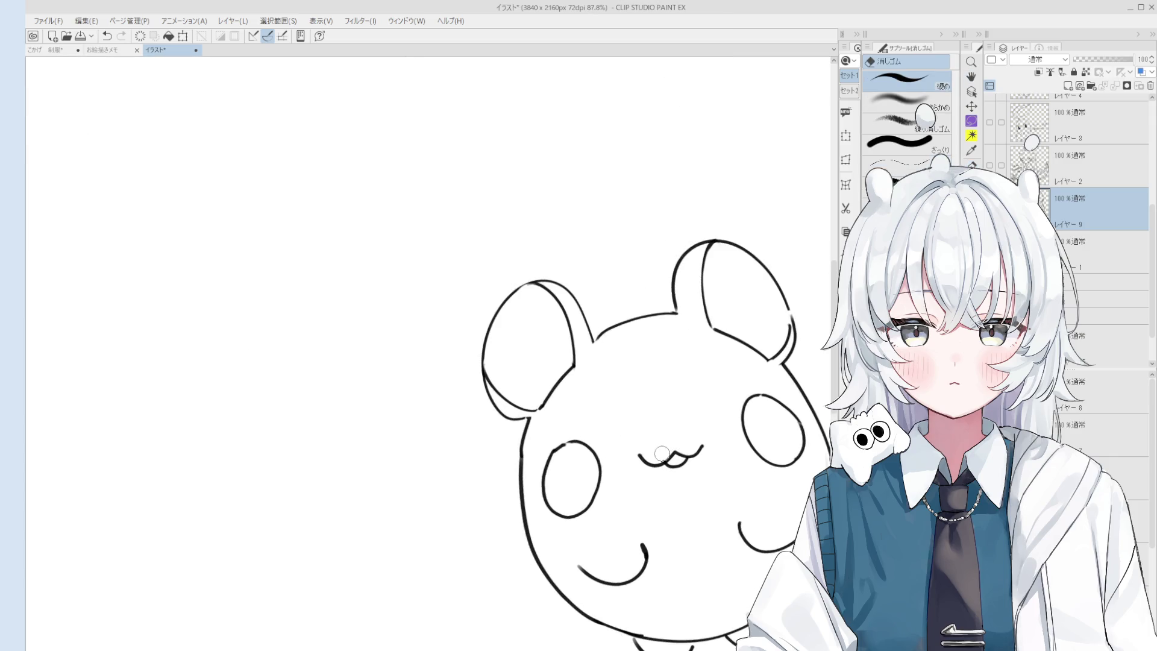
key("p")
scroll(661, 453, "up", 3)
left_click_drag(668, 440, 675, 441)
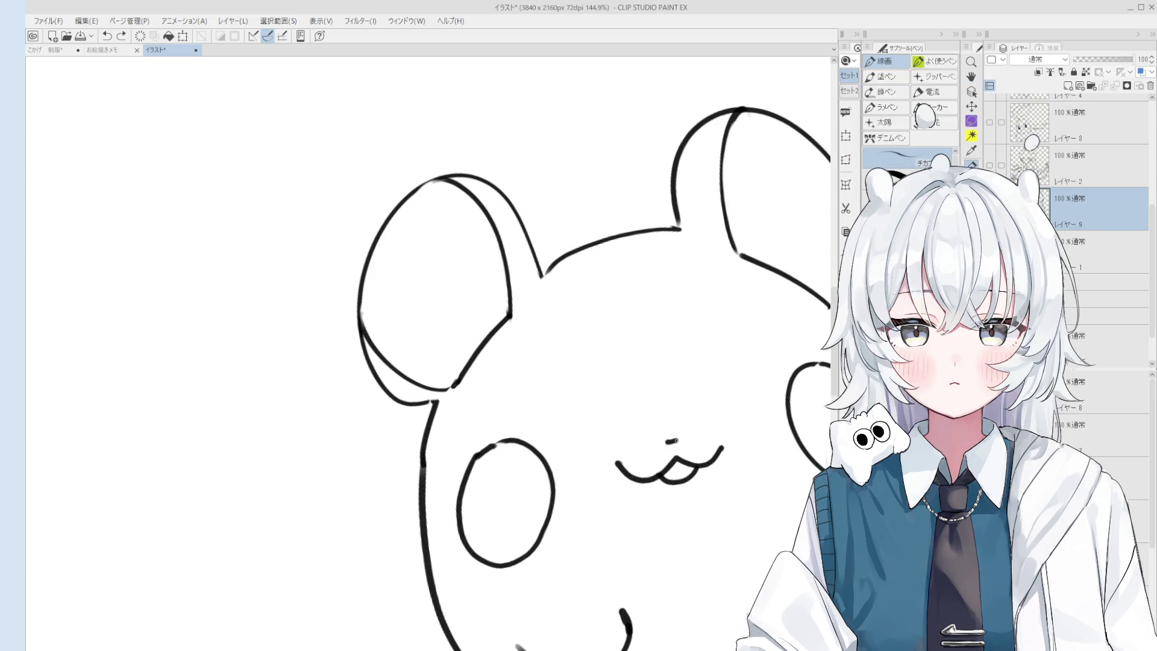
Rework the right ear's inner line where it meets the head, and rotate the view clockwise
scroll(670, 439, "down", 3)
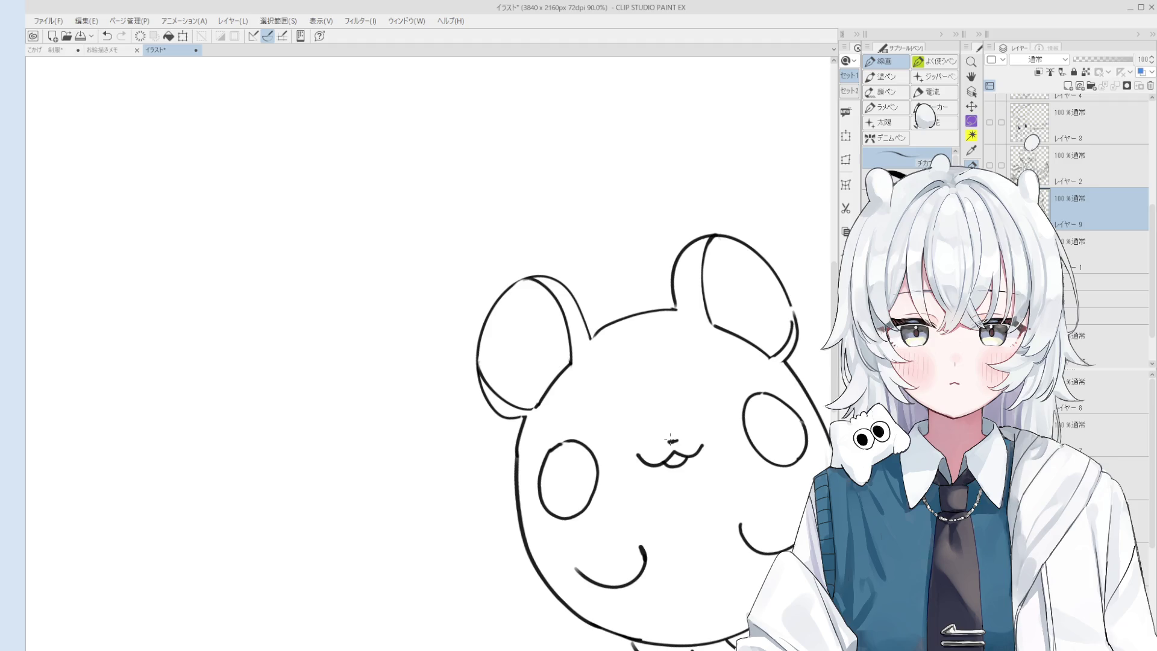
scroll(579, 186, "up", 1)
key("e")
left_click_drag(722, 332, 785, 364)
key("p")
key("ctrl+z")
key("ctrl+z")
key("e")
key("p")
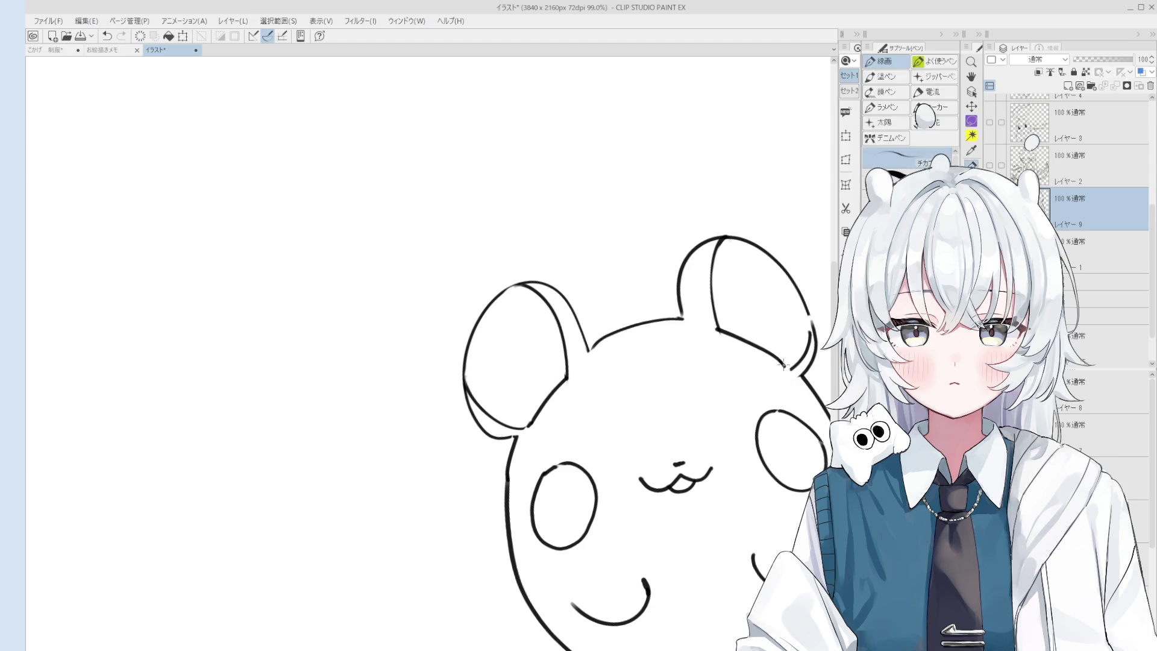
key("asciicircum")
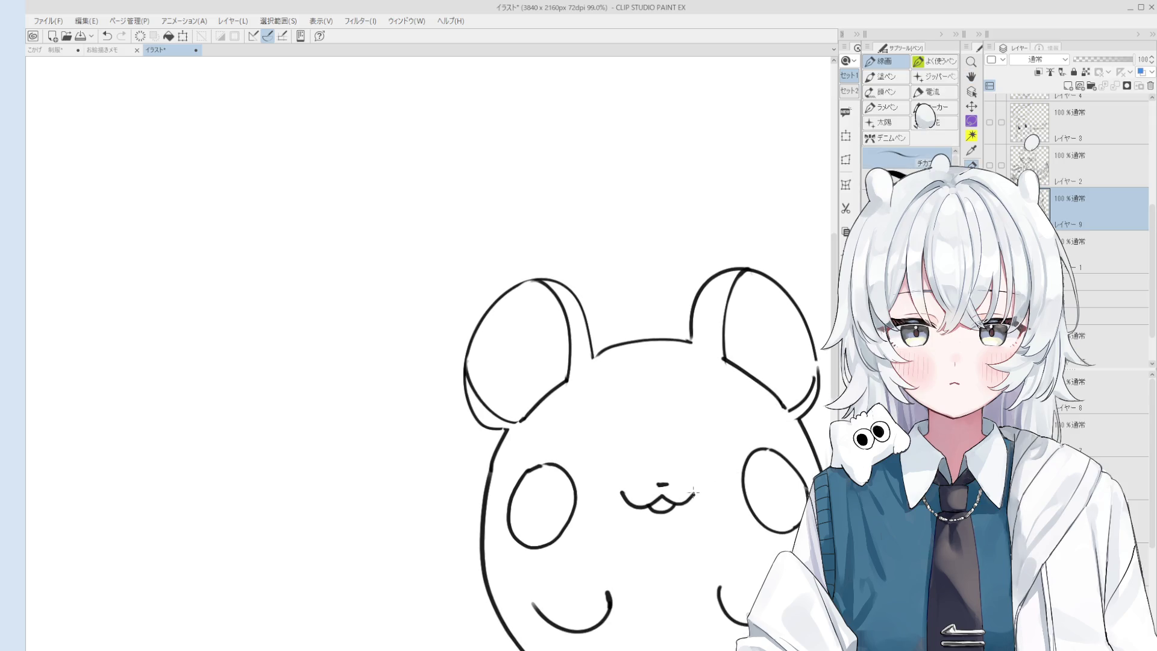
Draw the right and left eye circles above the mouth, retrying strokes with undo
mouse_move(705, 438)
left_mouse_down()
mouse_move(702, 458)
mouse_move(726, 438)
left_mouse_up()
scroll(715, 440, "up", 4)
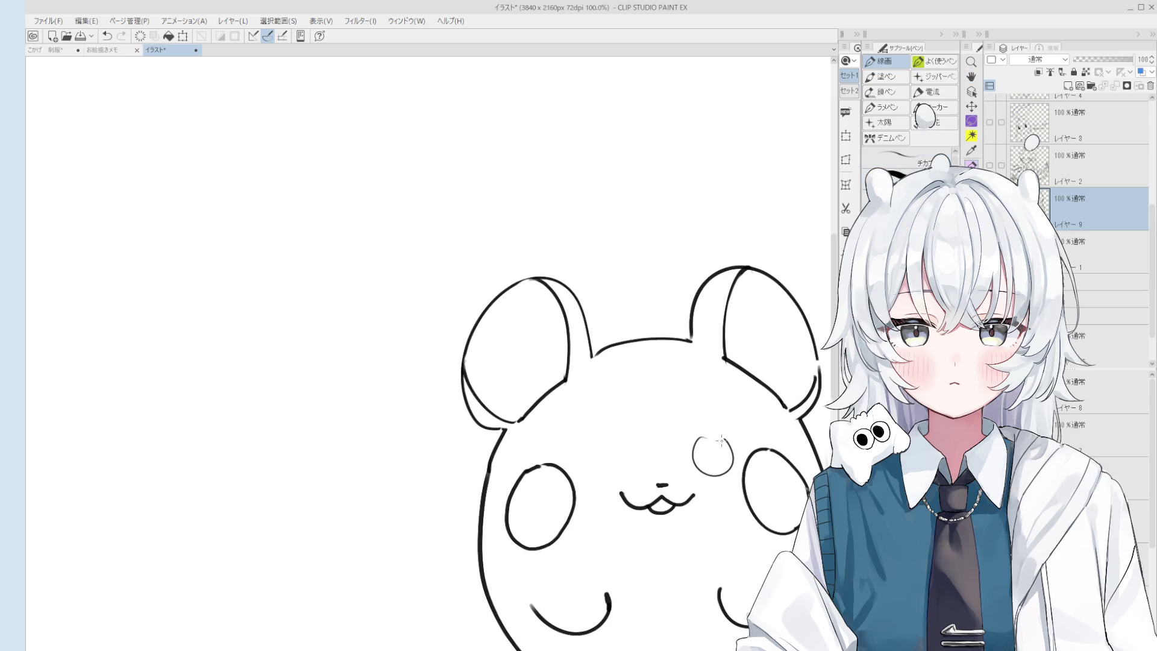
scroll(711, 422, "down", 3)
key("ctrl+z")
mouse_move(715, 383)
left_mouse_down()
mouse_move(712, 432)
mouse_move(715, 380)
mouse_move(699, 398)
mouse_move(739, 409)
mouse_move(711, 378)
mouse_move(717, 387)
left_mouse_up()
key("ctrl+z")
scroll(721, 390, "down", 1)
mouse_move(618, 402)
left_mouse_down()
mouse_move(644, 429)
mouse_move(621, 399)
mouse_move(620, 452)
mouse_move(630, 398)
mouse_move(620, 403)
mouse_move(648, 446)
mouse_move(627, 394)
mouse_move(639, 441)
mouse_move(635, 405)
left_mouse_up()
key("ctrl+z")
key("ctrl+z")
key("ctrl+z")
key("ctrl+z")
scroll(663, 410, "down", 3)
scroll(696, 389, "down", 2)
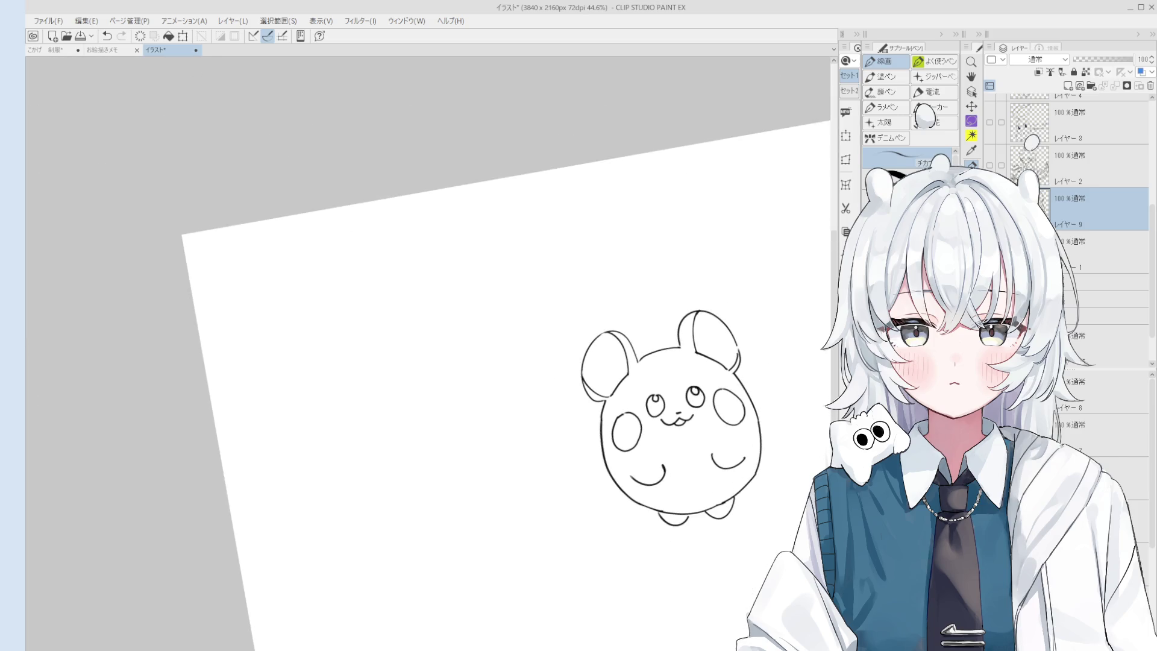
Fill the left and right eyes solid black with the Fill tool
key("g")
scroll(675, 409, "up", 1)
left_click(659, 404)
left_click(700, 396)
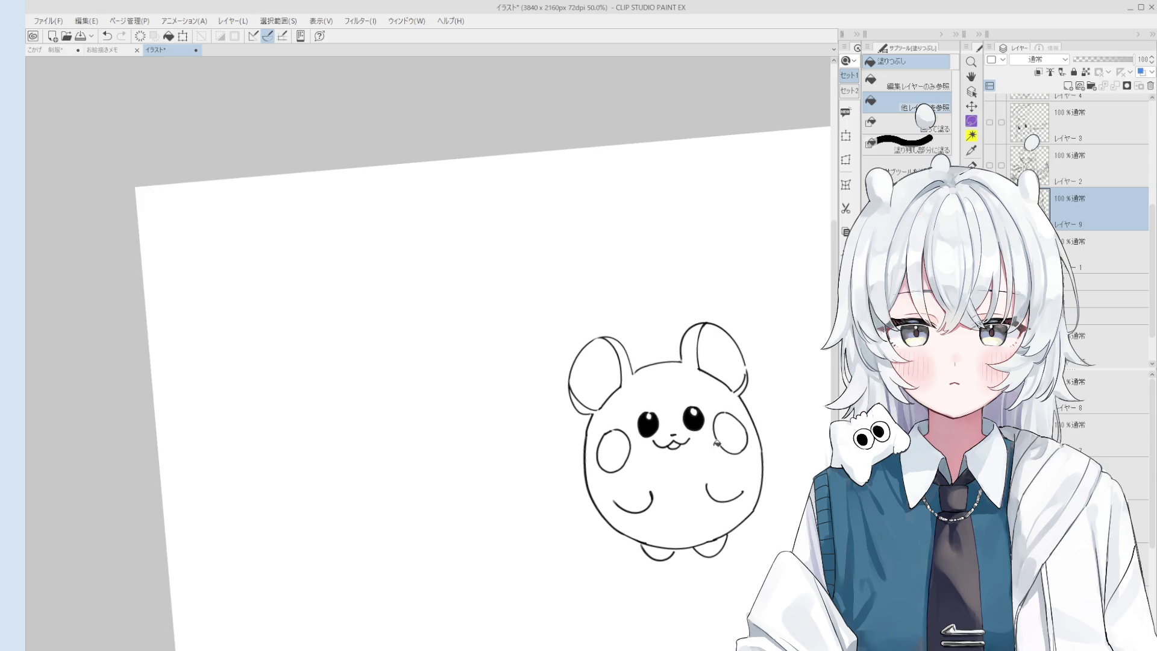
scroll(720, 465, "down", 2)
Pan the drawing down and left to reposition the view
key("h")
left_click_drag(720, 465, 714, 456)
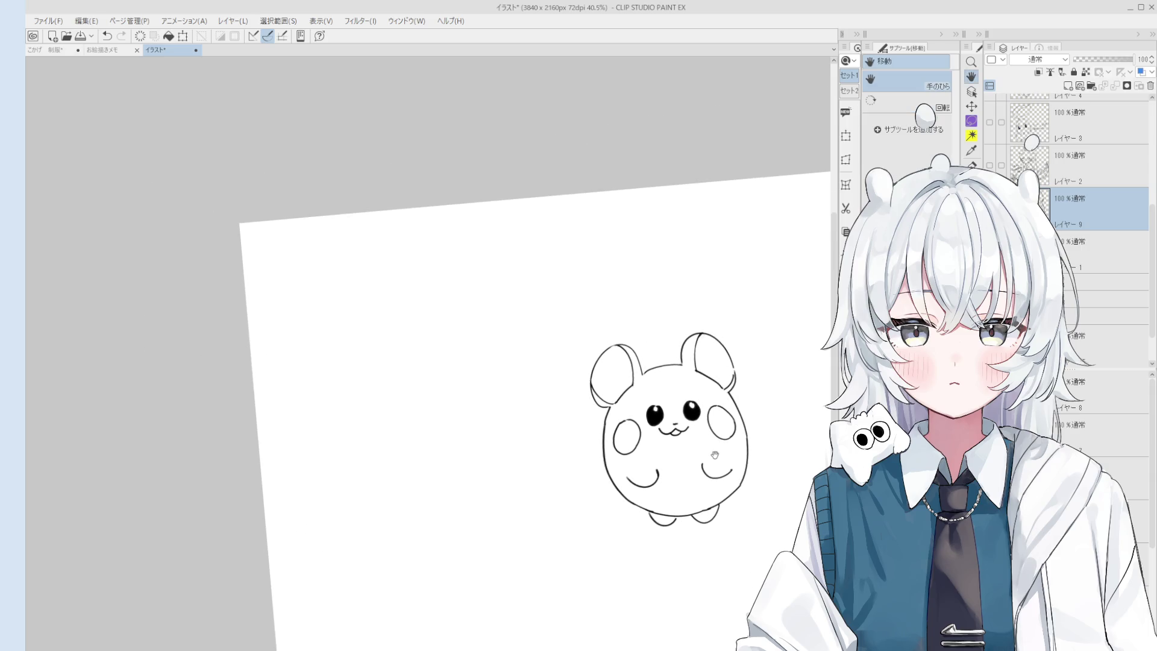
scroll(715, 461, "up", 2)
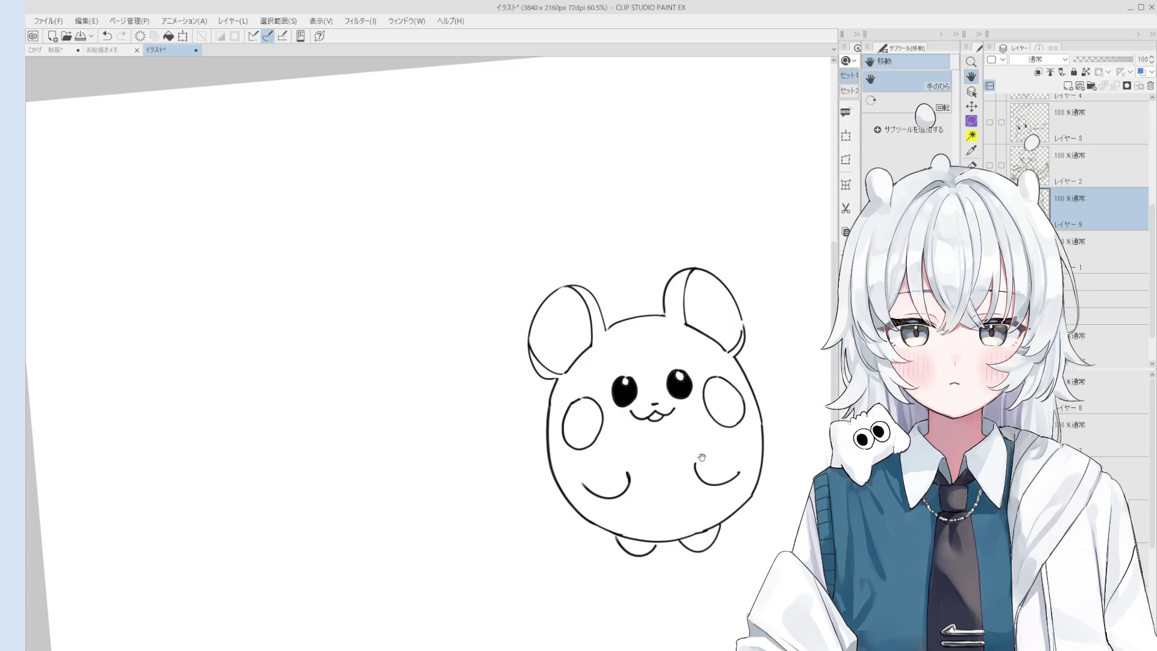
mouse_move(703, 460)
left_mouse_down()
mouse_move(702, 483)
mouse_move(609, 563)
mouse_move(700, 566)
mouse_move(590, 583)
mouse_move(577, 571)
left_mouse_up()
key("p")
scroll(661, 587, "up", 1)
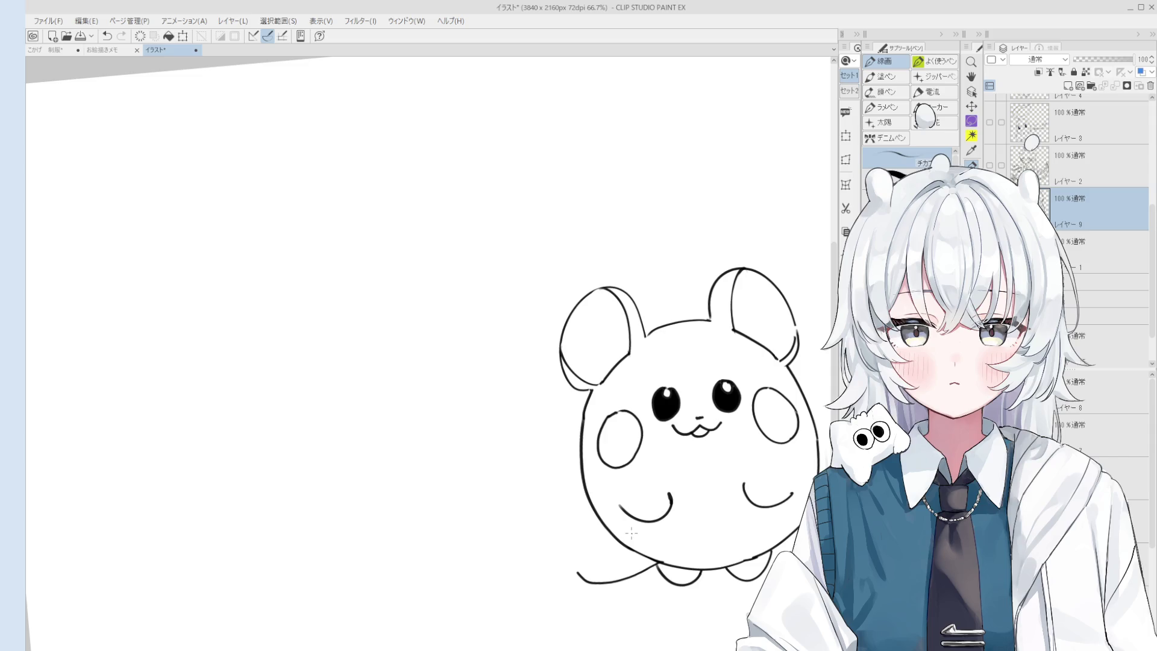
Join the ear line to the body with a short pen stroke
scroll(560, 298, "up", 5)
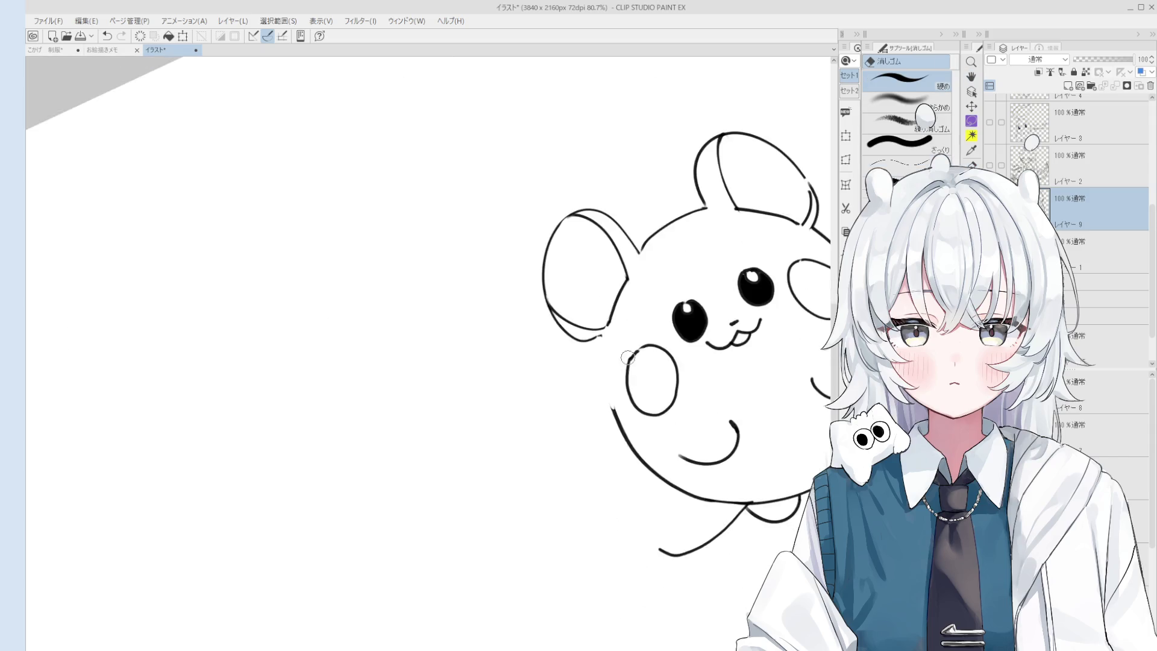
scroll(600, 332, "down", 4)
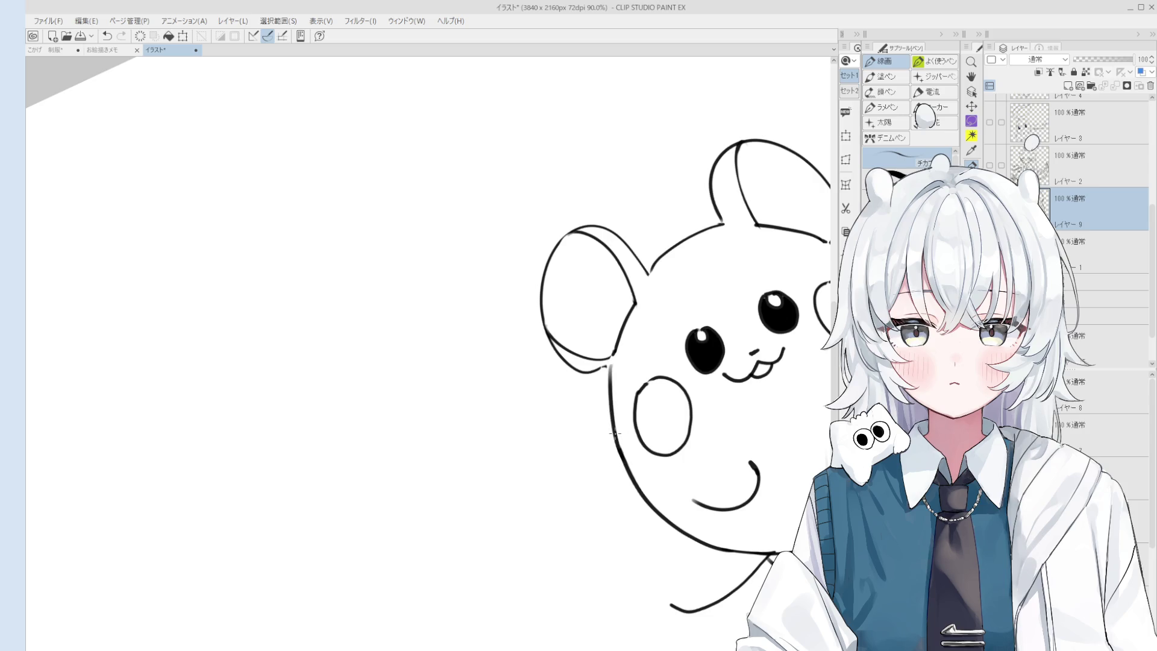
scroll(626, 414, "down", 1)
key("space")
scroll(625, 414, "down", 1)
mouse_move(626, 415)
left_mouse_down()
mouse_move(669, 412)
mouse_move(627, 360)
left_mouse_up()
key("e")
scroll(506, 346, "up", 7)
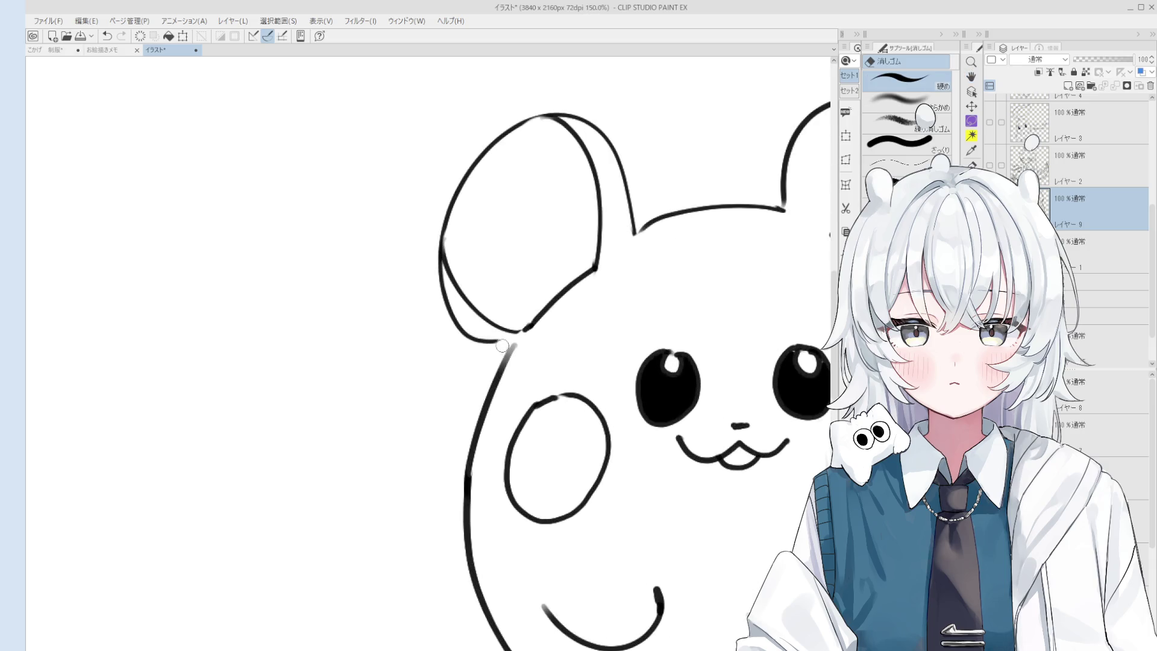
key("p")
key("ctrl+z")
left_click_drag(476, 339, 509, 346)
scroll(508, 341, "down", 1)
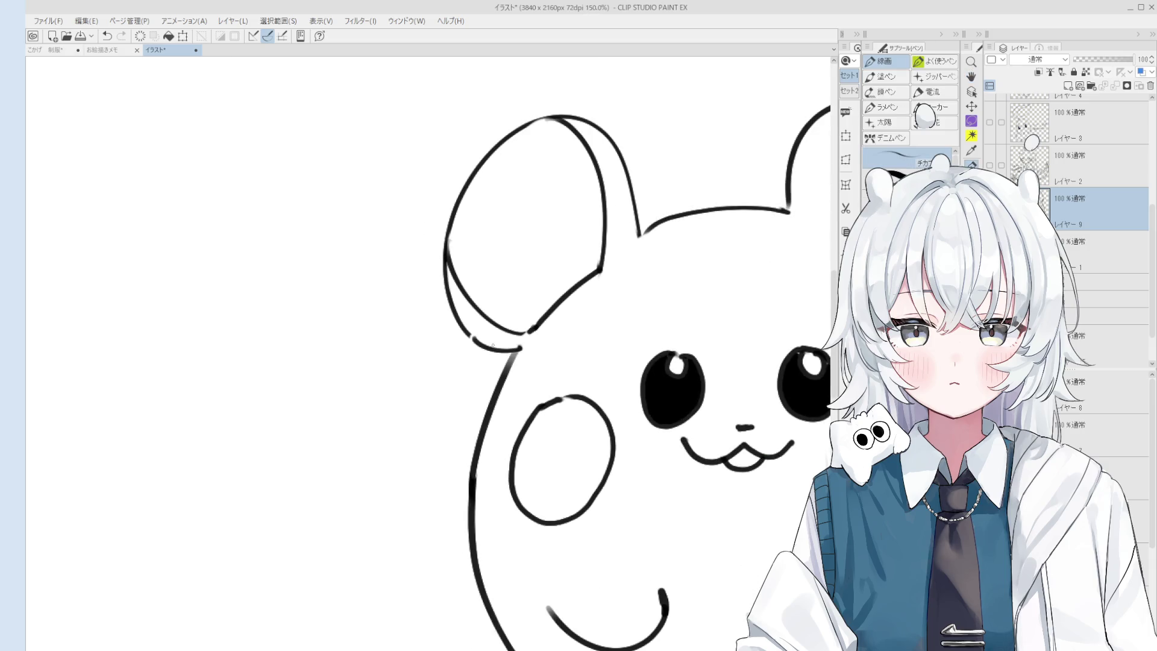
scroll(508, 341, "down", 1)
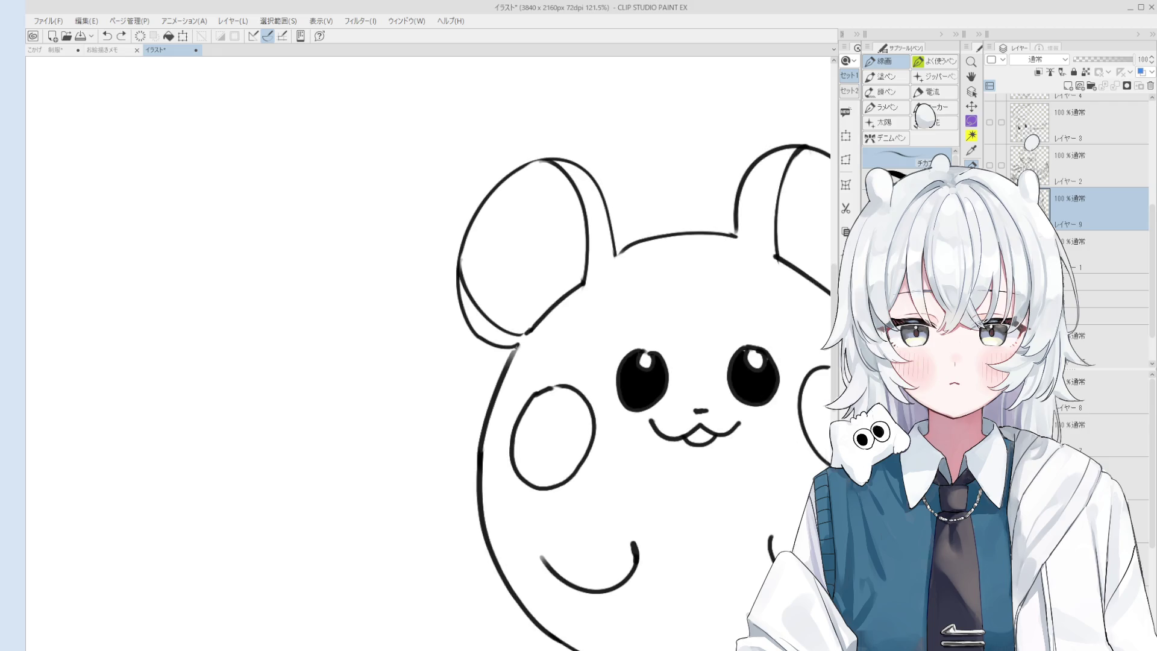
Erase part of the right ear line and retry its inner stroke, undoing failed attempts
key("e")
scroll(517, 346, "down", 5)
scroll(646, 329, "up", 4)
scroll(646, 328, "up", 3)
mouse_move(639, 331)
left_mouse_down()
mouse_move(660, 304)
mouse_move(657, 280)
mouse_move(666, 301)
mouse_move(601, 360)
left_mouse_up()
key("p")
key("ctrl+z")
key("ctrl+y")
key("ctrl+z")
key("ctrl+z")
mouse_move(631, 312)
left_mouse_down()
mouse_move(604, 362)
mouse_move(616, 342)
mouse_move(606, 363)
mouse_move(627, 341)
mouse_move(636, 354)
left_mouse_up()
key("ctrl+z")
Draw a curly tail sweeping out to the left of the body
scroll(608, 368, "down", 5)
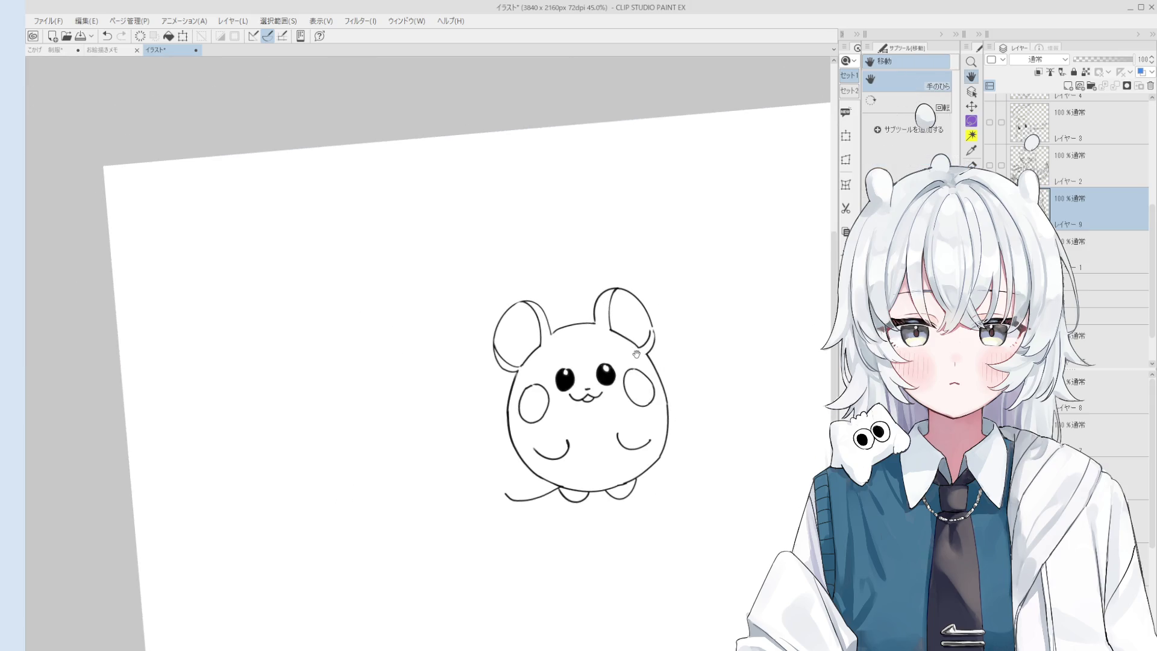
left_click_drag(570, 484, 612, 471)
key("e")
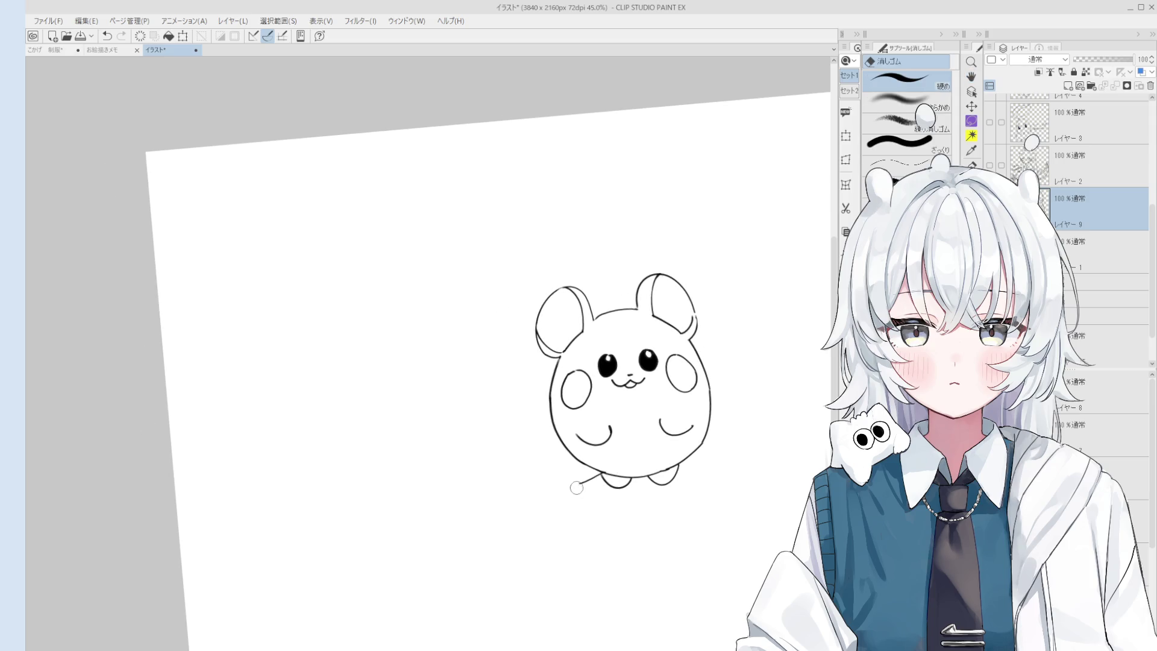
key("p")
scroll(628, 463, "up", 1)
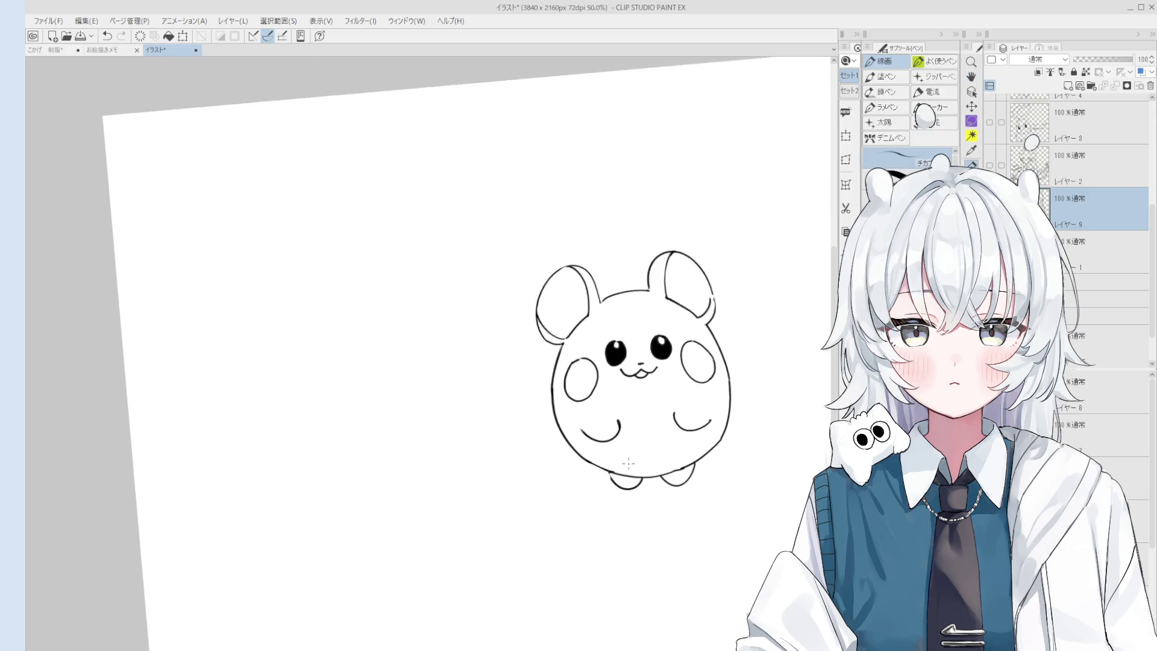
scroll(629, 463, "up", 2)
key("h")
scroll(615, 497, "down", 1)
key("p")
key("ctrl+z")
mouse_move(618, 481)
left_mouse_down()
mouse_move(566, 495)
mouse_move(500, 482)
mouse_move(537, 447)
left_mouse_up()
Try the tail's upper edge rising from its tip, then undo the rough stroke
scroll(497, 497, "up", 4)
key("ctrl+z")
mouse_move(500, 482)
left_mouse_down()
mouse_move(546, 444)
mouse_move(524, 408)
mouse_move(461, 356)
mouse_move(500, 319)
mouse_move(523, 346)
mouse_move(518, 411)
left_mouse_up()
key("ctrl+z")
Rework the ear joins and add a short ink stroke at the right ear top
scroll(607, 427, "down", 5)
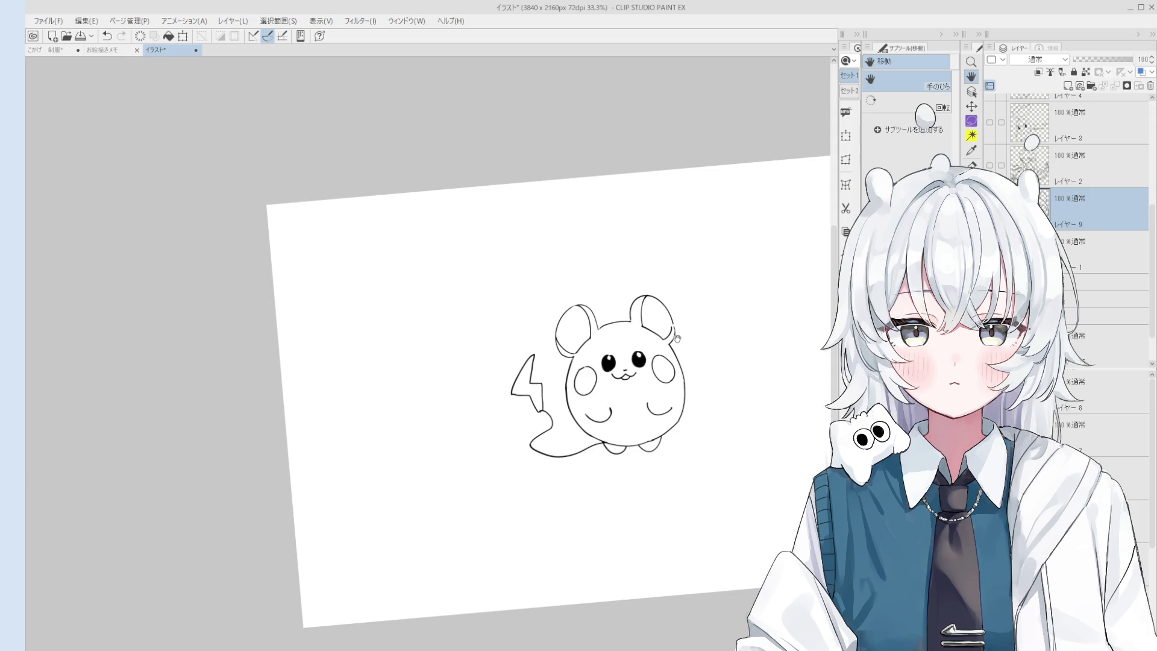
scroll(665, 365, "up", 5)
scroll(671, 294, "down", 1)
key("e")
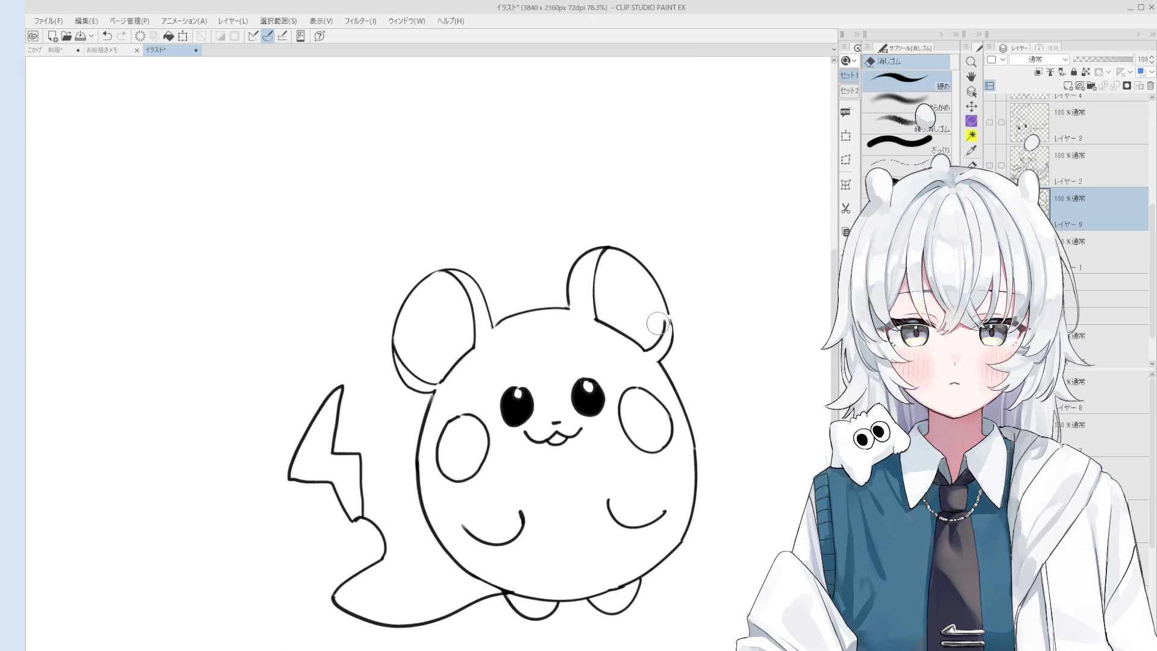
key("p")
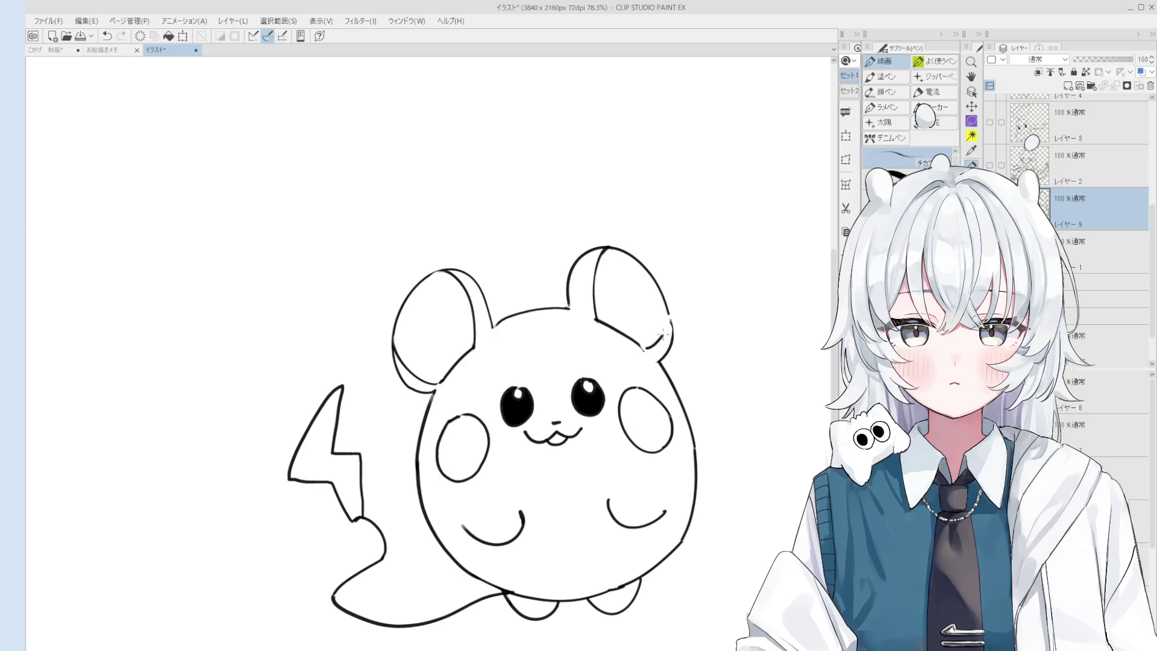
mouse_move(645, 351)
left_mouse_down()
mouse_move(667, 312)
mouse_move(675, 336)
left_mouse_up()
key("ctrl+z")
scroll(674, 338, "down", 2)
key("ctrl+z")
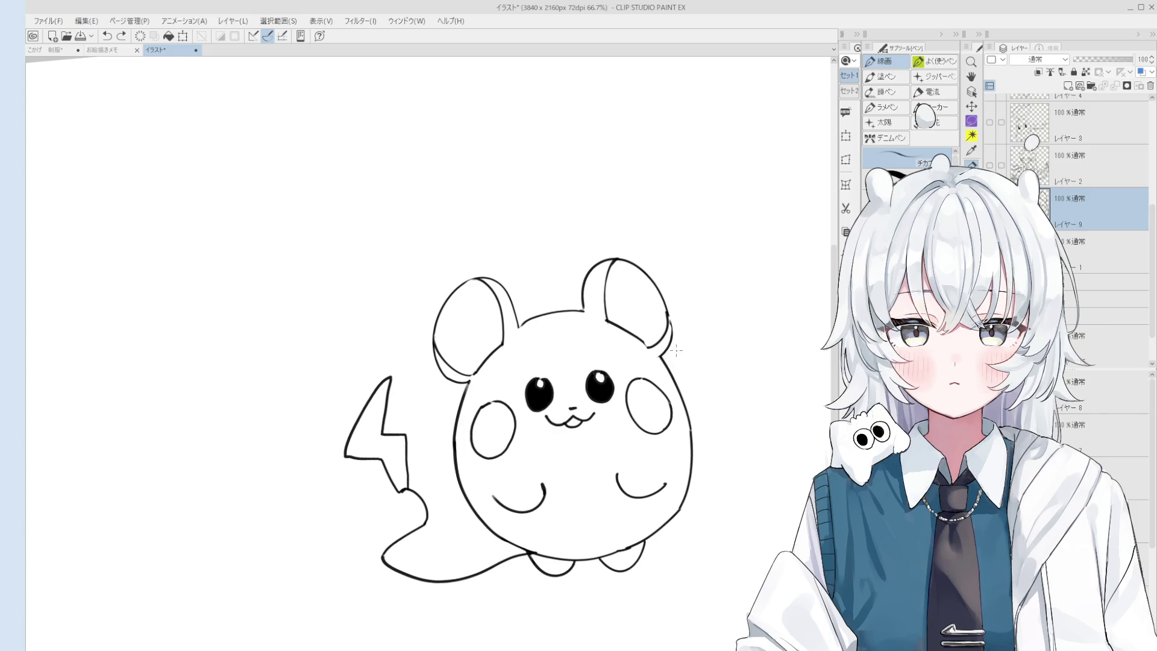
scroll(604, 288, "up", 1)
left_click_drag(583, 275, 609, 280)
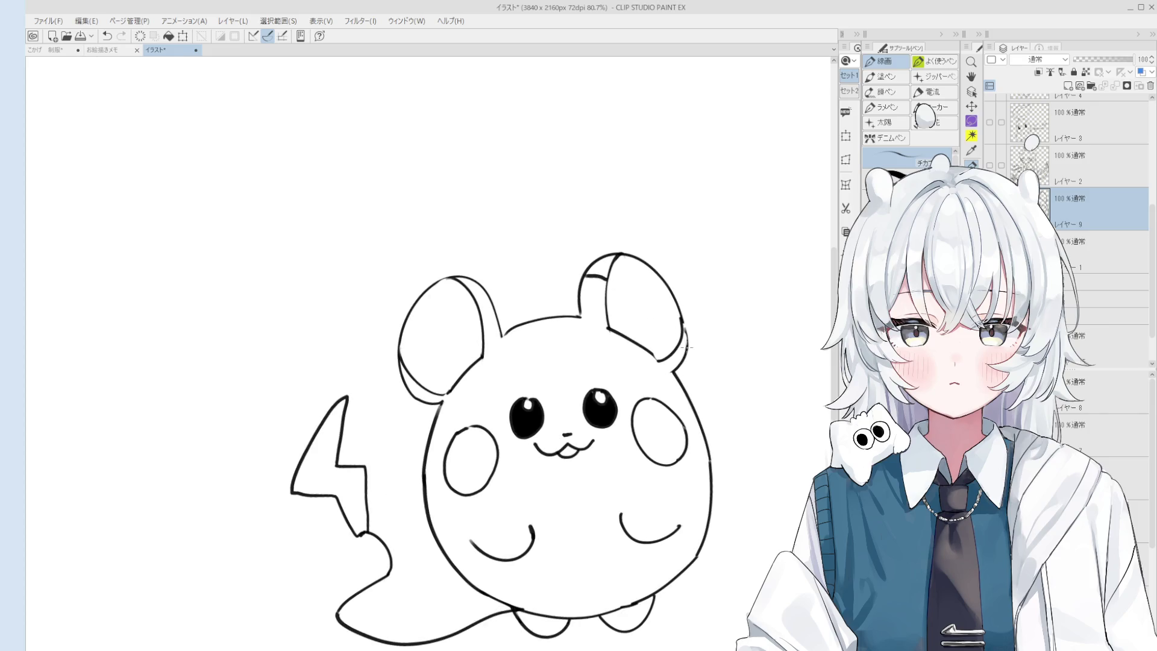
scroll(673, 355, "down", 2)
scroll(529, 333, "up", 2)
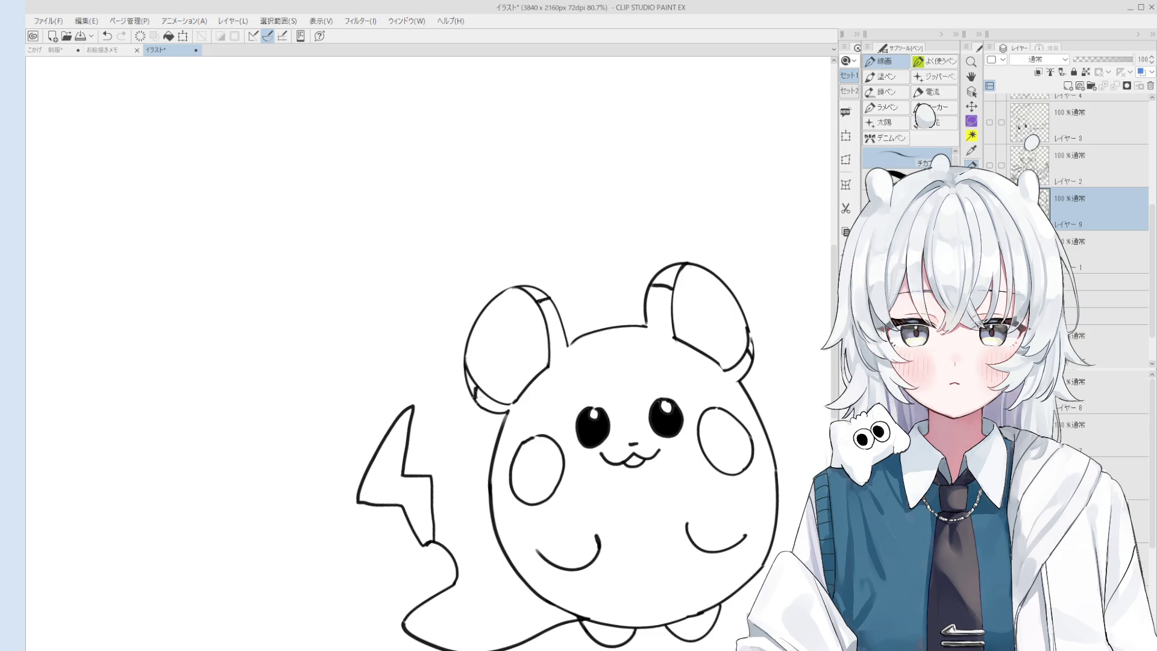
Test erasing the right ear's outer edge, then restore it
key("e")
scroll(775, 335, "up", 1)
scroll(756, 390, "up", 1)
left_click_drag(755, 390, 759, 407)
key("ctrl+z")
key("p")
scroll(759, 407, "down", 2)
Bucket-fill the right and left ear tips solid black
key("g")
left_click(692, 335)
left_click(545, 356)
left_click(473, 467)
scroll(473, 466, "down", 5)
mouse_move(554, 476)
left_mouse_down()
mouse_move(569, 496)
mouse_move(533, 386)
mouse_move(563, 375)
left_mouse_up()
key("p")
scroll(535, 425, "up", 5)
Remove the left ear's duplicate outline and inner lines, undoing stray diagonal strokes
key("ctrl+z")
key("ctrl+z")
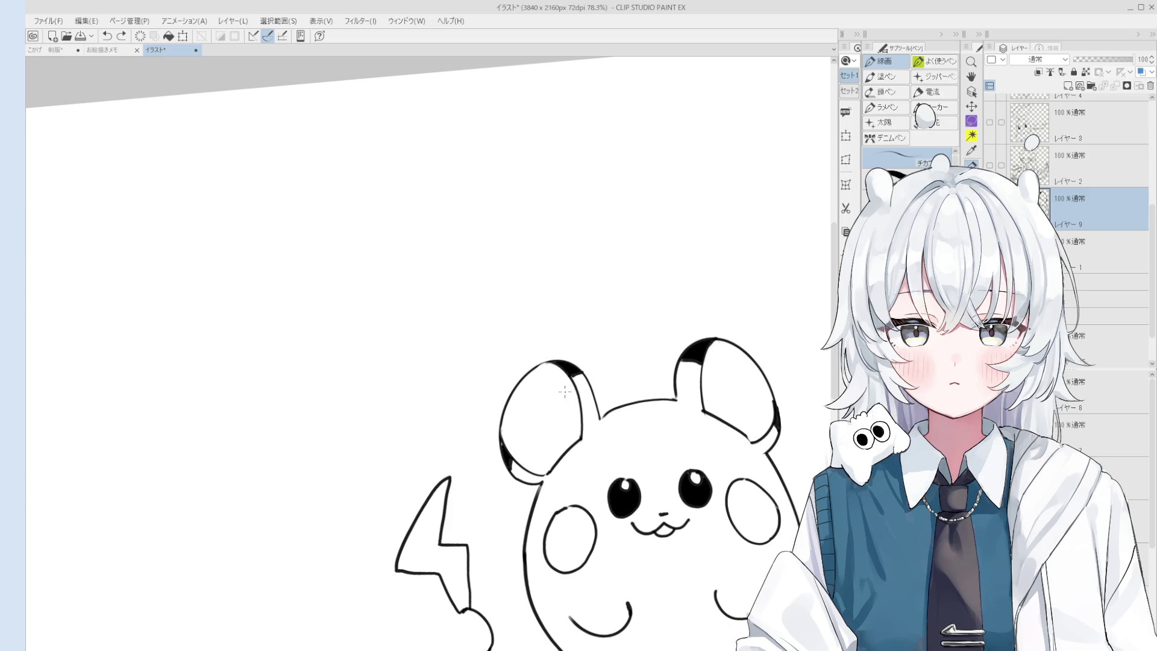
key("e")
mouse_move(567, 465)
left_mouse_down()
mouse_move(534, 455)
mouse_move(542, 385)
left_mouse_up()
key("p")
key("ctrl+z")
key("ctrl+z")
mouse_move(517, 461)
left_mouse_down()
mouse_move(563, 376)
mouse_move(580, 377)
left_mouse_up()
scroll(627, 426, "down", 1)
key("ctrl+z")
key("ctrl+y")
key("ctrl+z")
scroll(627, 426, "down", 1)
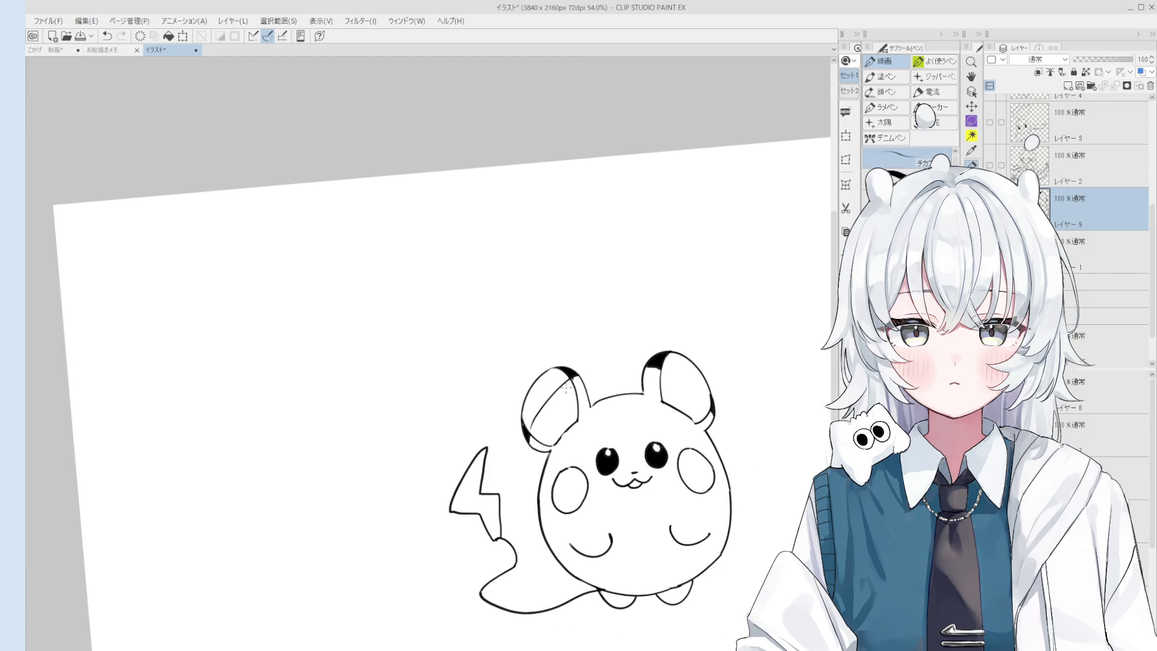
key("ctrl+z")
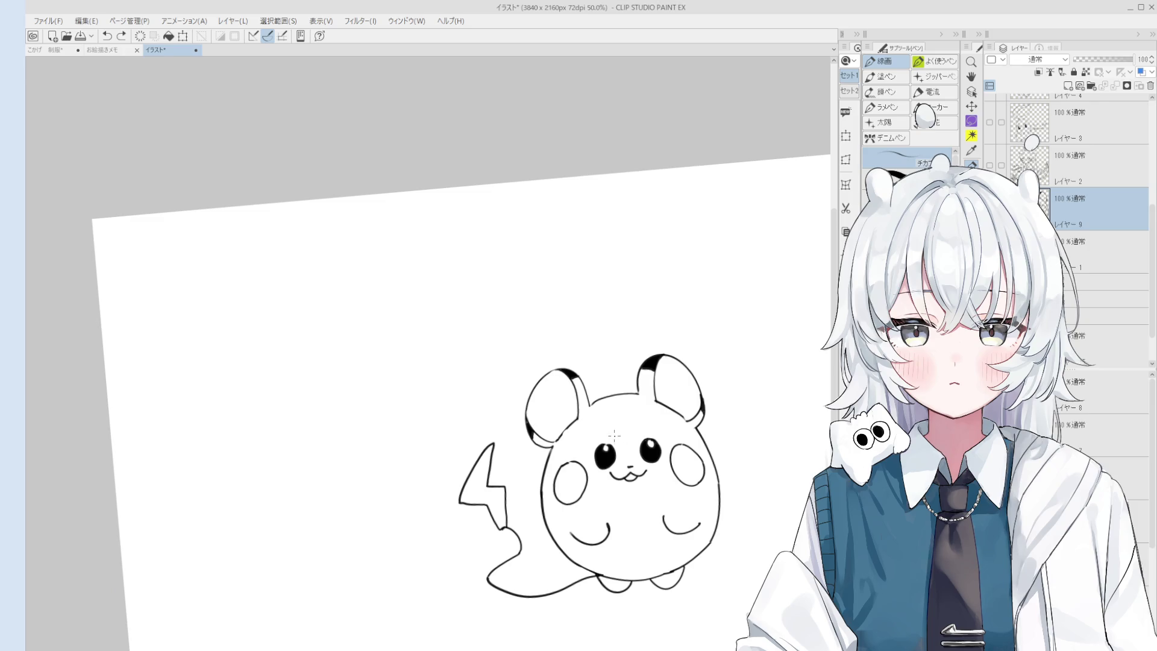
scroll(612, 431, "up", 1)
Erase the left ear's base marks and the right ear tip's inner line and fill
key("e")
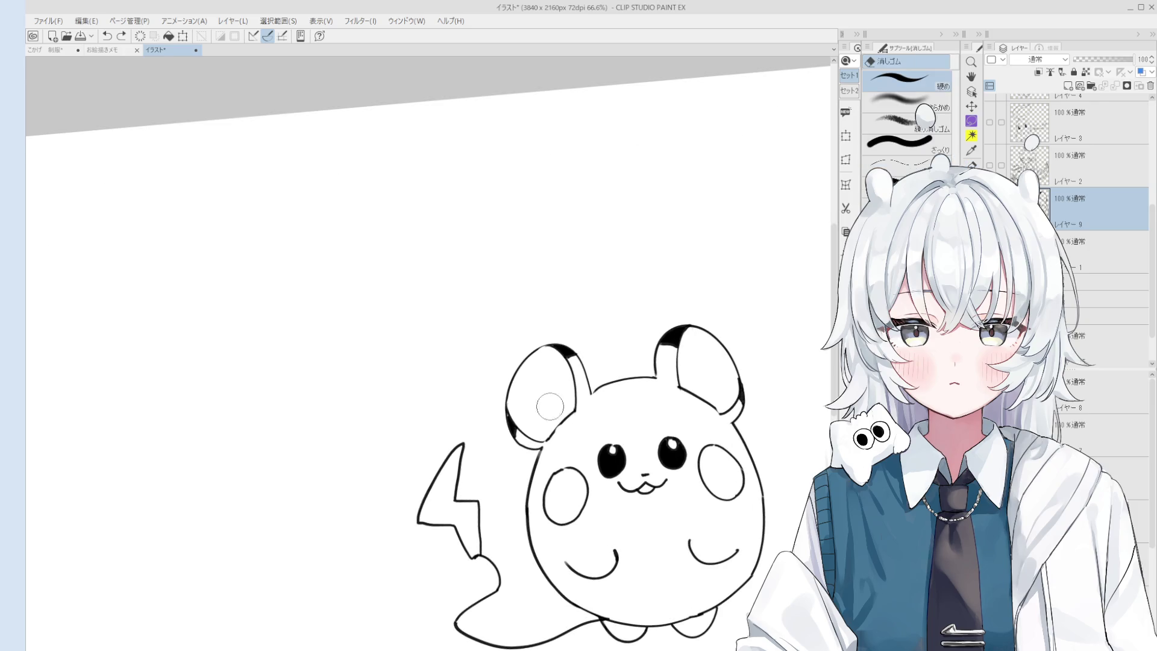
mouse_move(522, 416)
left_mouse_down()
mouse_move(551, 431)
mouse_move(563, 386)
mouse_move(555, 360)
mouse_move(566, 361)
mouse_move(551, 359)
left_mouse_up()
mouse_move(699, 378)
left_mouse_down()
mouse_move(678, 342)
mouse_move(708, 399)
mouse_move(729, 404)
mouse_move(729, 392)
left_mouse_up()
key("p")
key("ctrl+z")
mouse_move(677, 325)
left_mouse_down()
mouse_move(742, 393)
mouse_move(702, 343)
mouse_move(741, 365)
left_mouse_up()
key("ctrl+z")
scroll(741, 367, "down", 1)
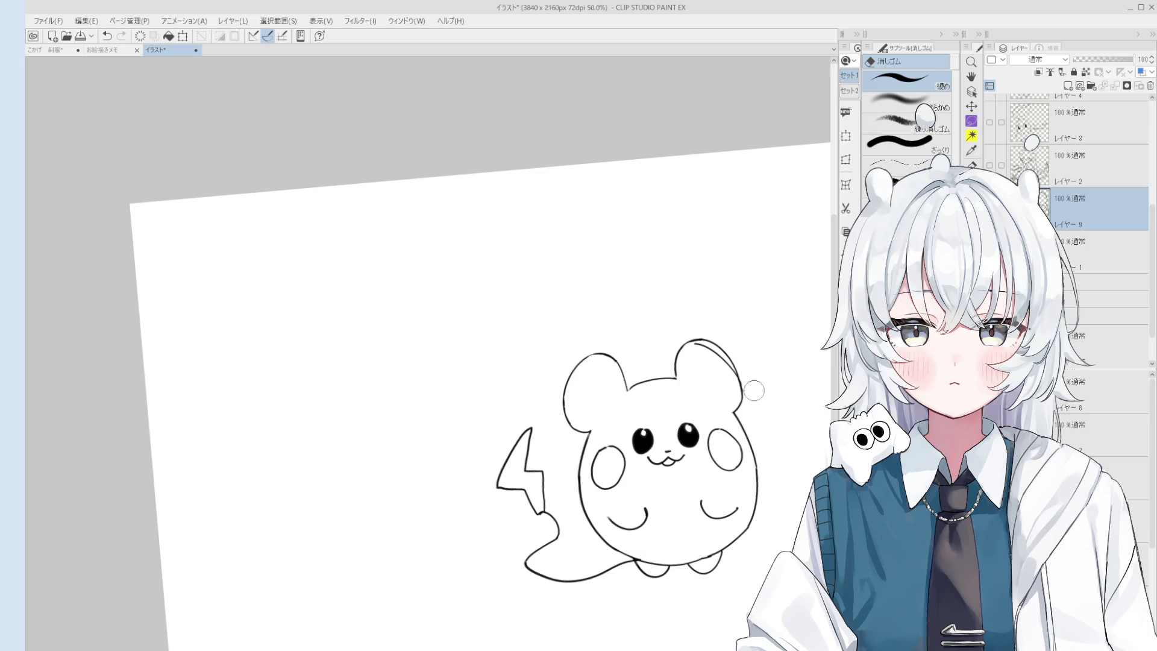
Try a short stroke near the left ear, then undo it
scroll(593, 407, "up", 2)
key("ctrl+z")
mouse_move(606, 338)
left_mouse_down()
mouse_move(562, 435)
mouse_move(557, 395)
mouse_move(615, 332)
left_mouse_up()
key("ctrl+z")
scroll(591, 392, "down", 3)
Fill both ears' inner crescent bands black and brush over white gaps
key("g")
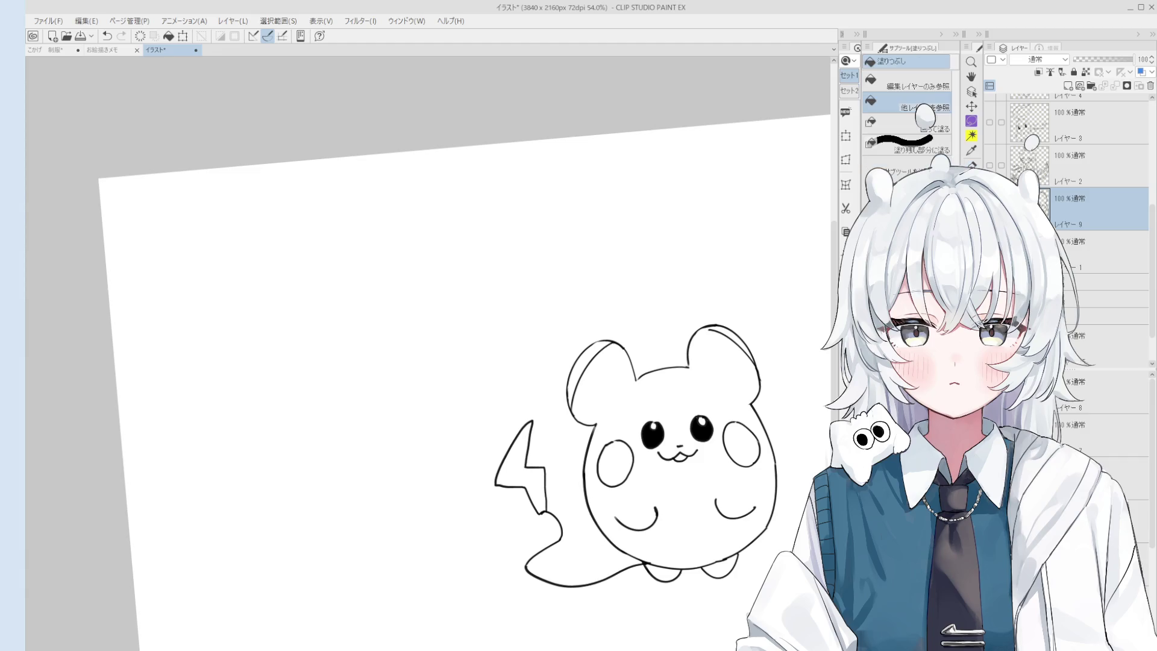
scroll(732, 340, "up", 4)
scroll(732, 341, "up", 1)
left_click(732, 336)
left_click(477, 374)
key("b")
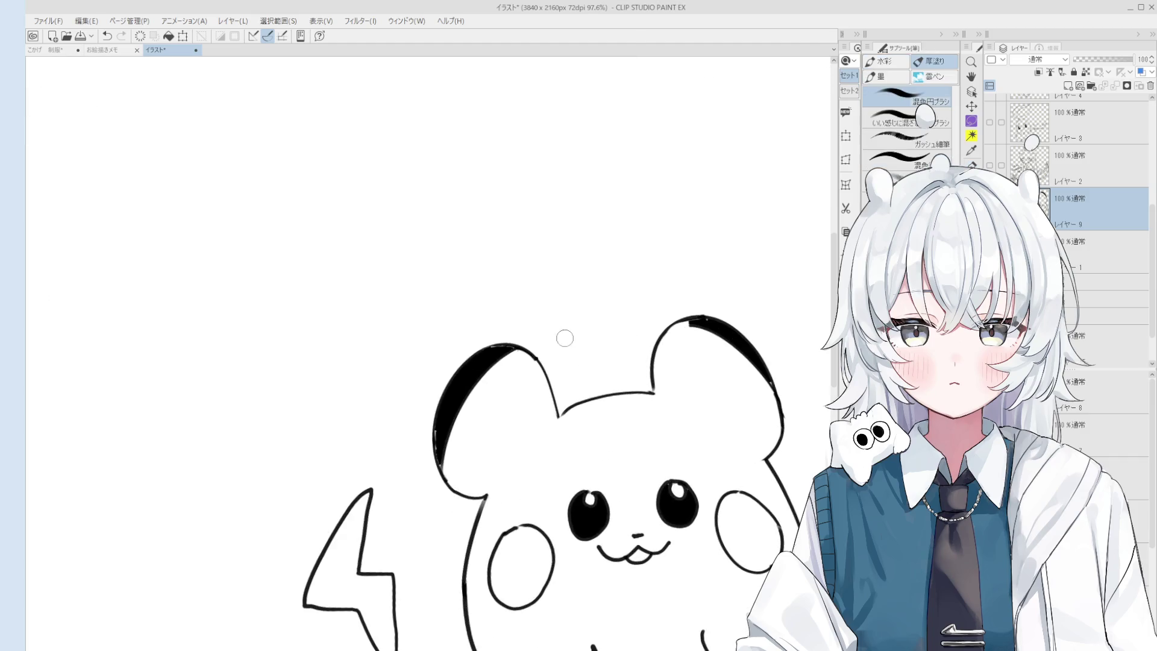
mouse_move(443, 439)
left_mouse_down()
mouse_move(436, 467)
mouse_move(434, 445)
left_mouse_up()
scroll(538, 346, "down", 2)
scroll(671, 332, "up", 2)
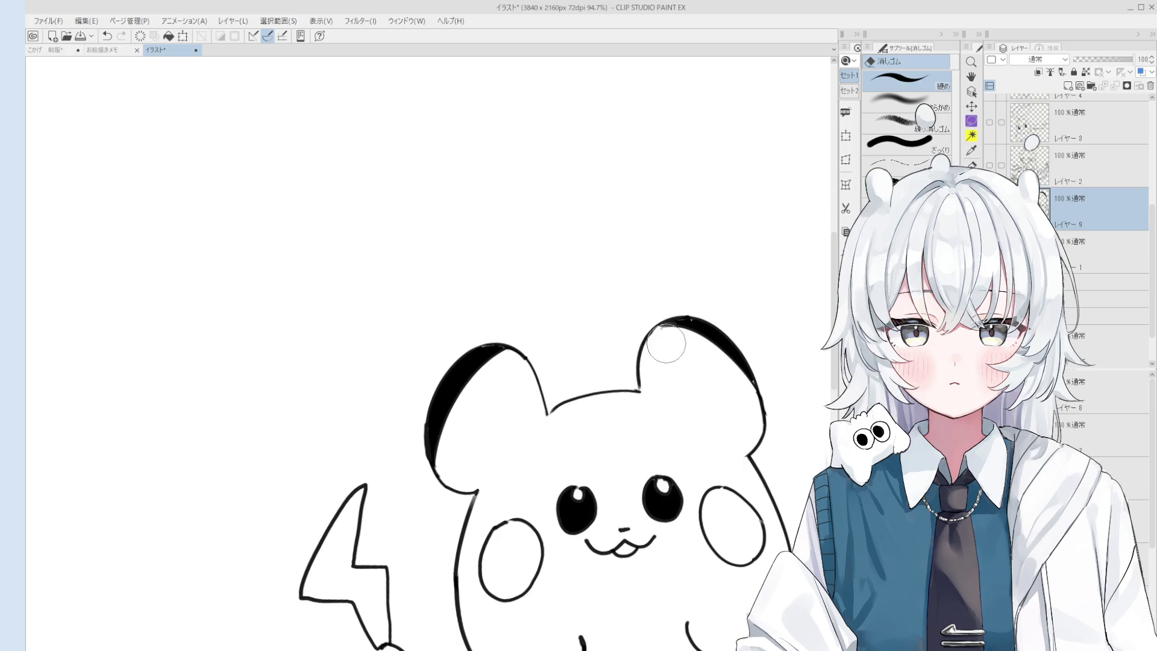
Attempt an inner arc in the right ear, undoing it to redraw
key("p")
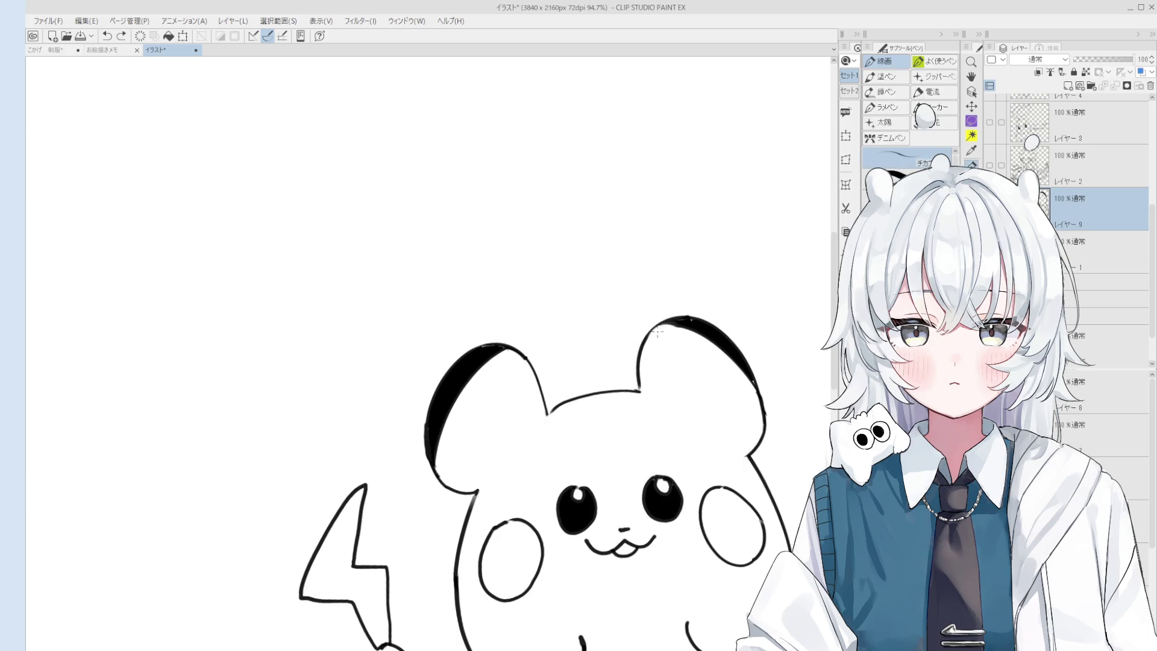
scroll(662, 334, "down", 5)
scroll(733, 417, "up", 2)
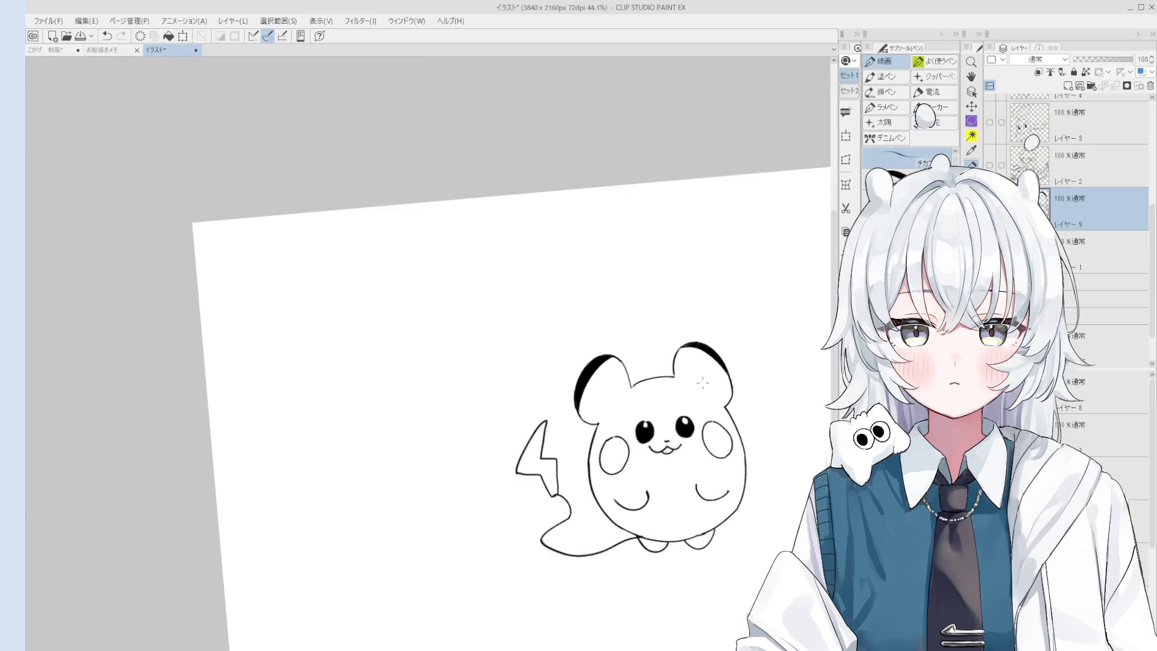
mouse_move(690, 383)
left_mouse_down()
mouse_move(723, 374)
mouse_move(731, 397)
mouse_move(726, 386)
mouse_move(729, 401)
mouse_move(717, 401)
left_mouse_up()
key("ctrl+z")
key("ctrl+z")
key("ctrl+z")
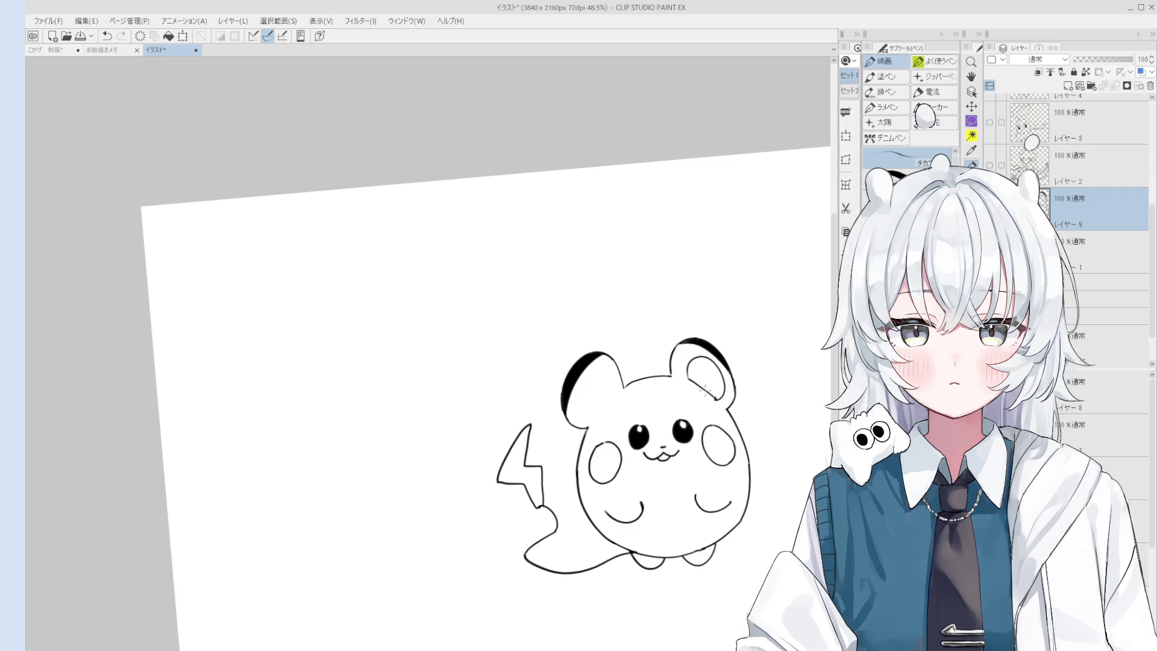
scroll(717, 374, "down", 3)
key("h")
key("ctrl+z")
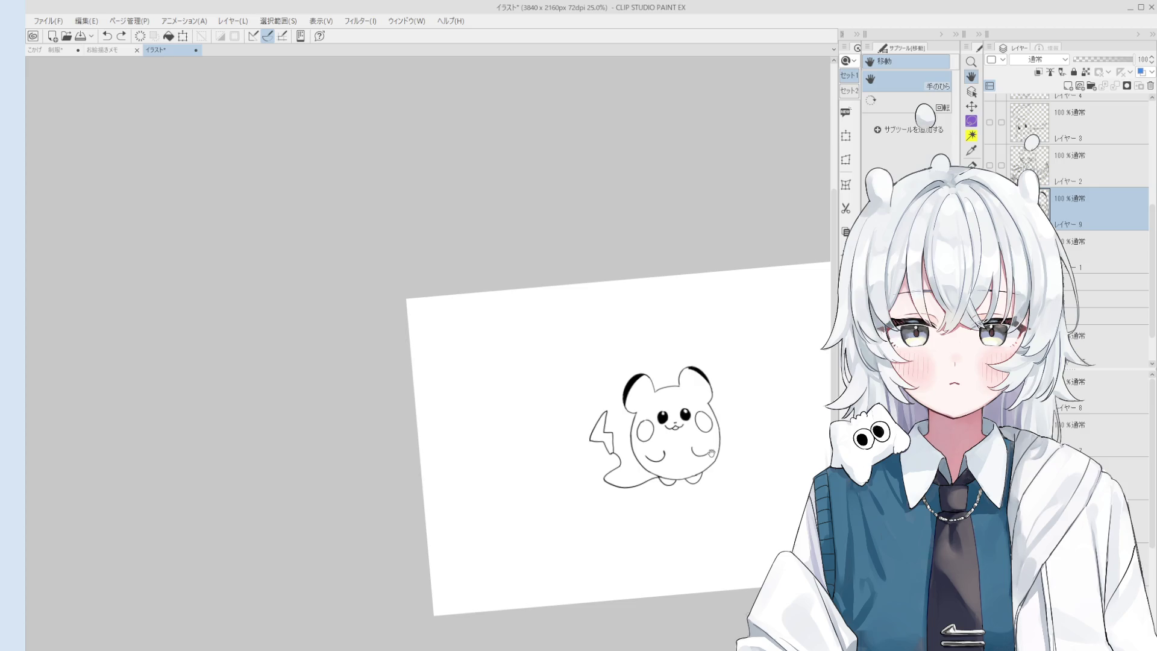
Draw the inner-ear curve in the right ear, retrying the stroke with undo
scroll(711, 452, "up", 3)
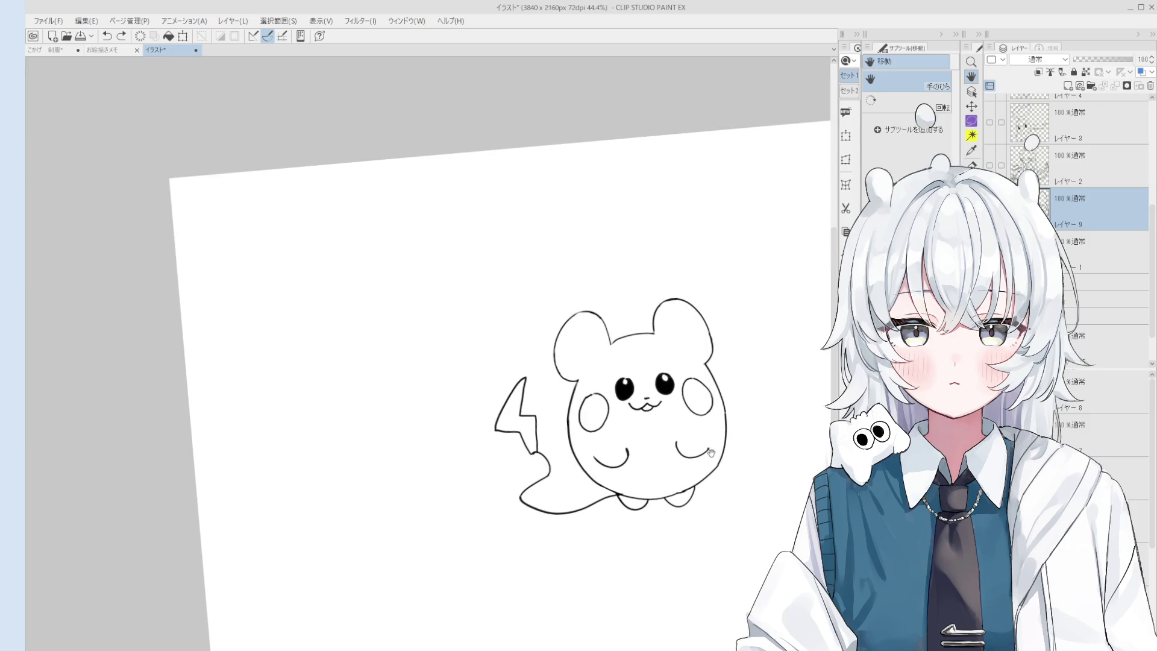
scroll(705, 361, "up", 5)
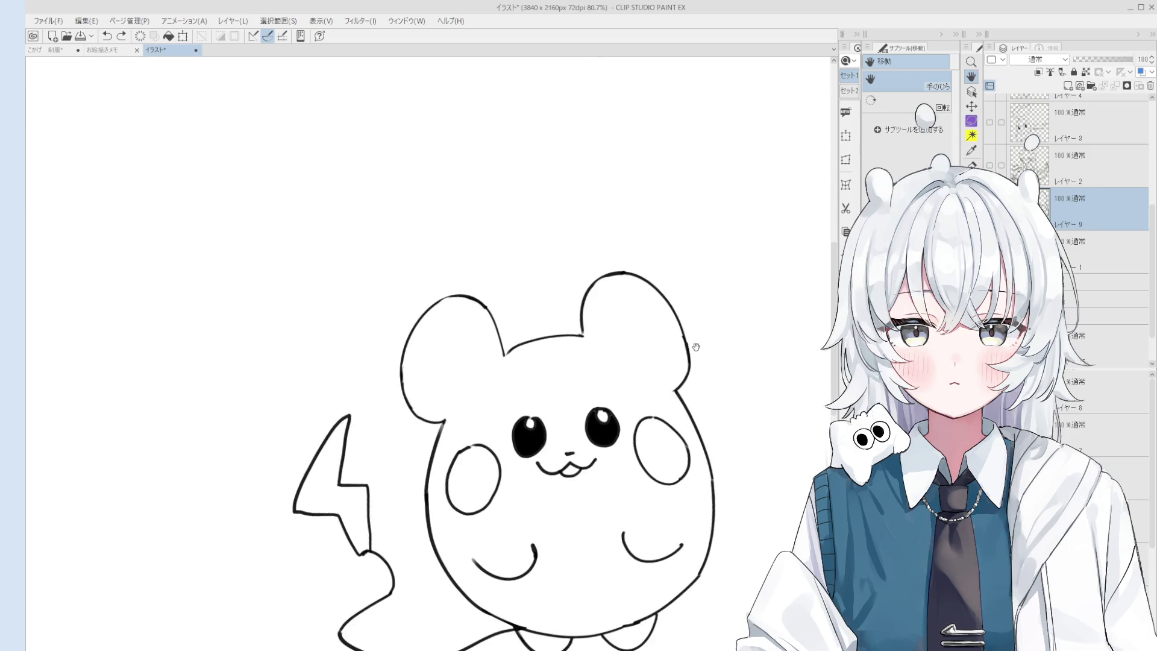
key("e")
scroll(693, 308, "up", 2)
scroll(681, 325, "down", 2)
scroll(675, 350, "up", 1)
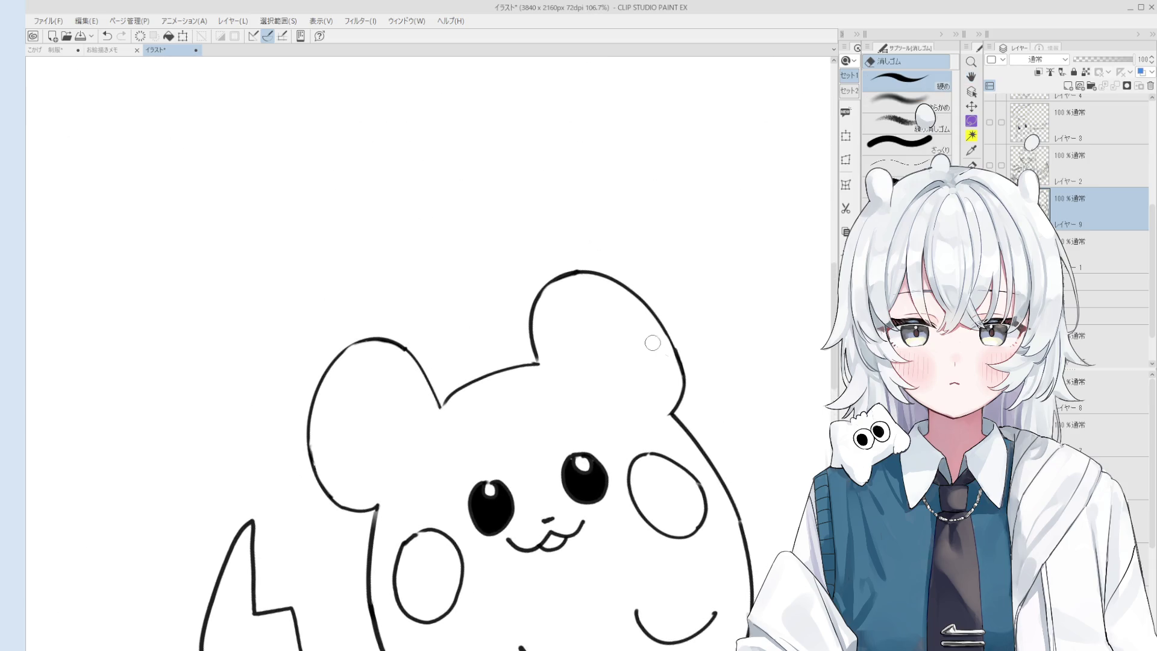
key("p")
key("ctrl+z")
left_click_drag(658, 322, 683, 379)
key("ctrl+z")
key("ctrl+z")
key("ctrl+z")
scroll(681, 373, "down", 3)
mouse_move(658, 323)
left_mouse_down()
mouse_move(684, 379)
mouse_move(652, 430)
mouse_move(675, 355)
left_mouse_up()
Try extending the right arm and the right ear's inner curve, undoing both attempts
scroll(674, 359, "up", 3)
key("e")
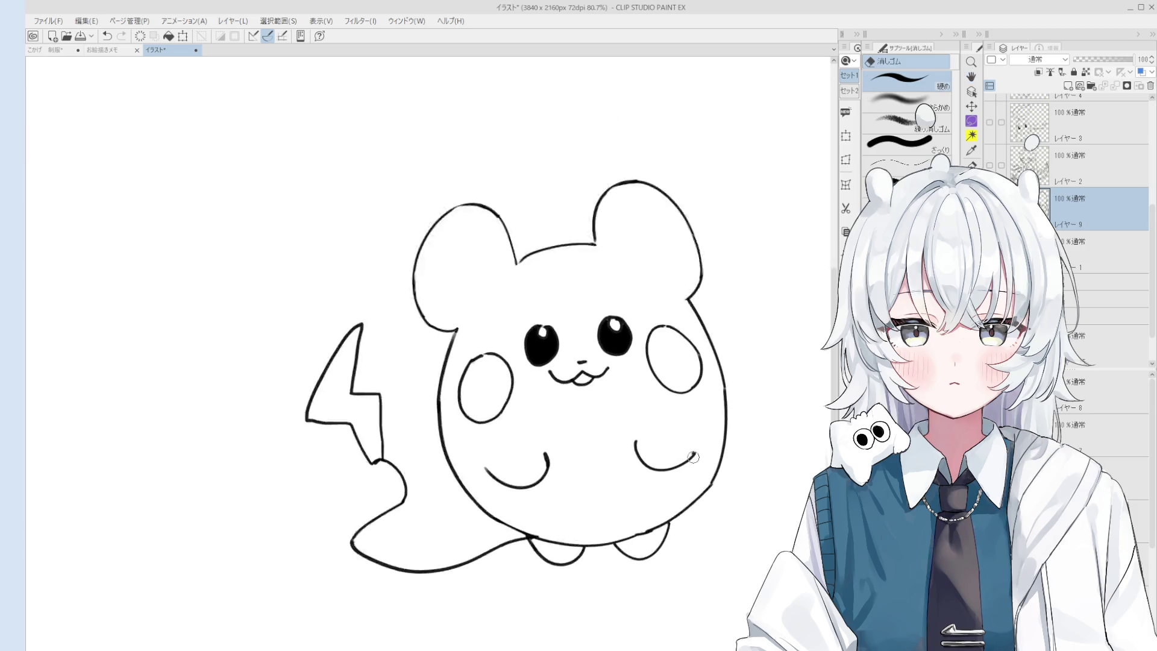
key("p")
key("ctrl+z")
left_click_drag(669, 471, 699, 438)
key("ctrl+z")
scroll(693, 449, "down", 3)
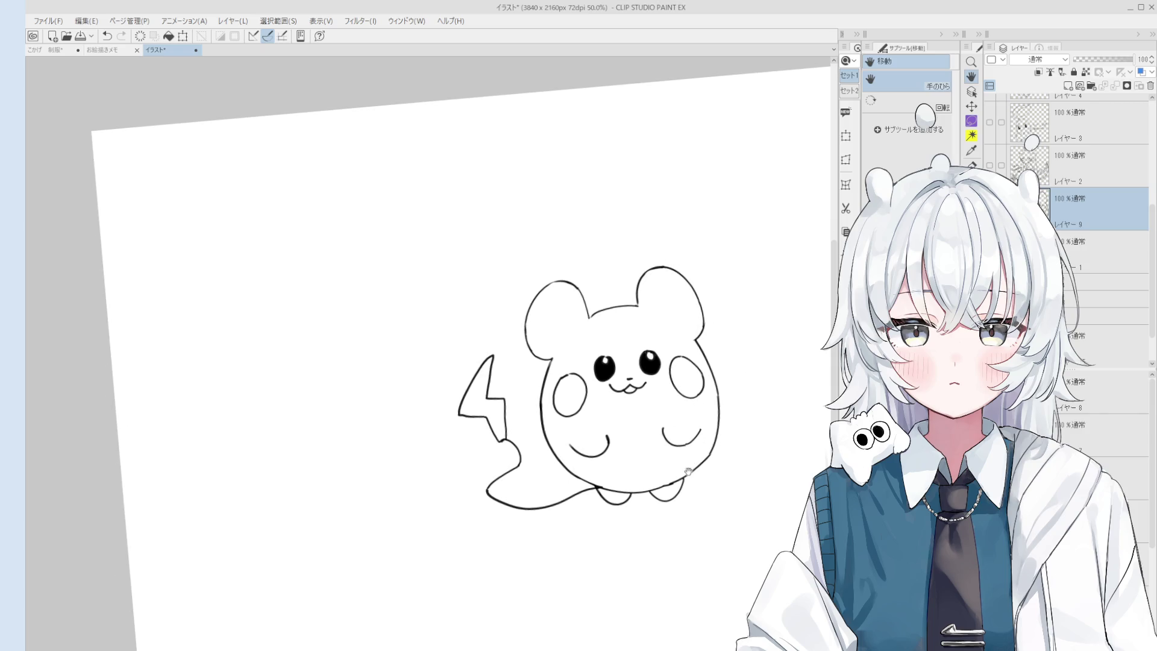
left_click_drag(682, 497, 632, 307)
scroll(633, 309, "up", 2)
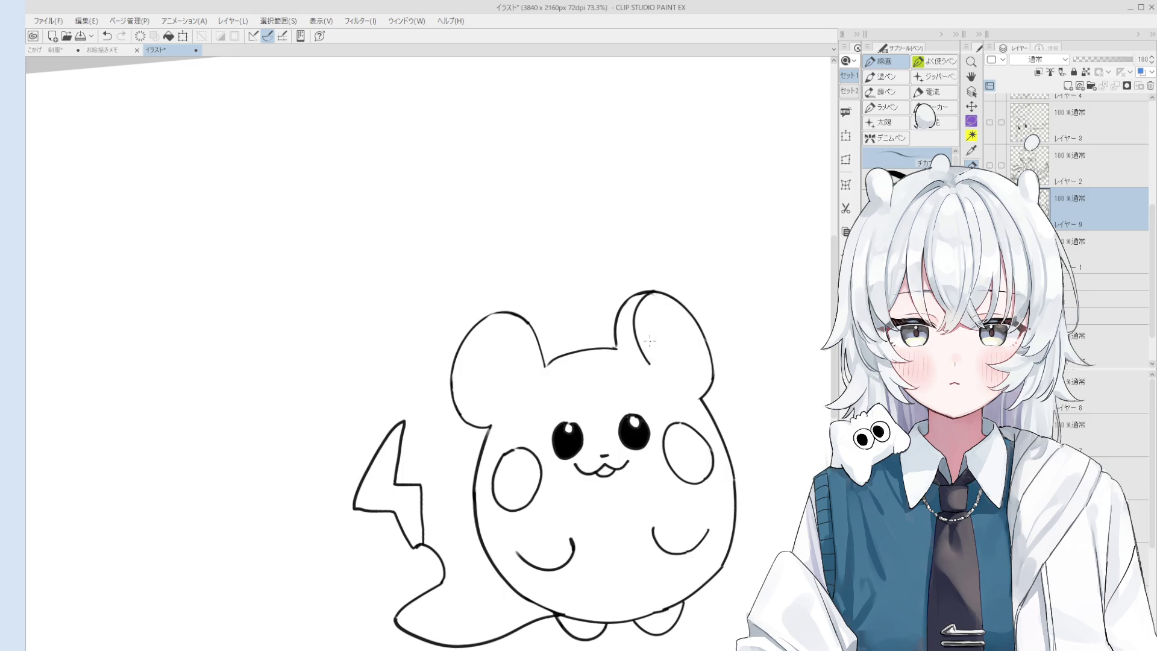
key("ctrl+z")
mouse_move(673, 384)
left_mouse_down()
mouse_move(706, 371)
mouse_move(681, 386)
mouse_move(692, 384)
left_mouse_up()
key("ctrl+z")
scroll(693, 370, "up", 2)
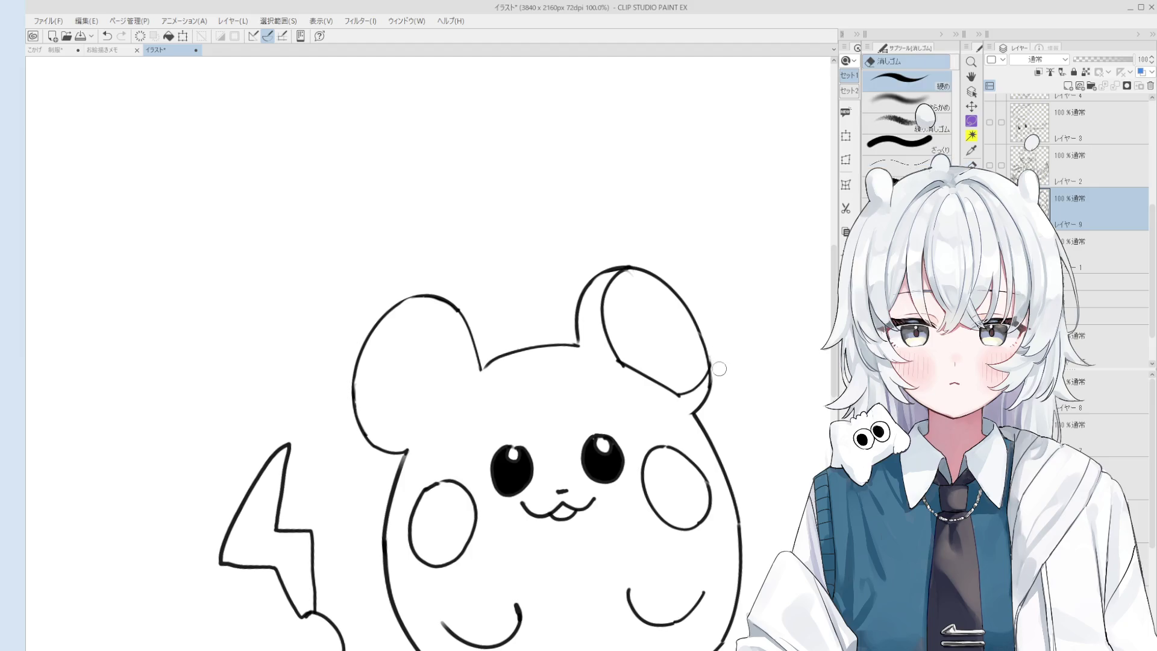
scroll(680, 372, "down", 1)
Draw the lower inner line inside the left ear, redrawing it once
left_click_drag(679, 372, 697, 363)
mouse_move(482, 313)
left_mouse_down()
mouse_move(533, 379)
mouse_move(505, 320)
mouse_move(524, 378)
mouse_move(525, 368)
mouse_move(504, 412)
left_mouse_up()
key("ctrl+z")
key("ctrl+z")
key("ctrl+z")
mouse_move(441, 371)
left_mouse_down()
mouse_move(488, 416)
mouse_move(505, 416)
mouse_move(527, 382)
left_mouse_up()
key("e")
scroll(505, 415, "down", 5)
scroll(505, 415, "down", 1)
key("h")
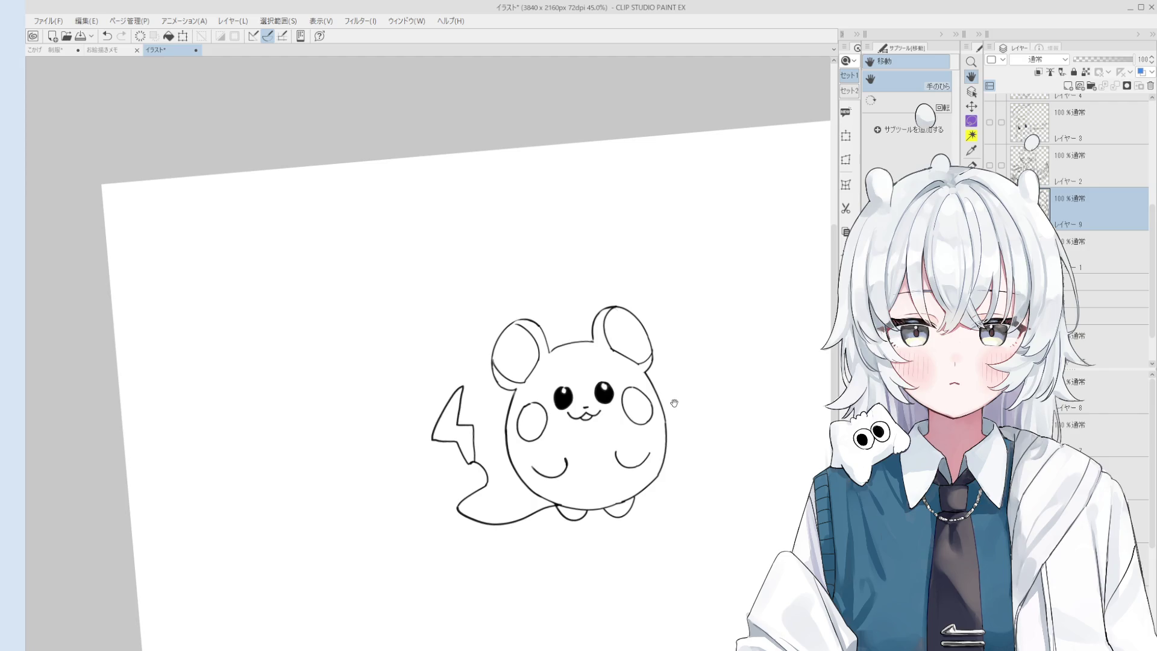
scroll(566, 353, "up", 3)
key("p")
Add the left inner-ear stroke, toggling undo and redo to compare it
mouse_move(486, 310)
left_mouse_down()
mouse_move(541, 368)
mouse_move(482, 311)
mouse_move(525, 376)
mouse_move(658, 370)
mouse_move(648, 386)
mouse_move(612, 370)
mouse_move(616, 319)
mouse_move(605, 364)
mouse_move(649, 395)
left_mouse_up()
key("ctrl+z")
key("ctrl+z")
key("ctrl+z")
key("ctrl+y")
scroll(522, 384, "down", 1)
key("ctrl+z")
key("ctrl+y")
key("e")
key("p")
key("ctrl+z")
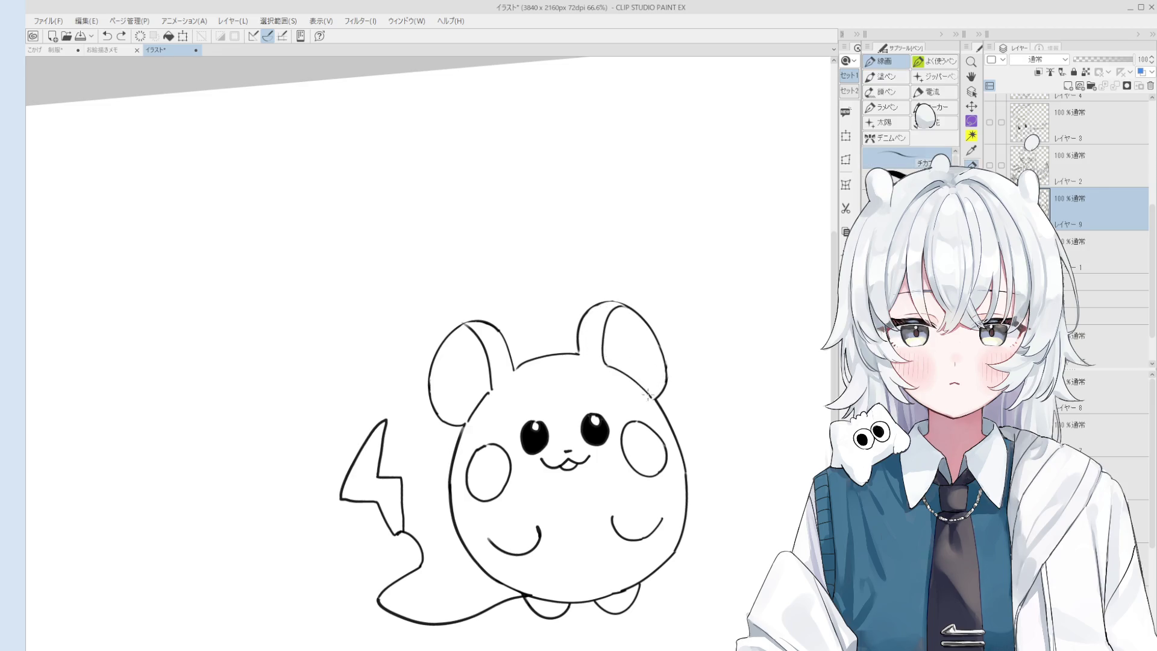
scroll(649, 396, "down", 2)
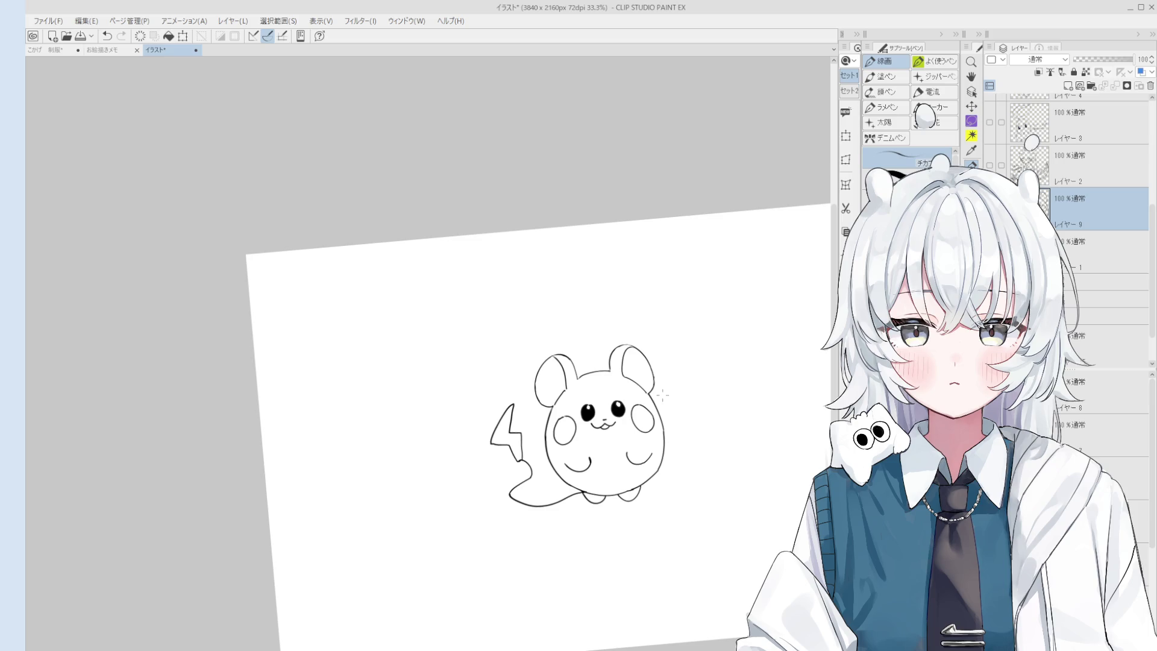
Try a connecting stroke on the body, undo it, and reposition the drawing
key("e")
scroll(663, 402, "up", 4)
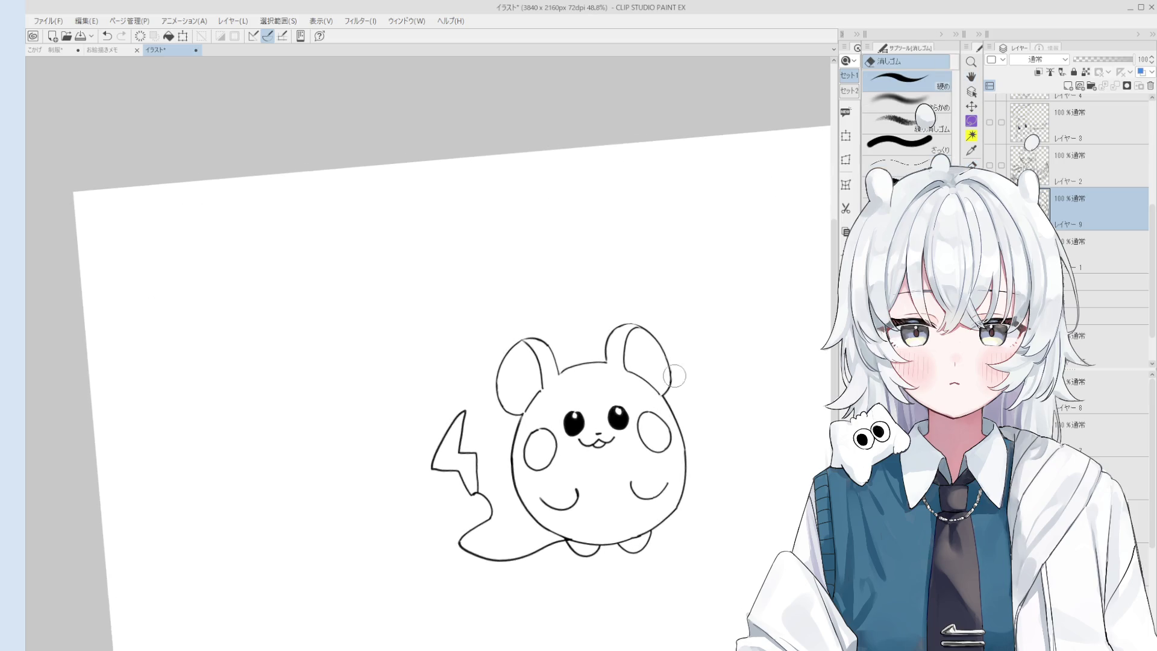
key("p")
scroll(663, 401, "up", 1)
left_click_drag(661, 356, 652, 414)
key("ctrl+z")
key("ctrl+z")
key("h")
scroll(675, 380, "down", 4)
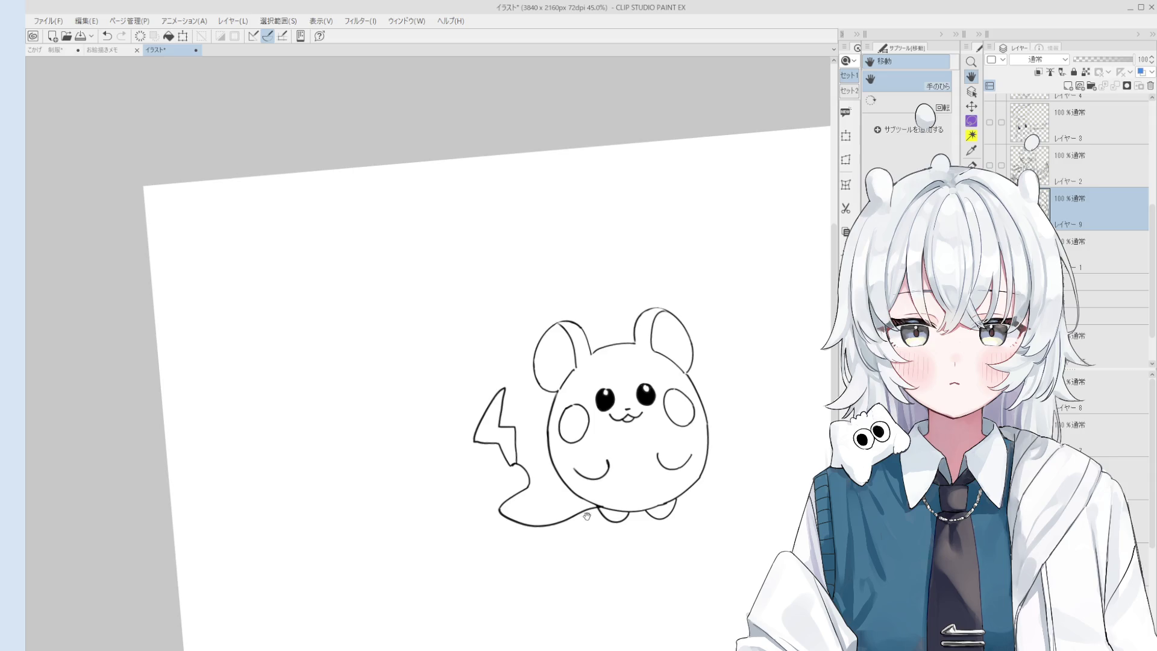
left_click_drag(588, 519, 601, 477)
Draw short arm lines reaching down to the body, retrying the curved belly line
key("p")
scroll(627, 472, "up", 3)
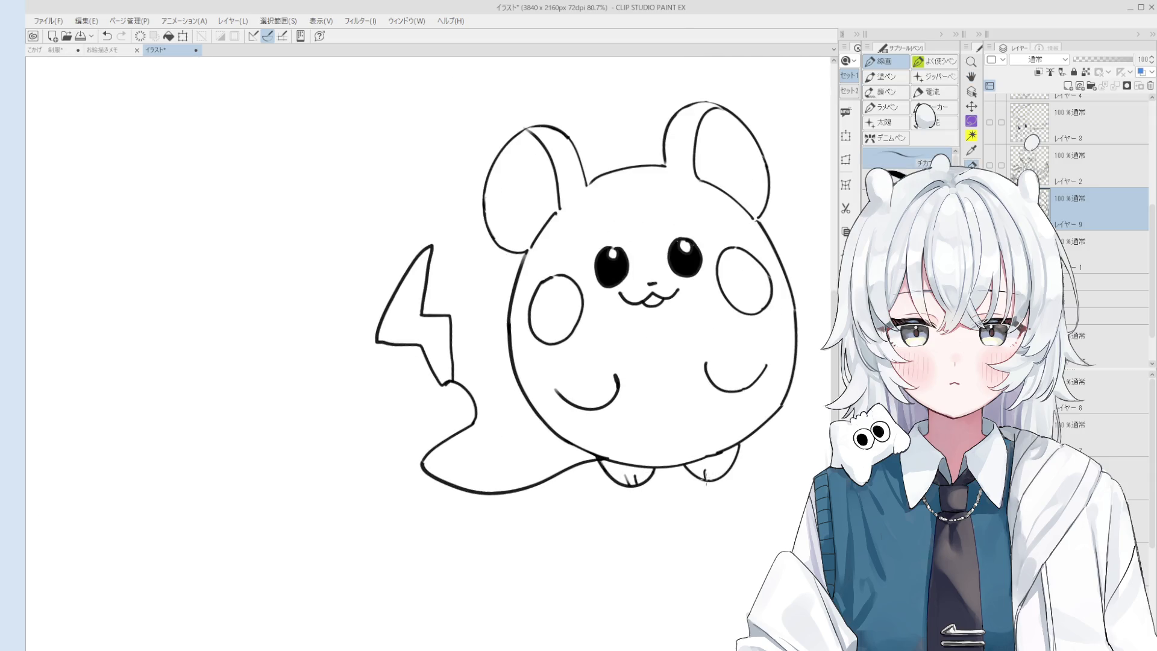
left_click_drag(732, 379, 734, 393)
scroll(609, 398, "down", 1)
mouse_move(629, 368)
left_mouse_down()
mouse_move(698, 354)
mouse_move(657, 345)
mouse_move(760, 395)
left_mouse_up()
key("ctrl+z")
left_click_drag(573, 391, 577, 417)
scroll(572, 413, "down", 3)
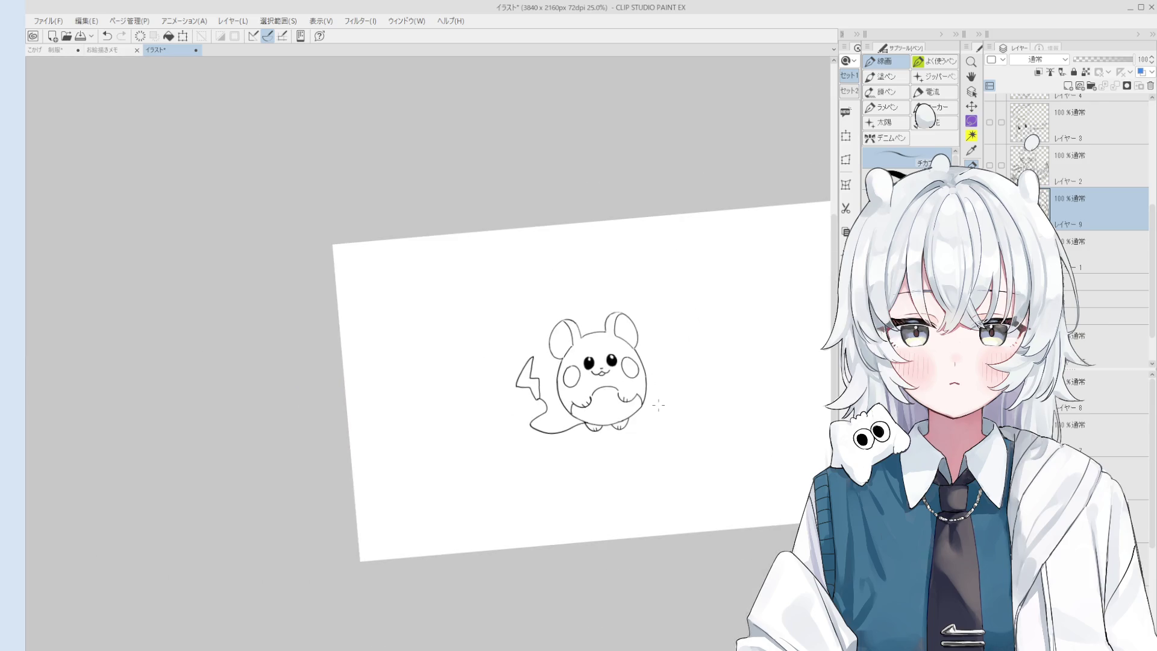
scroll(668, 381, "up", 1)
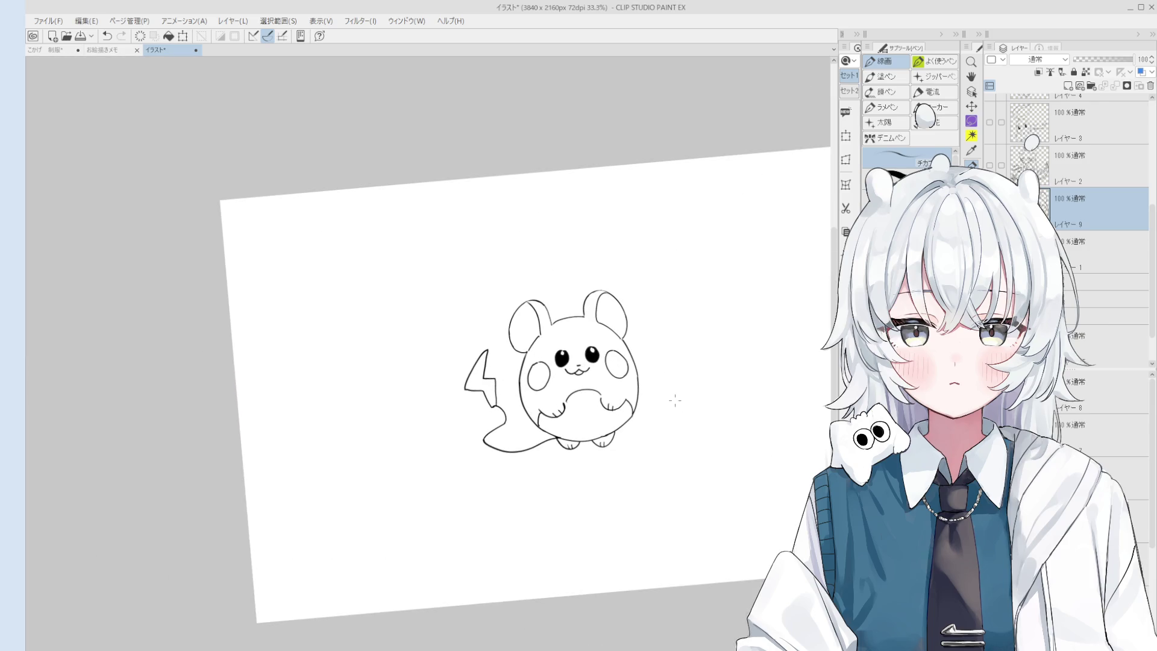
Pan the sketch aside to leave room for lettering beside it
left_click_drag(598, 370, 662, 410)
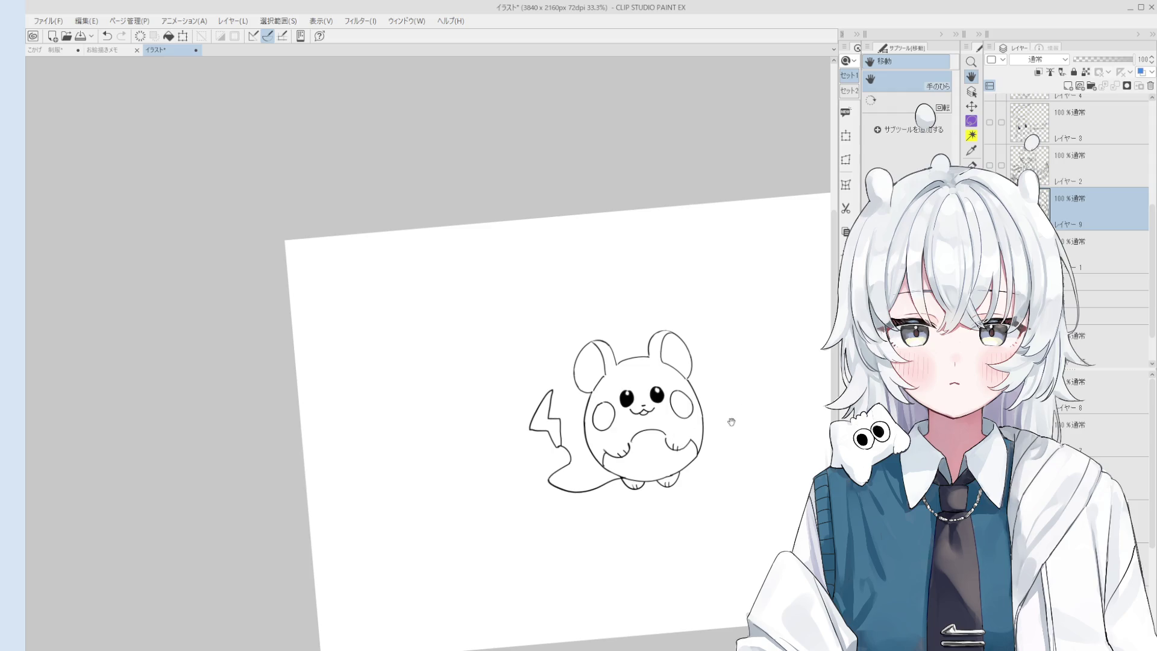
scroll(716, 413, "up", 4)
scroll(659, 335, "up", 2)
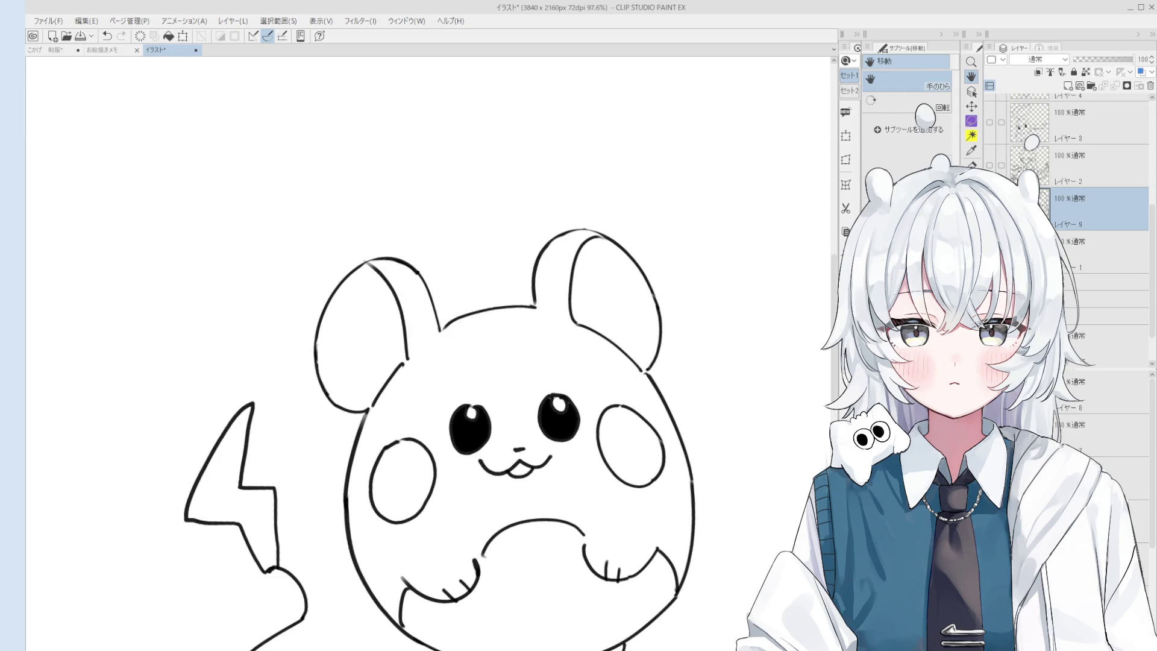
key("p")
scroll(644, 374, "down", 2)
key("h")
mouse_move(639, 371)
left_mouse_down()
mouse_move(675, 362)
mouse_move(617, 340)
mouse_move(681, 389)
left_mouse_up()
Handwrite the first line of the greeting to the right of the mouse
key("p")
scroll(699, 386, "up", 2)
mouse_move(688, 357)
left_mouse_down()
mouse_move(700, 356)
mouse_move(706, 381)
mouse_move(705, 357)
mouse_move(730, 358)
left_mouse_up()
mouse_move(717, 375)
left_mouse_down()
mouse_move(739, 376)
mouse_move(751, 360)
left_mouse_up()
mouse_move(739, 351)
left_mouse_down()
mouse_move(751, 378)
mouse_move(757, 355)
left_mouse_up()
key("ctrl+z")
key("ctrl+z")
key("ctrl+z")
mouse_move(753, 350)
left_mouse_down()
mouse_move(745, 381)
mouse_move(773, 360)
left_mouse_up()
mouse_move(758, 373)
left_mouse_down()
mouse_move(773, 369)
mouse_move(716, 379)
mouse_move(707, 356)
left_mouse_up()
Write 誕生日 to start the second line
mouse_move(693, 375)
left_mouse_down()
mouse_move(710, 366)
mouse_move(723, 399)
left_mouse_up()
key("ctrl+z")
mouse_move(723, 354)
left_mouse_down()
mouse_move(732, 389)
mouse_move(747, 364)
mouse_move(723, 379)
mouse_move(751, 390)
mouse_move(745, 363)
left_mouse_up()
key("ctrl+z")
key("ctrl+z")
key("ctrl+z")
mouse_move(748, 361)
left_mouse_down()
mouse_move(764, 358)
mouse_move(757, 374)
left_mouse_up()
left_click_drag(752, 367, 778, 365)
mouse_move(777, 341)
left_mouse_down()
mouse_move(793, 362)
mouse_move(791, 350)
left_mouse_up()
left_click_drag(780, 362, 794, 361)
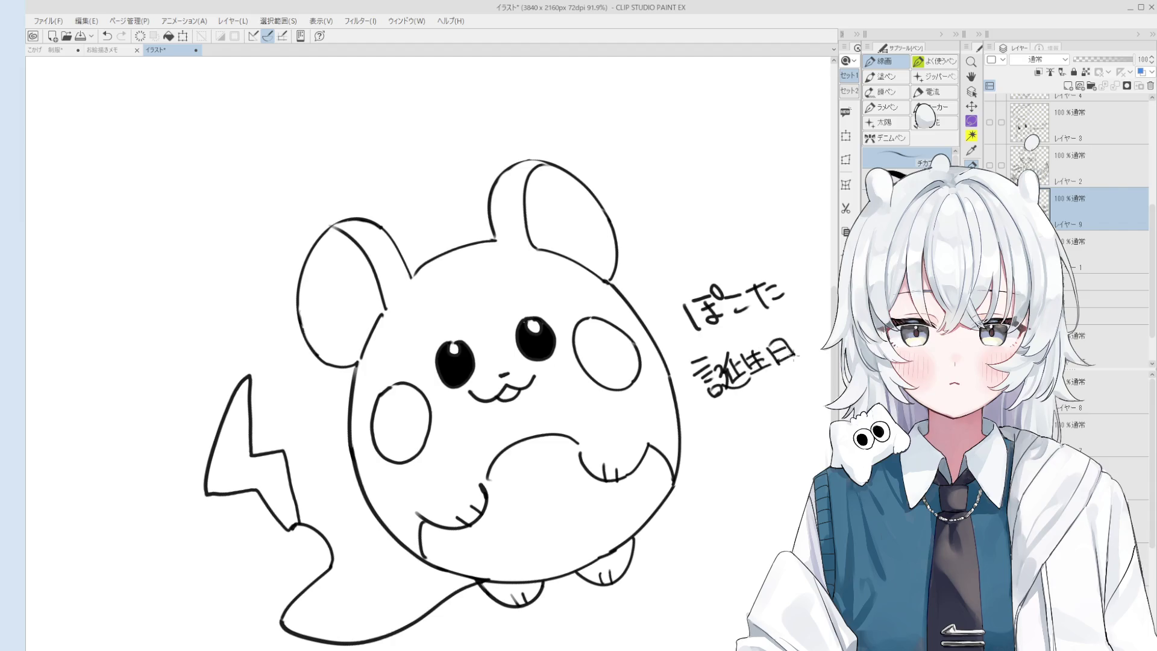
Fix the stroke beside 日 and write おめでとう after it
key("h")
scroll(714, 380, "down", 2)
key("p")
scroll(714, 380, "up", 3)
key("ctrl+z")
mouse_move(717, 386)
left_mouse_down()
mouse_move(735, 395)
mouse_move(723, 373)
mouse_move(742, 392)
mouse_move(744, 373)
left_mouse_up()
mouse_move(748, 364)
left_mouse_down()
mouse_move(766, 385)
mouse_move(781, 351)
left_mouse_up()
left_click_drag(786, 346, 793, 367)
left_click_drag(801, 335, 815, 365)
End the line with 〜! and move the page down in view
scroll(816, 365, "down", 3)
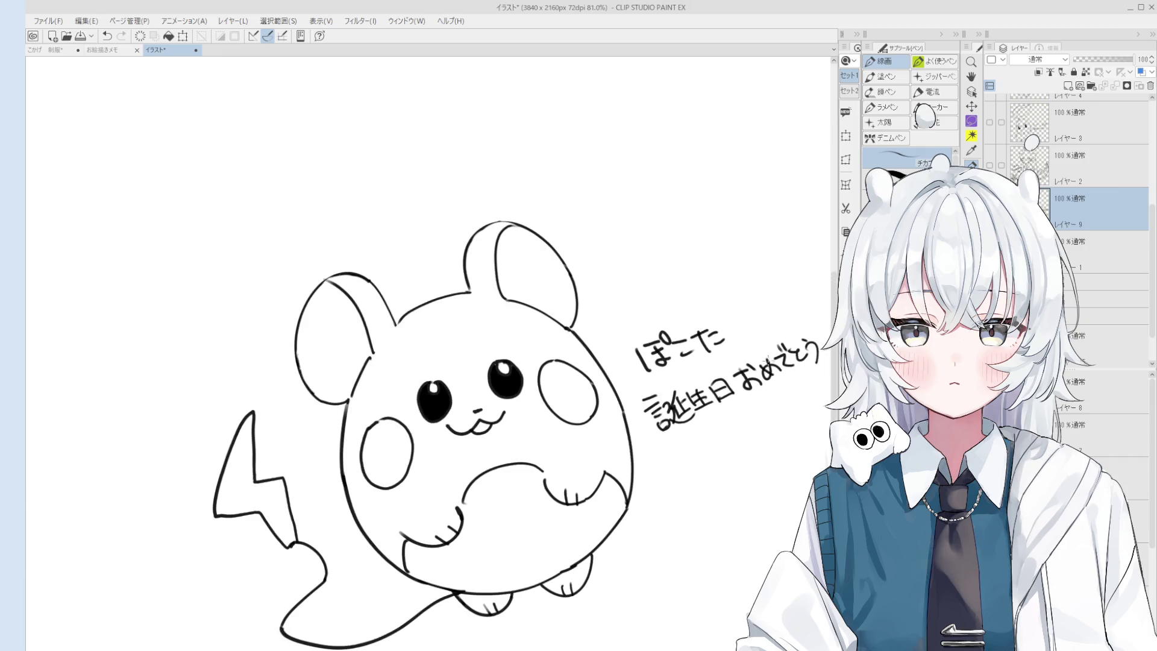
scroll(790, 375, "down", 3)
scroll(778, 361, "up", 4)
left_click_drag(772, 365, 804, 349)
key("ctrl+z")
left_click(807, 357)
scroll(811, 358, "down", 2)
mouse_move(738, 223)
left_mouse_down()
mouse_move(752, 396)
mouse_move(769, 352)
mouse_move(760, 346)
left_mouse_up()
scroll(752, 396, "down", 3)
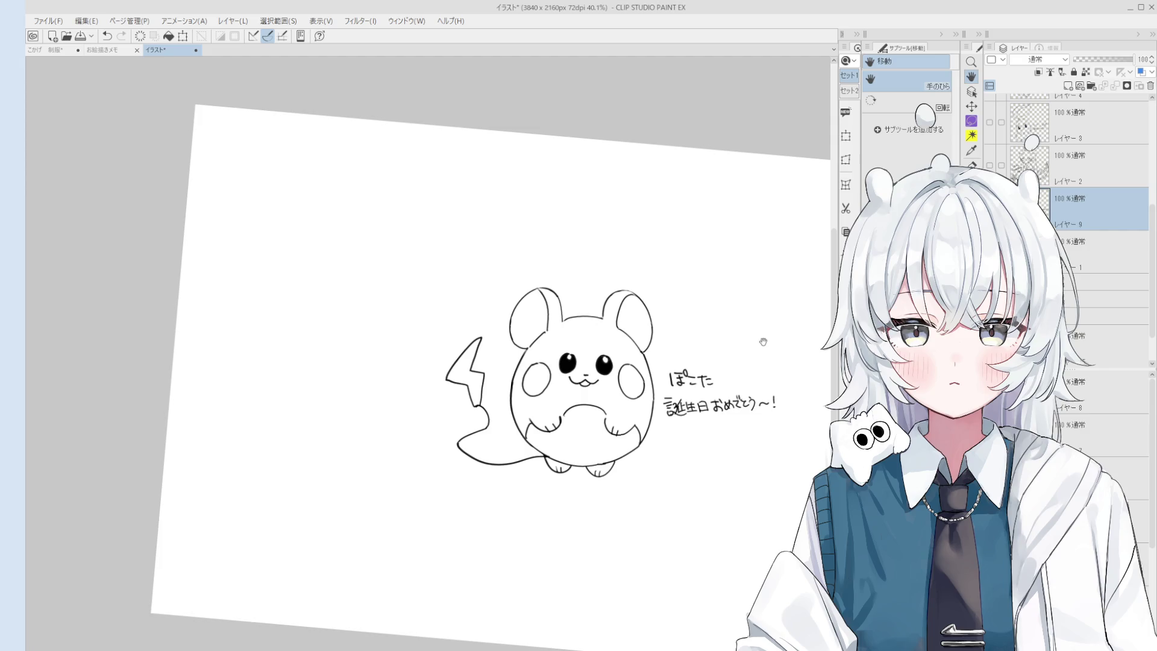
Switch to the 制服 uniform illustration with Ctrl+Tab
key("ctrl+Tab")
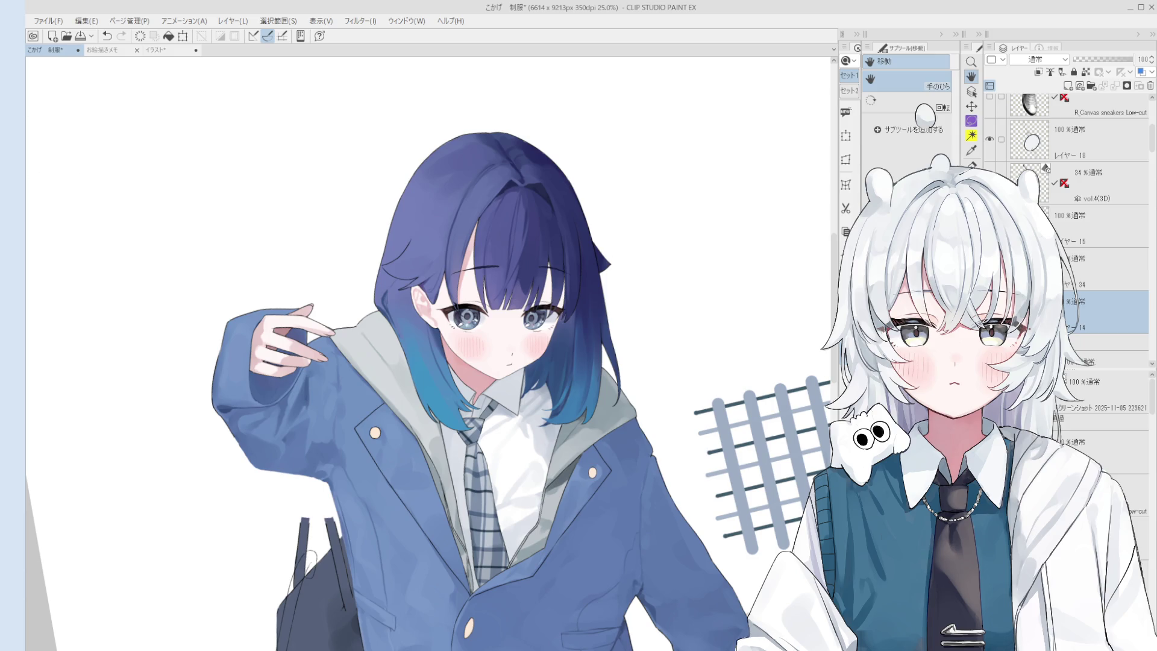
Open the Sub View with the Dedenne reference and return to the mouse sketch, nudging it higher
left_click(31, 162)
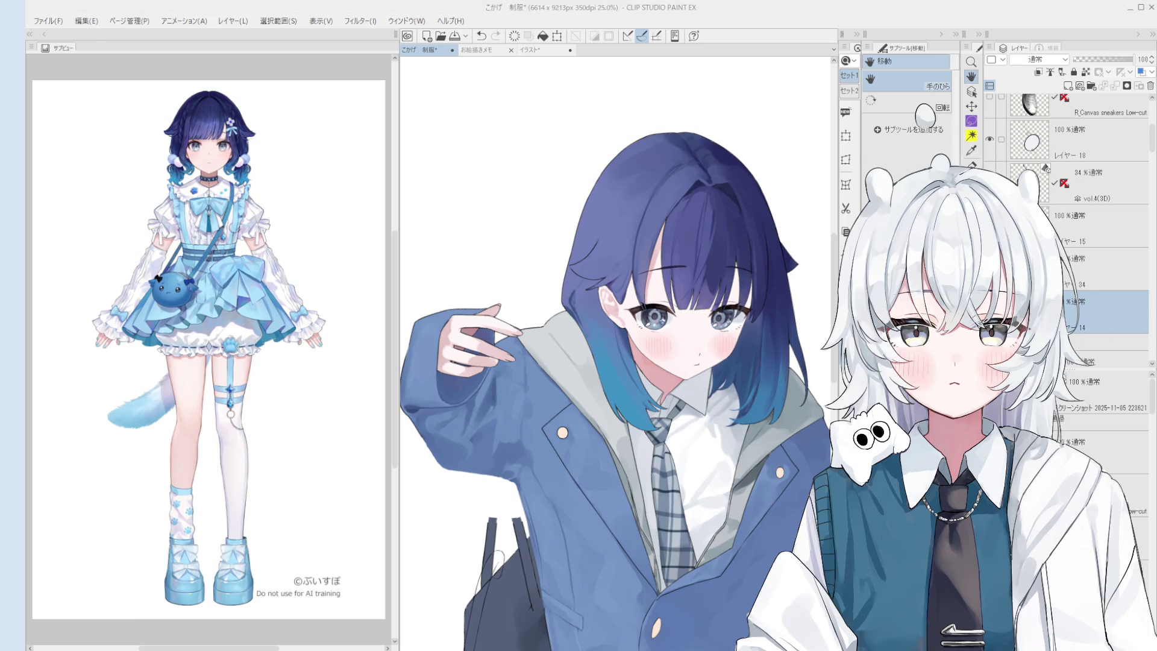
scroll(69, 206, "up", 2)
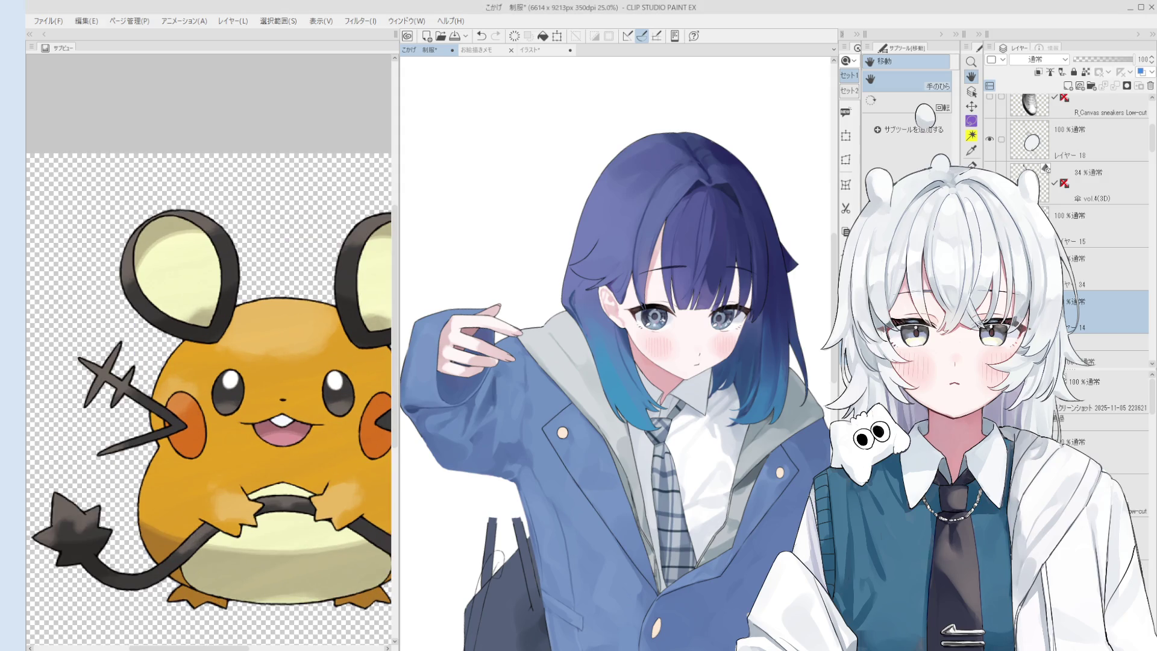
left_click(533, 49)
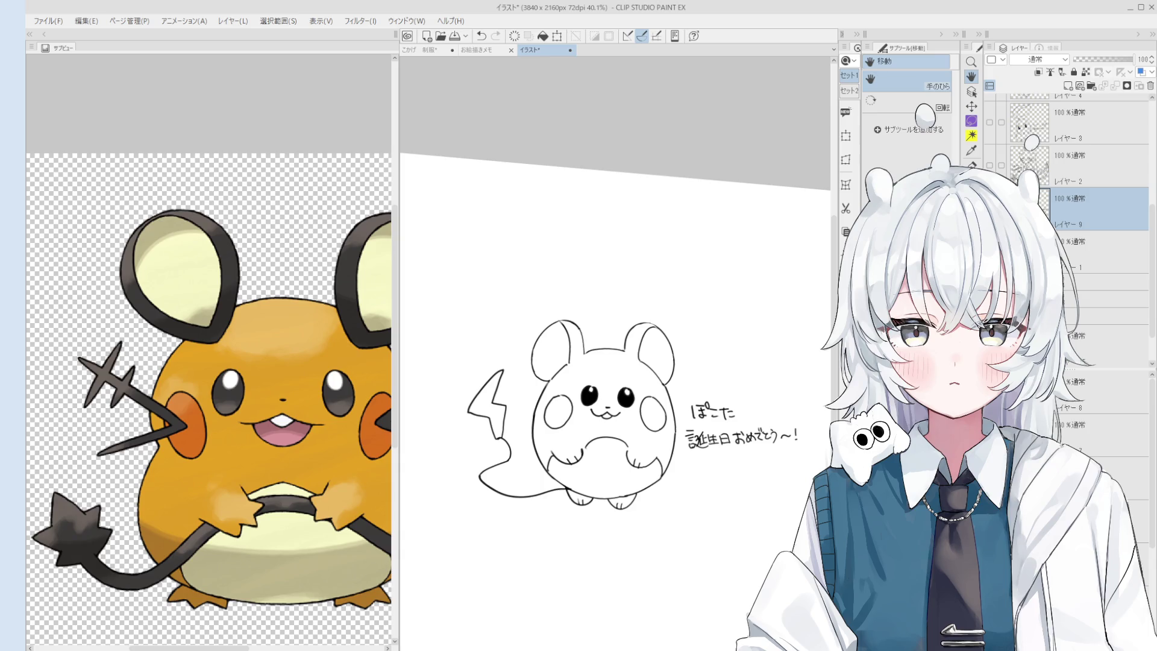
scroll(211, 398, "down", 3)
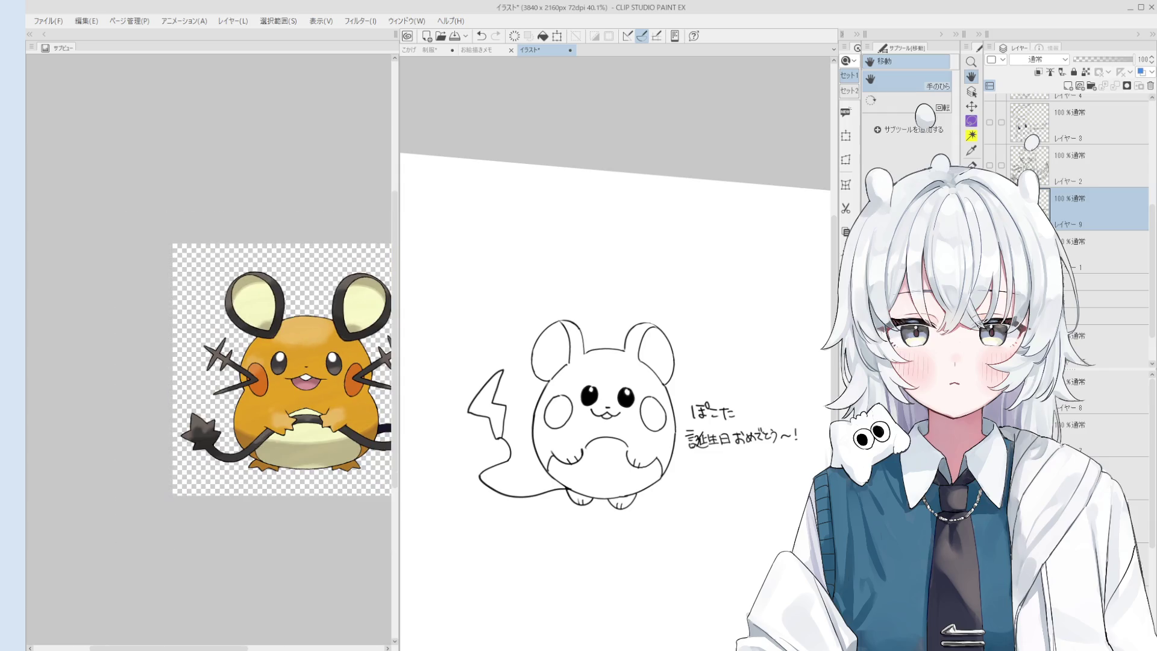
left_click_drag(169, 648, 199, 647)
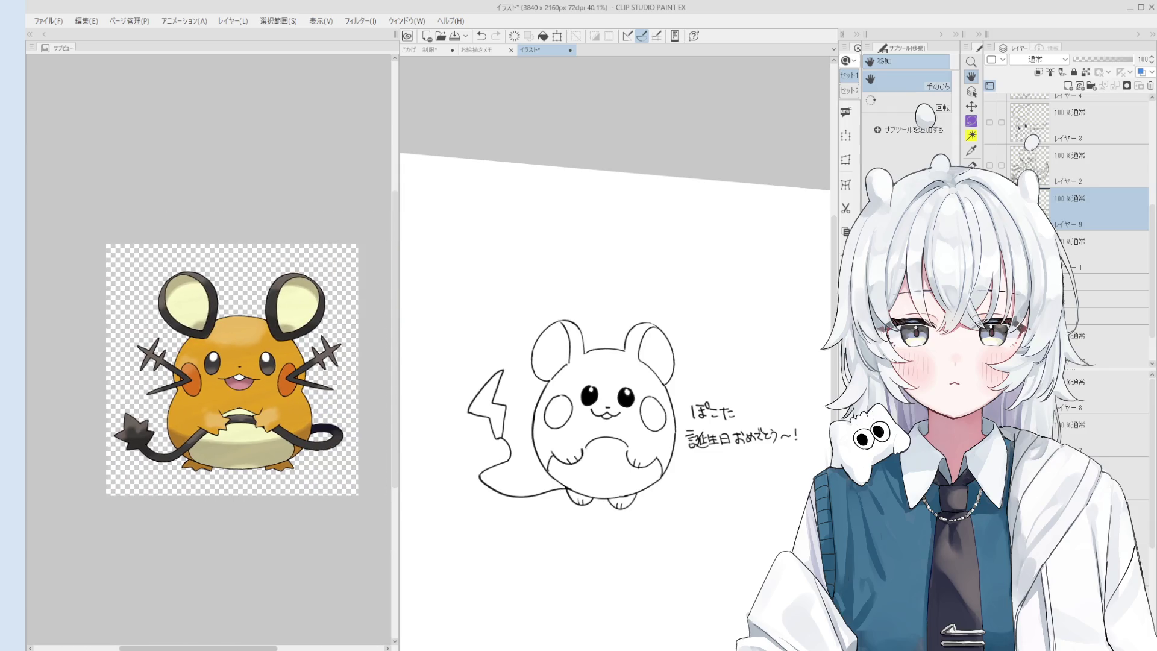
left_click_drag(631, 410, 624, 378)
mouse_move(547, 554)
left_mouse_down()
mouse_move(546, 593)
mouse_move(546, 545)
left_mouse_up()
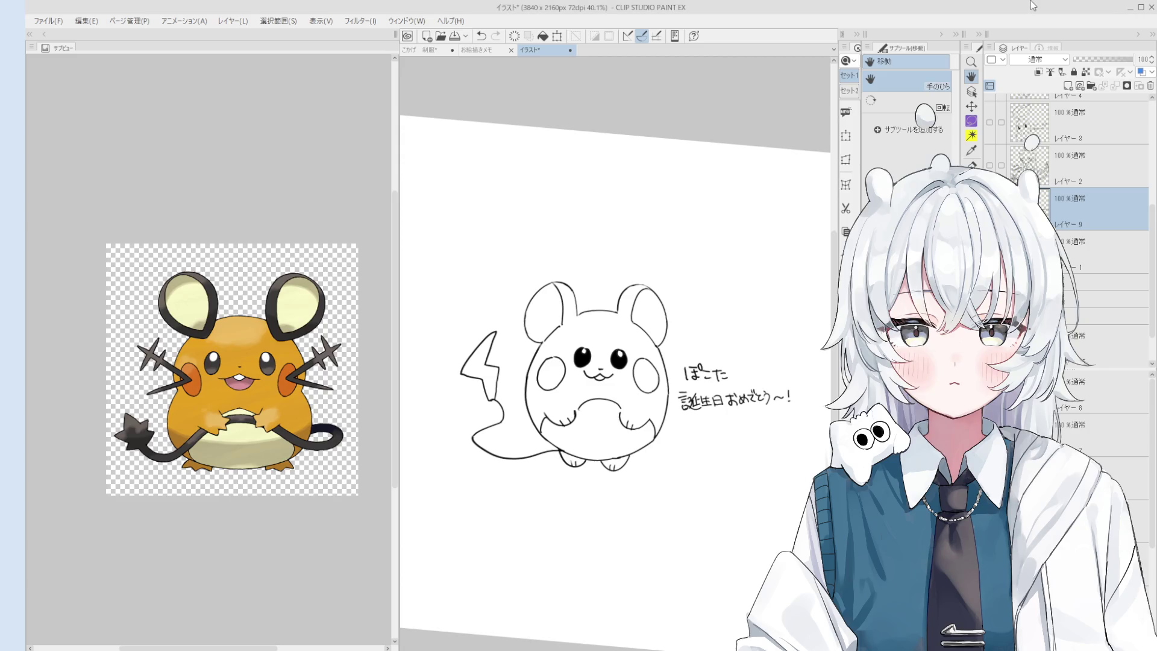
Zoom to 50% and center the mouse line art and birthday greeting
scroll(687, 392, "up", 2)
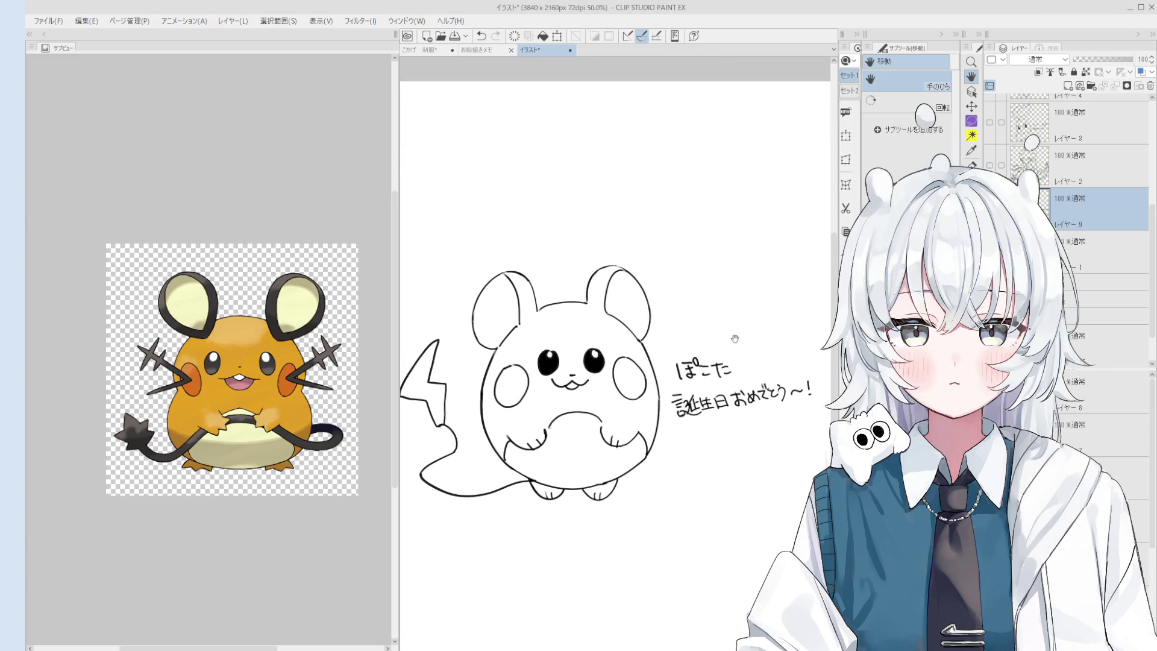
mouse_move(630, 356)
left_mouse_down()
mouse_move(619, 374)
mouse_move(641, 366)
left_mouse_up()
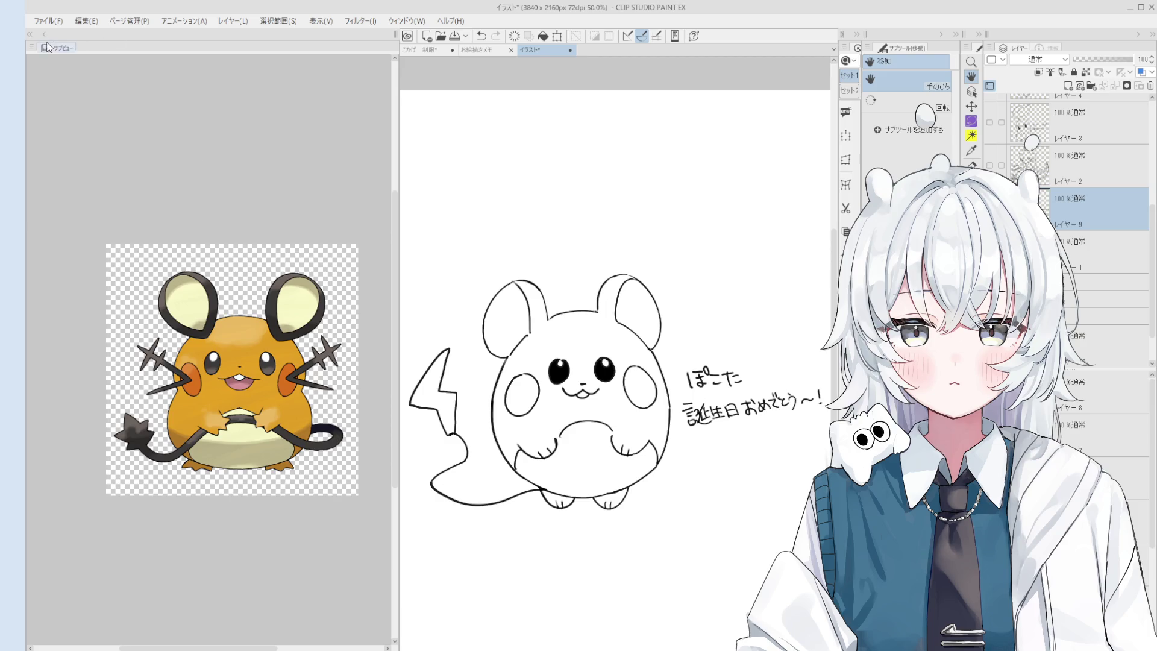
Hide the Sub View reference panel and look over the 制服 illustration
key("F12")
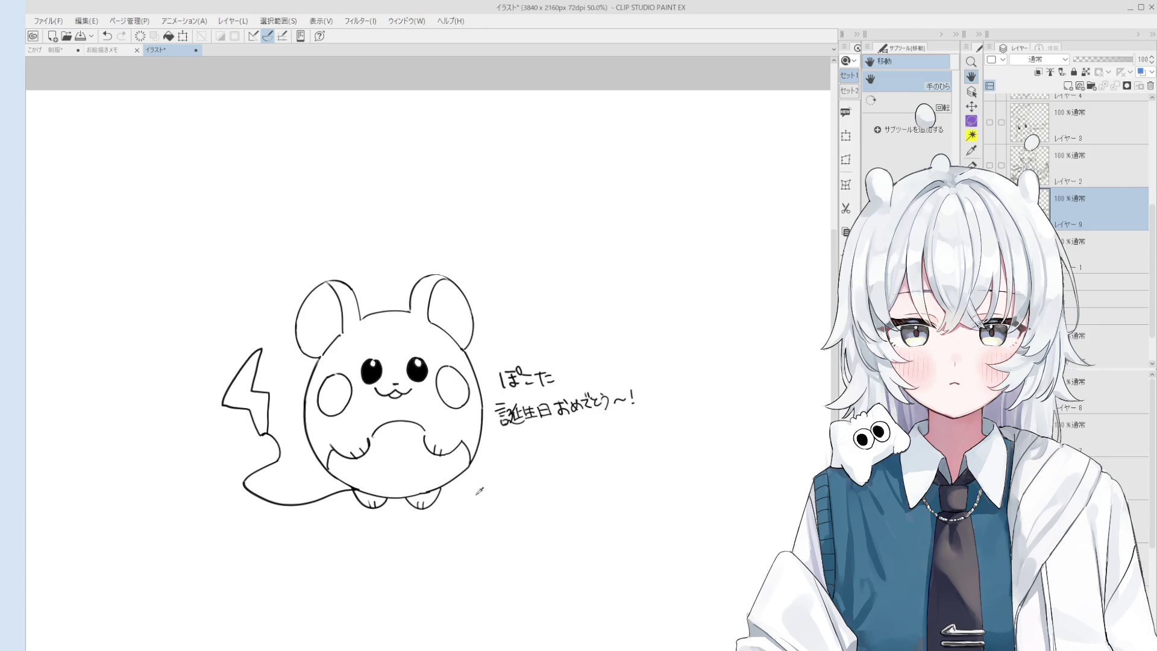
mouse_move(636, 292)
left_mouse_down()
mouse_move(679, 281)
mouse_move(486, 108)
left_mouse_up()
left_click(117, 48)
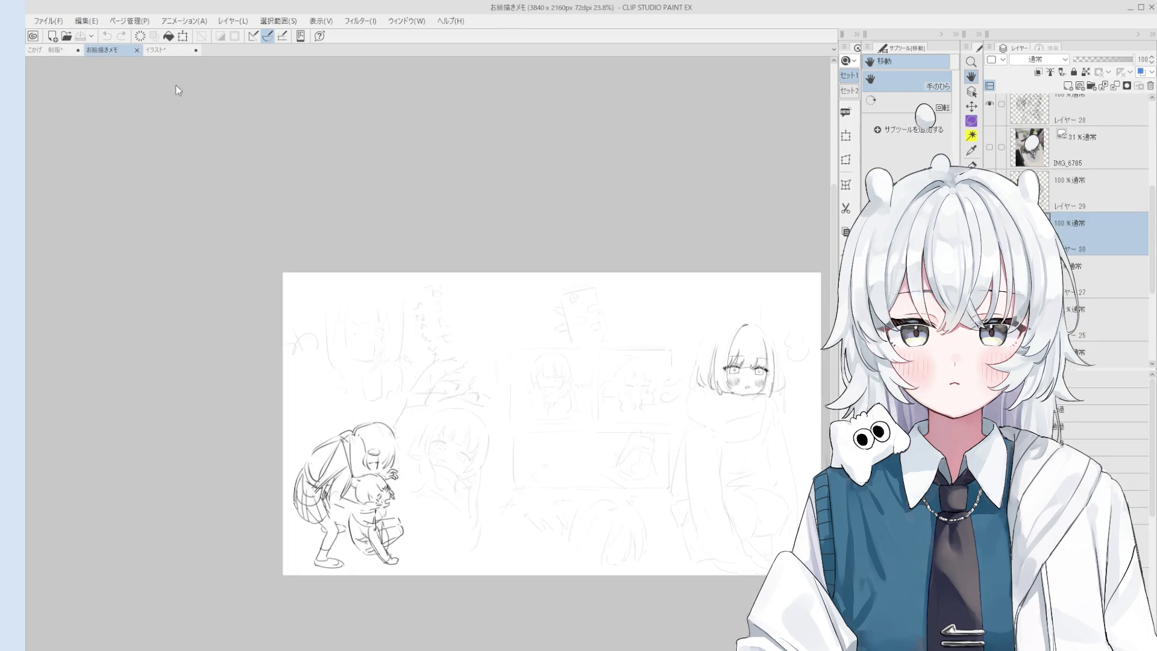
left_click(60, 48)
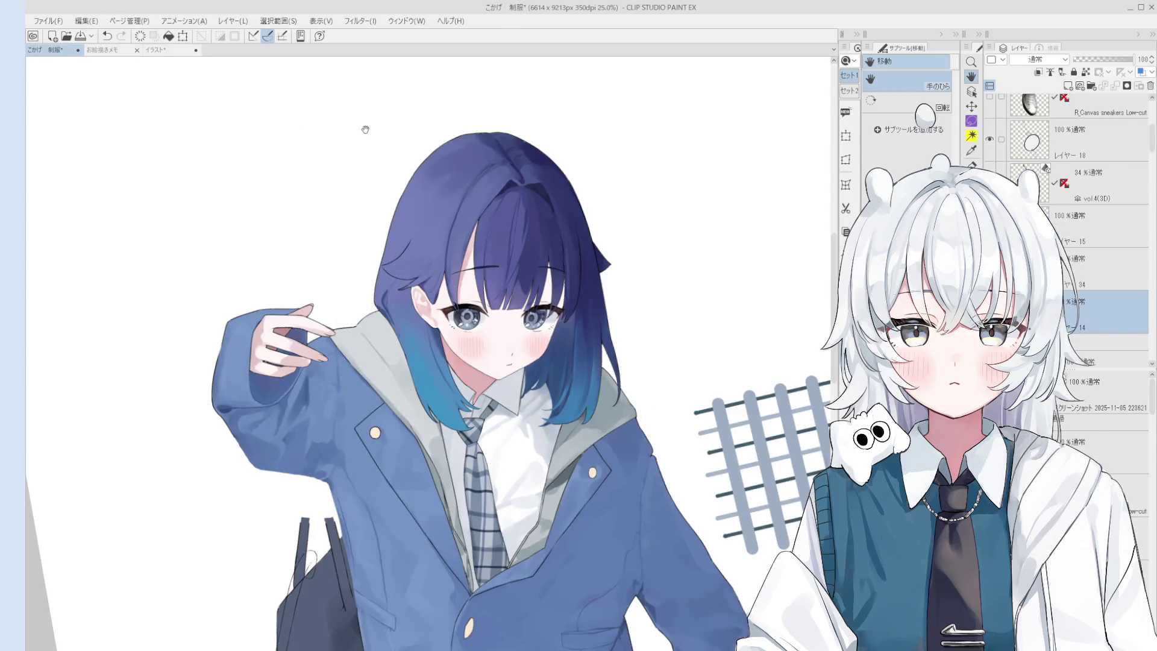
left_click_drag(524, 414, 558, 439)
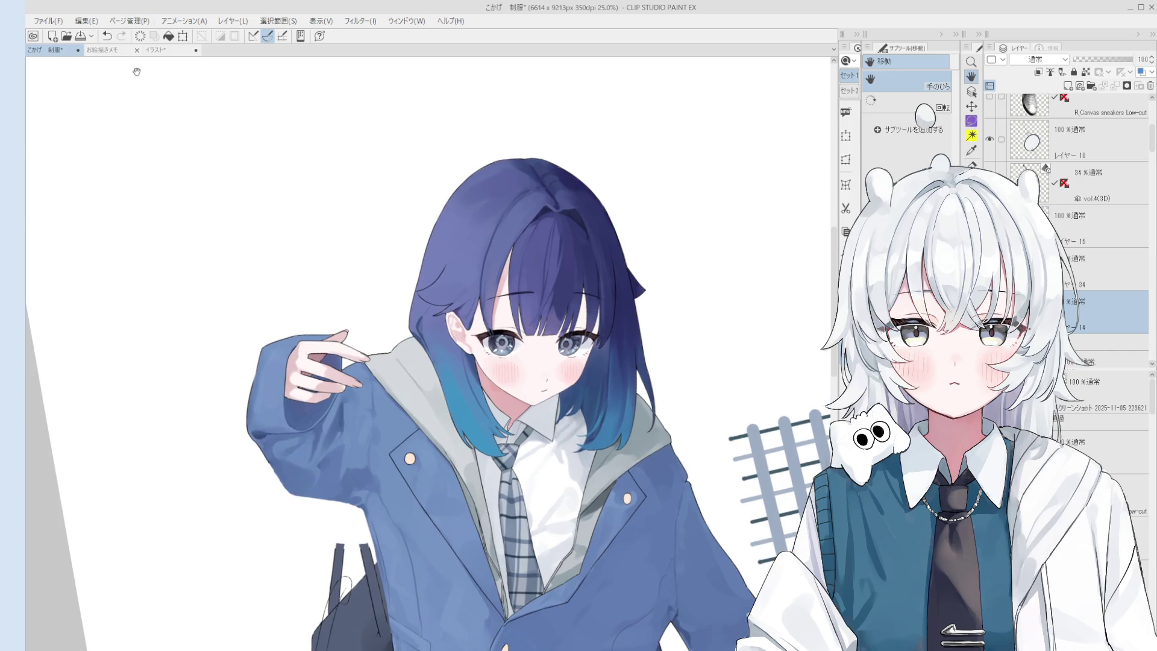
Close the お絵描きメモ document and return to the 制服 illustration
left_click(132, 50)
left_click(133, 50)
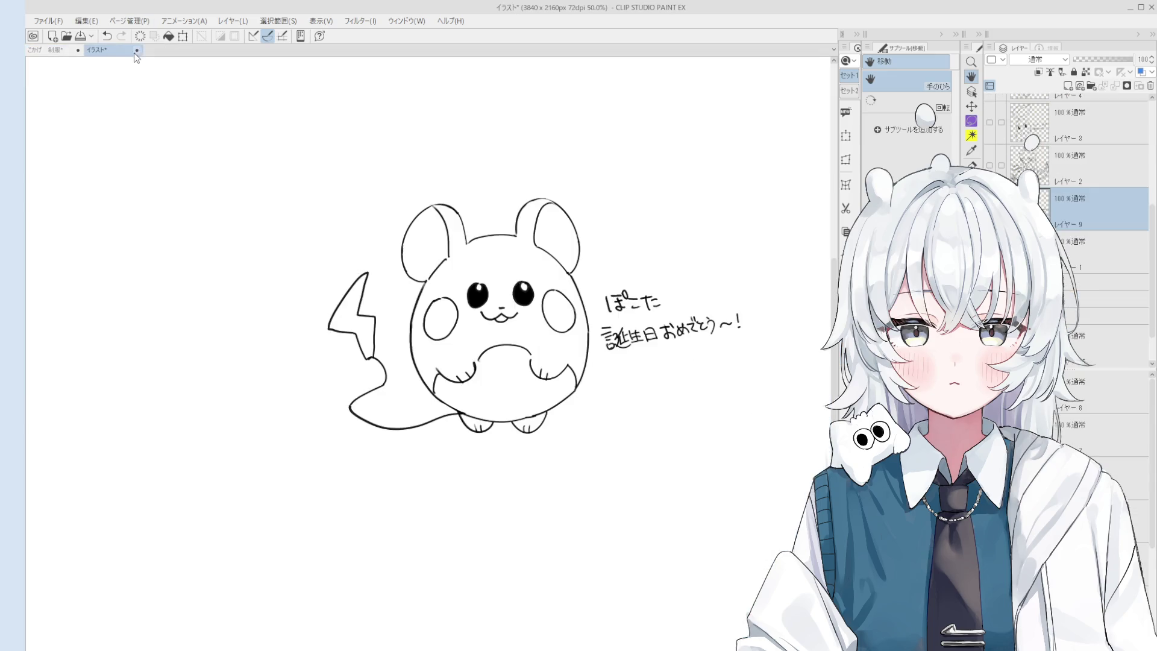
left_click(65, 50)
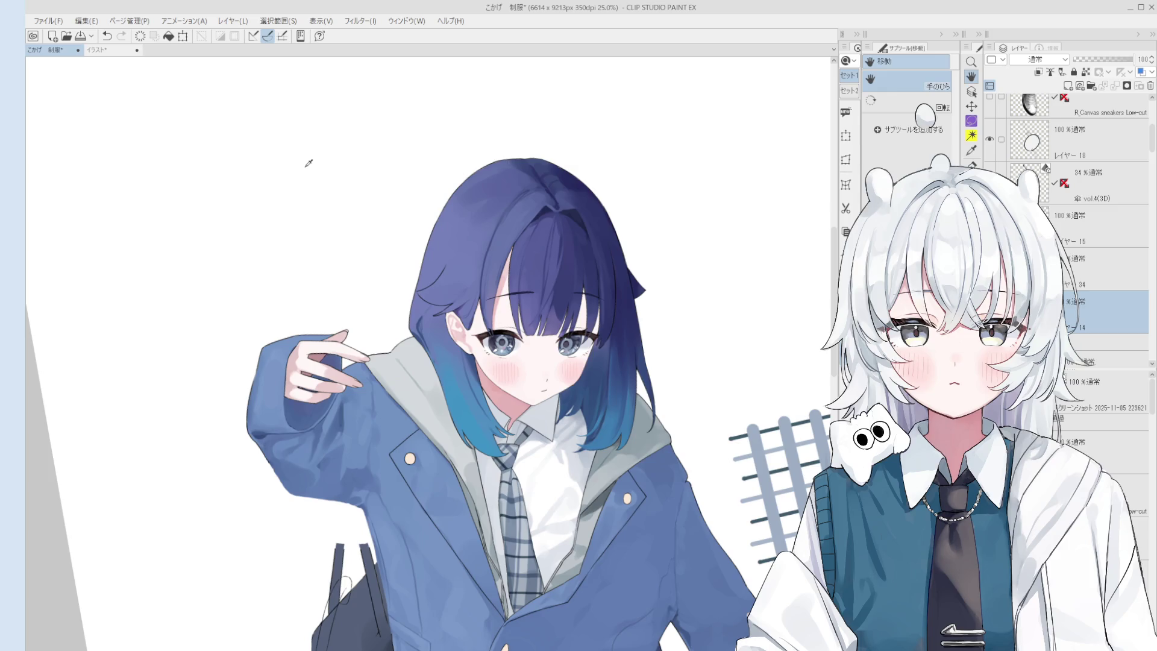
scroll(368, 467, "up", 2)
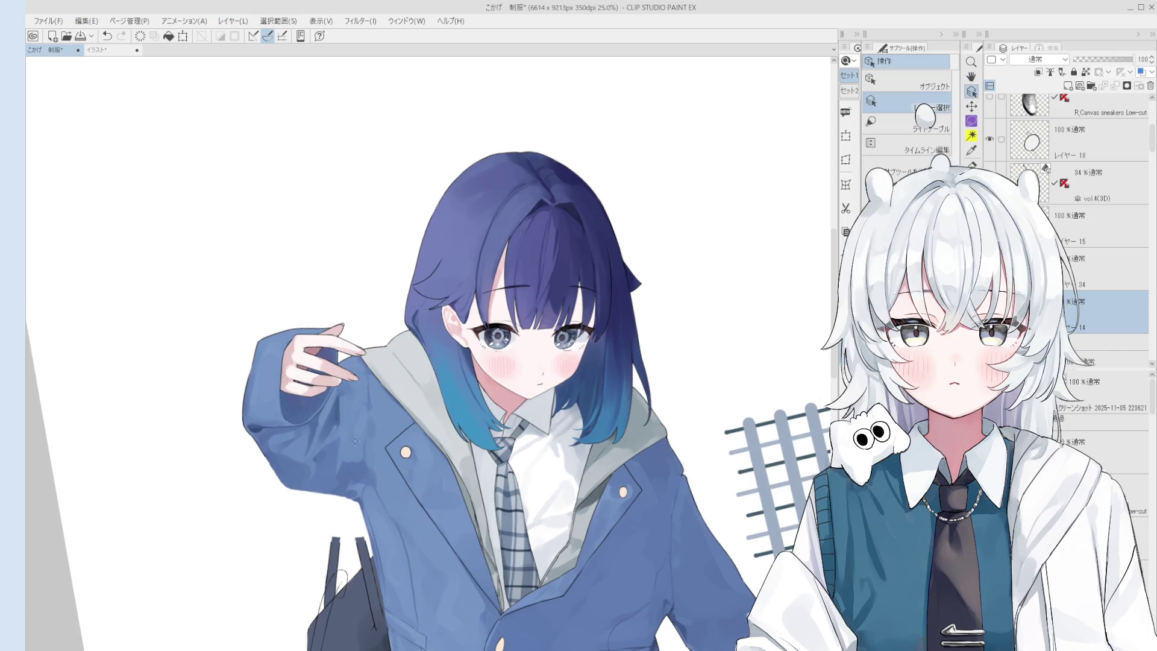
Blend the colour on the jacket sleeve with a brush, then view the whole figure slightly rotated
key("b")
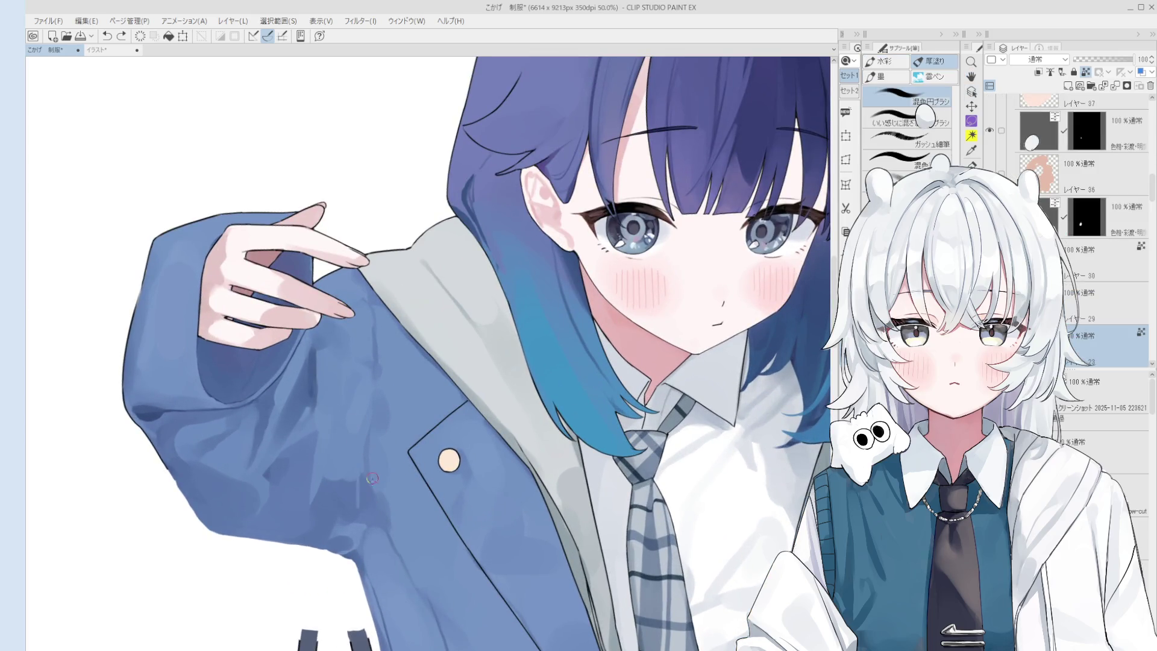
left_click_drag(363, 478, 350, 494)
scroll(348, 499, "down", 1)
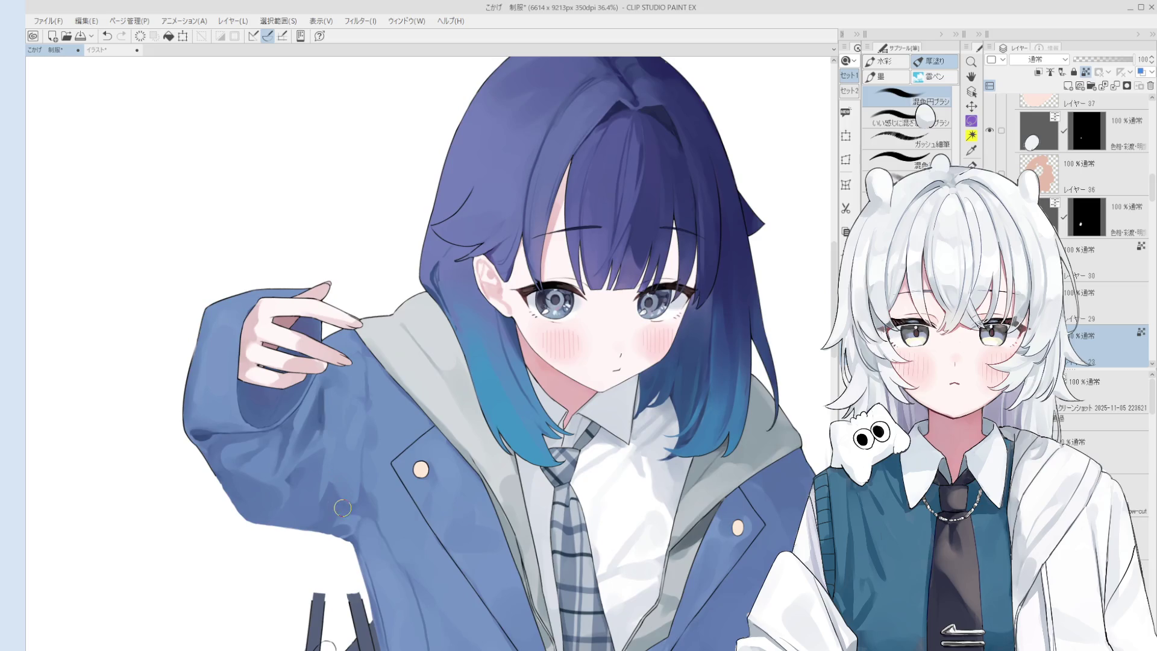
scroll(345, 488, "down", 1)
scroll(347, 478, "down", 3)
left_click_drag(347, 478, 472, 466)
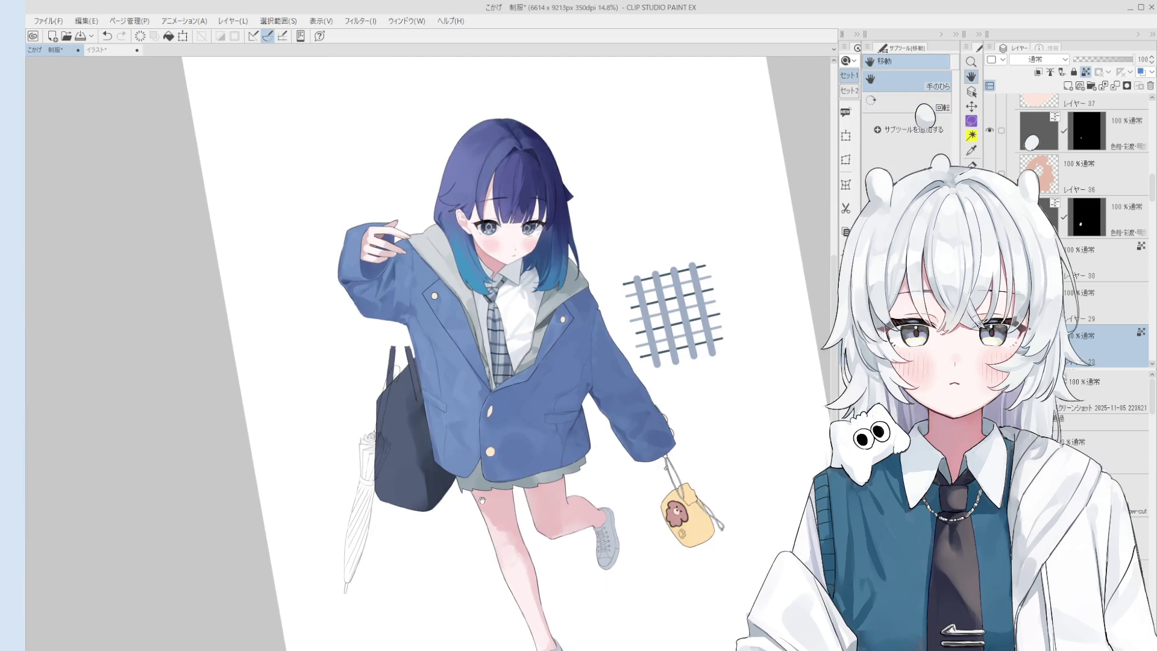
key("asciicircum")
scroll(512, 403, "up", 1)
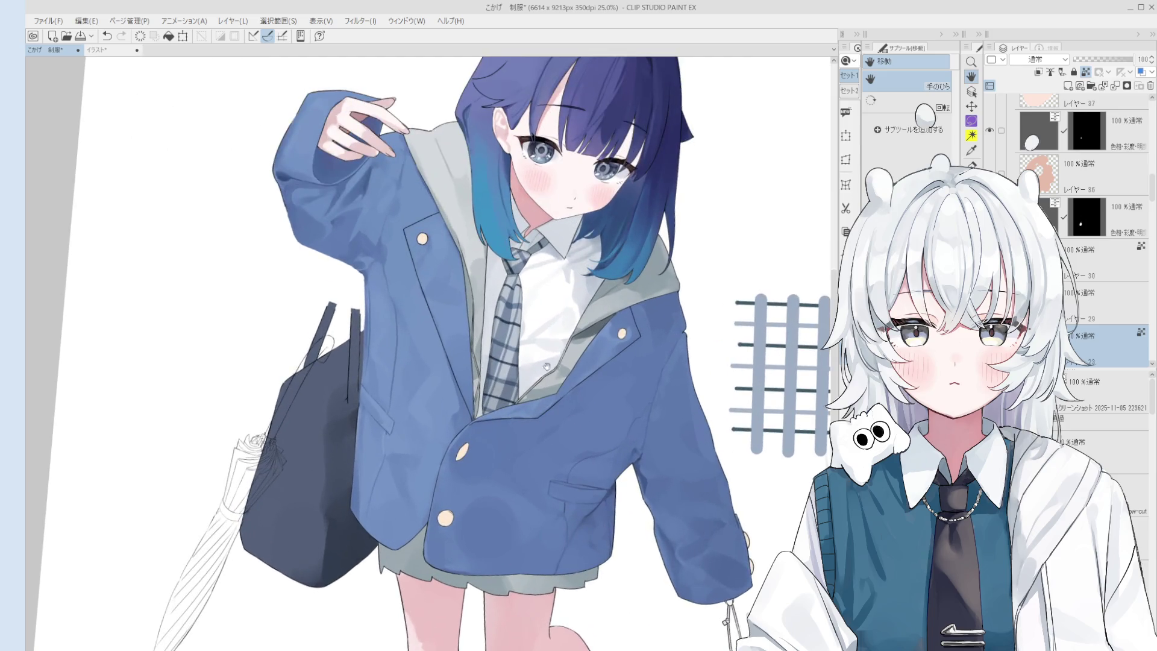
scroll(572, 361, "up", 1)
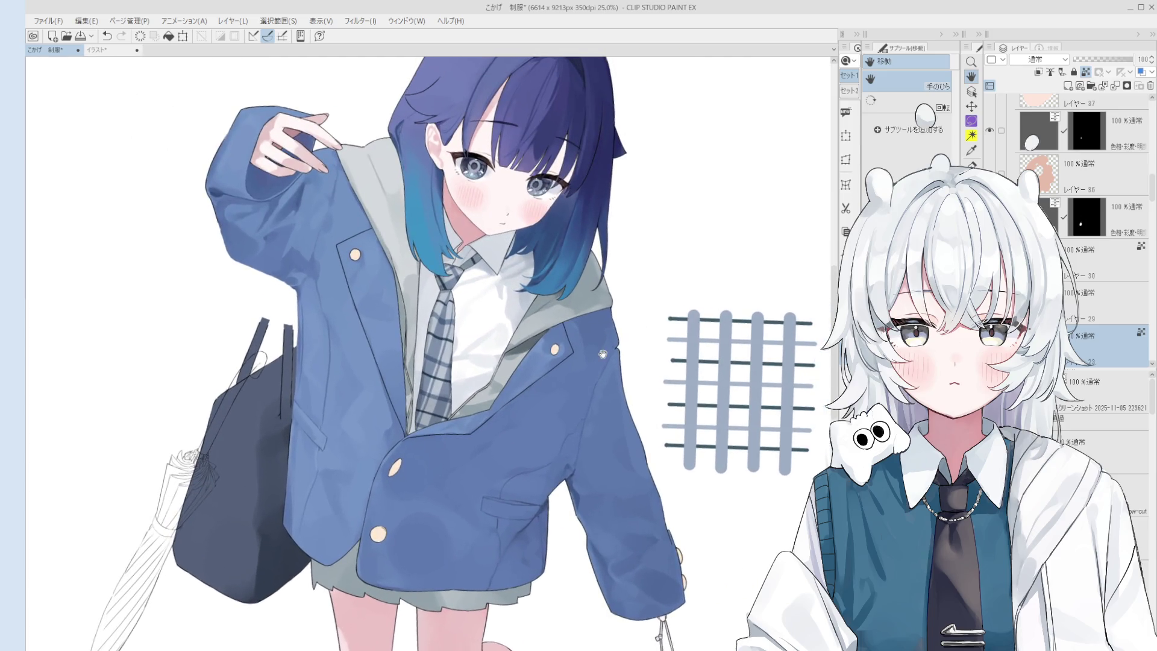
Pick layers 43, 42 and 44 and set them to multiply (乗算) blending
key("o")
left_click(761, 426)
scroll(1041, 63, "down", 2)
scroll(1028, 124, "down", 3)
left_click(1039, 262)
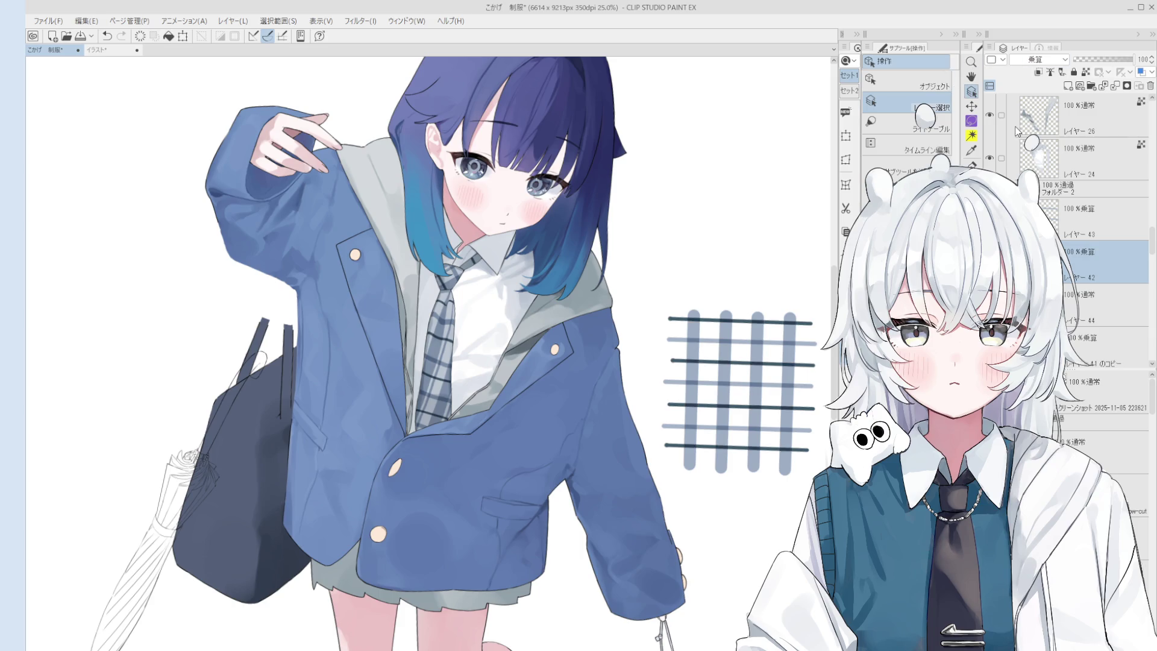
scroll(1018, 131, "down", 1)
scroll(1046, 64, "down", 2)
left_click(1093, 265)
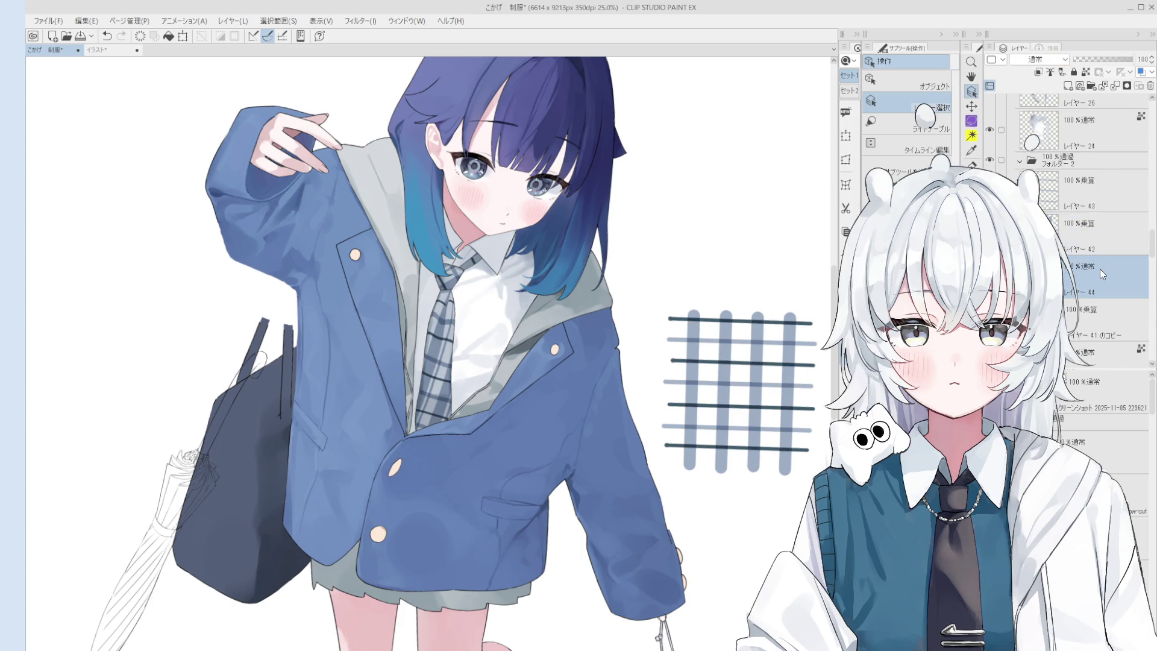
Add a new empty layer, レイヤー 45, above layer 42
scroll(1036, 59, "down", 2)
scroll(741, 393, "down", 1)
mouse_move(702, 336)
left_mouse_down()
mouse_move(684, 261)
mouse_move(654, 383)
left_mouse_up()
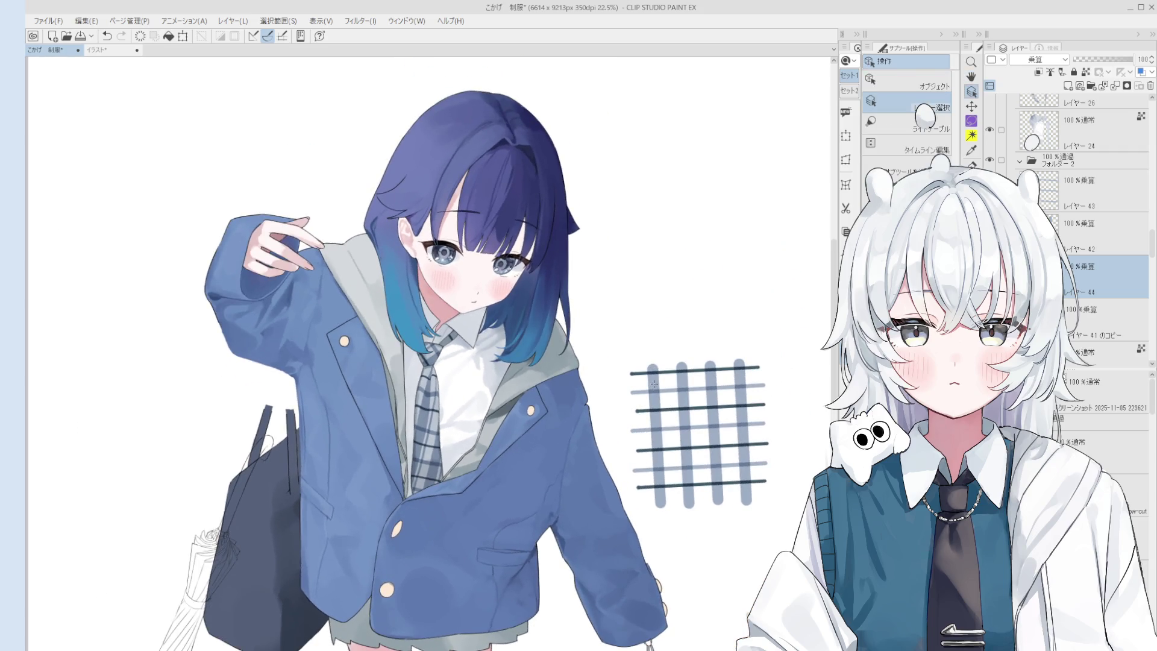
key("alt+bracketright")
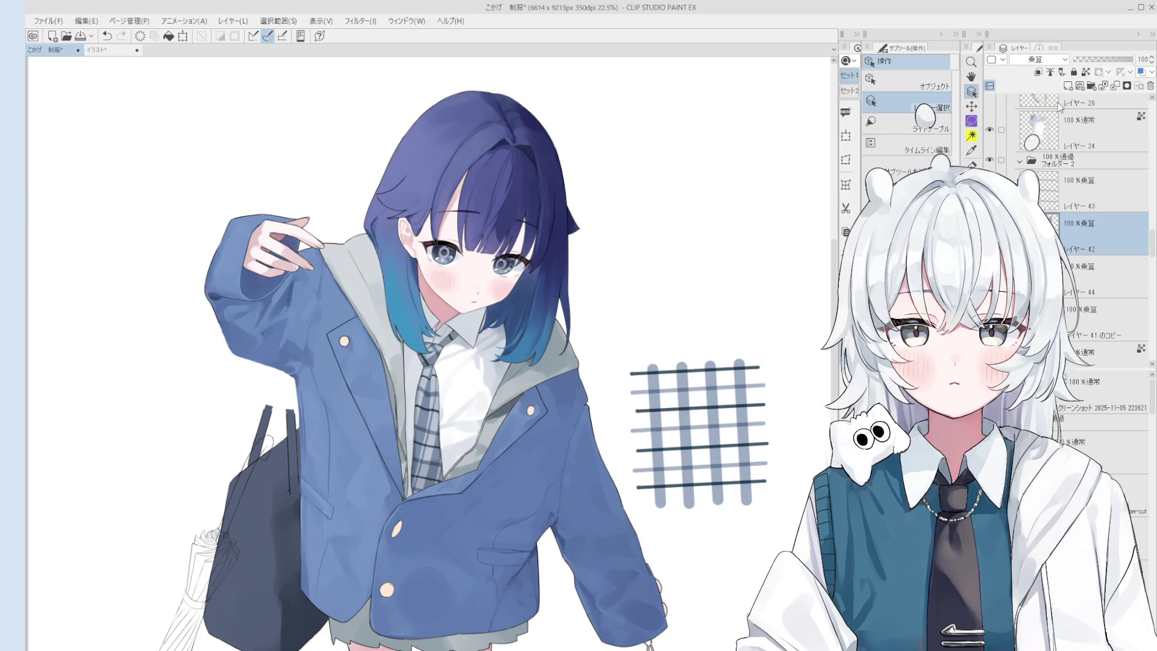
left_click(1067, 86)
key("b")
scroll(660, 366, "up", 1)
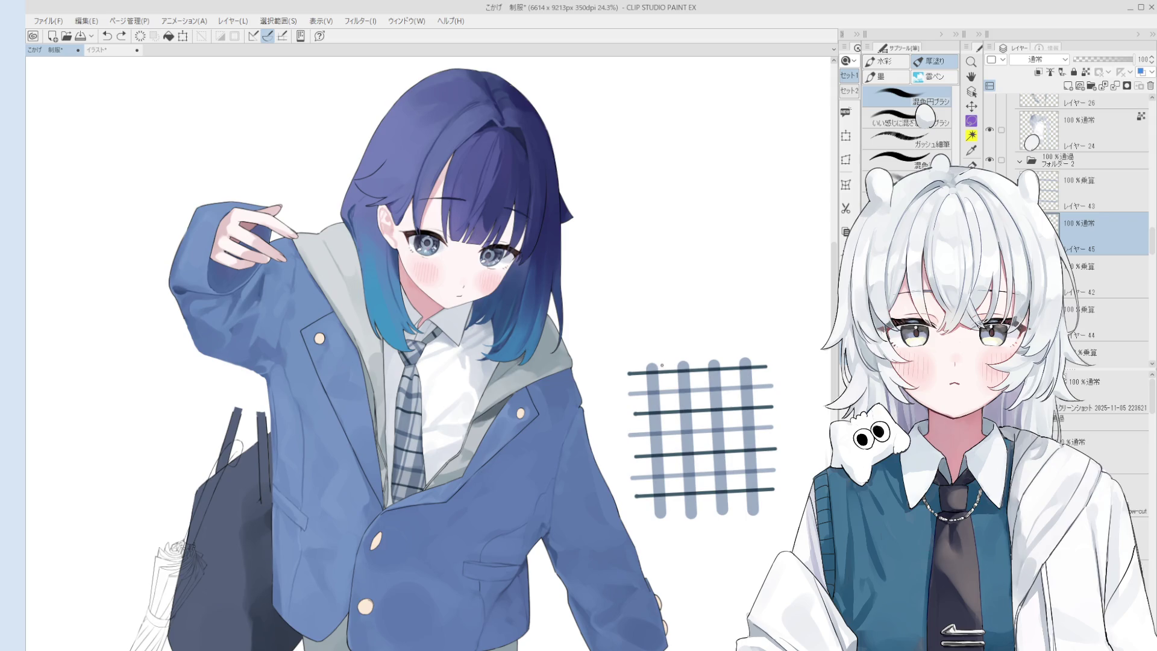
Draw a thin vertical stripe across the plaid swatch and paste a duplicate of it
left_click_drag(661, 365, 671, 521)
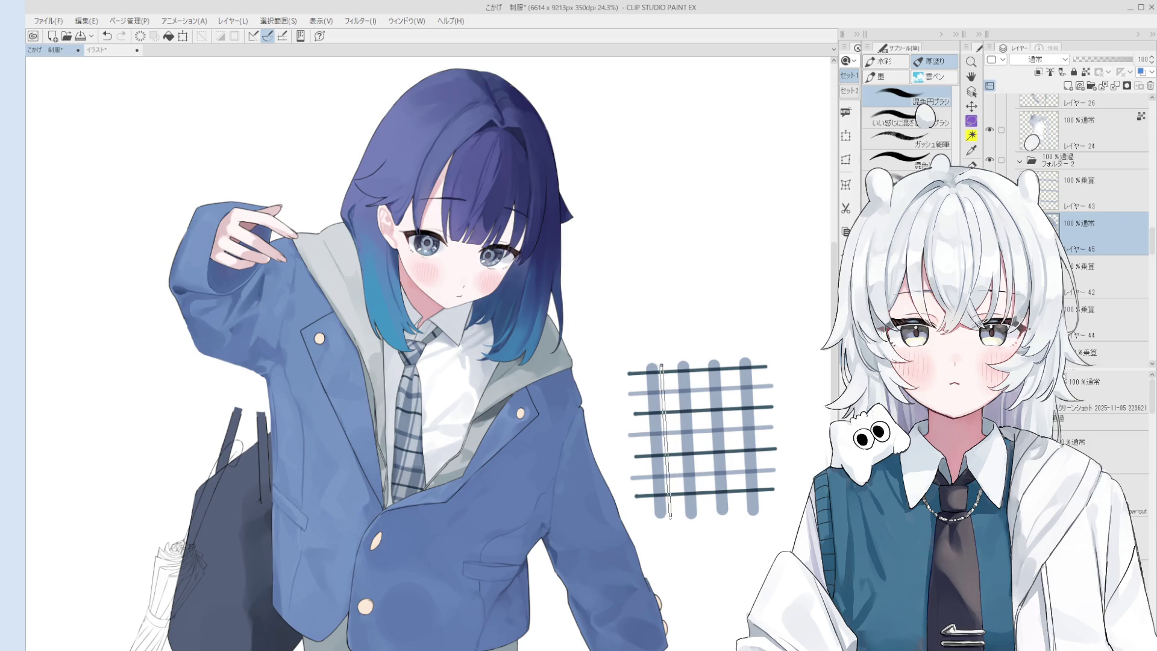
key("ctrl+z")
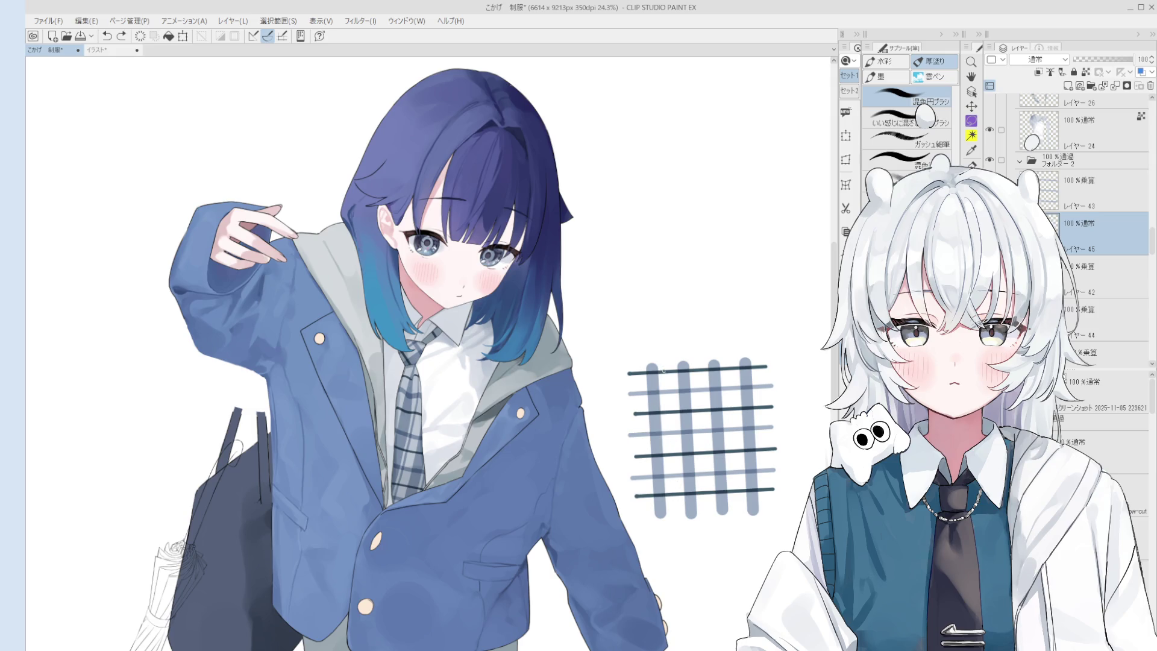
left_click_drag(661, 365, 672, 520)
key("ctrl+c")
key("ctrl+v")
key("ctrl+t")
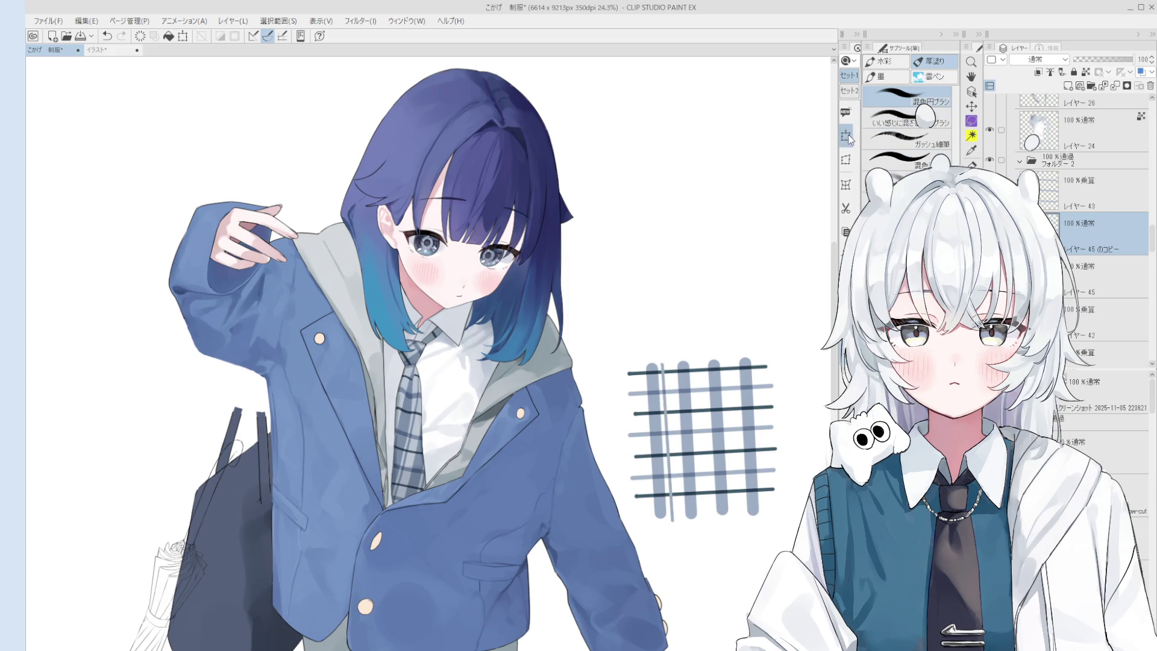
scroll(669, 424, "up", 2)
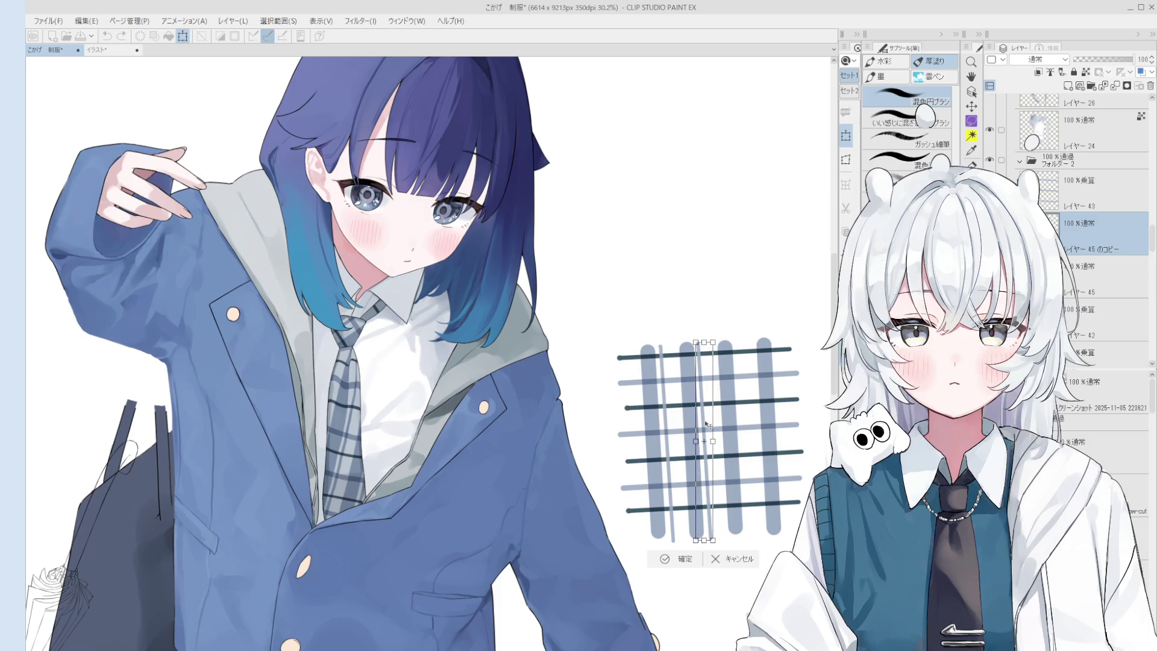
scroll(713, 340, "up", 2)
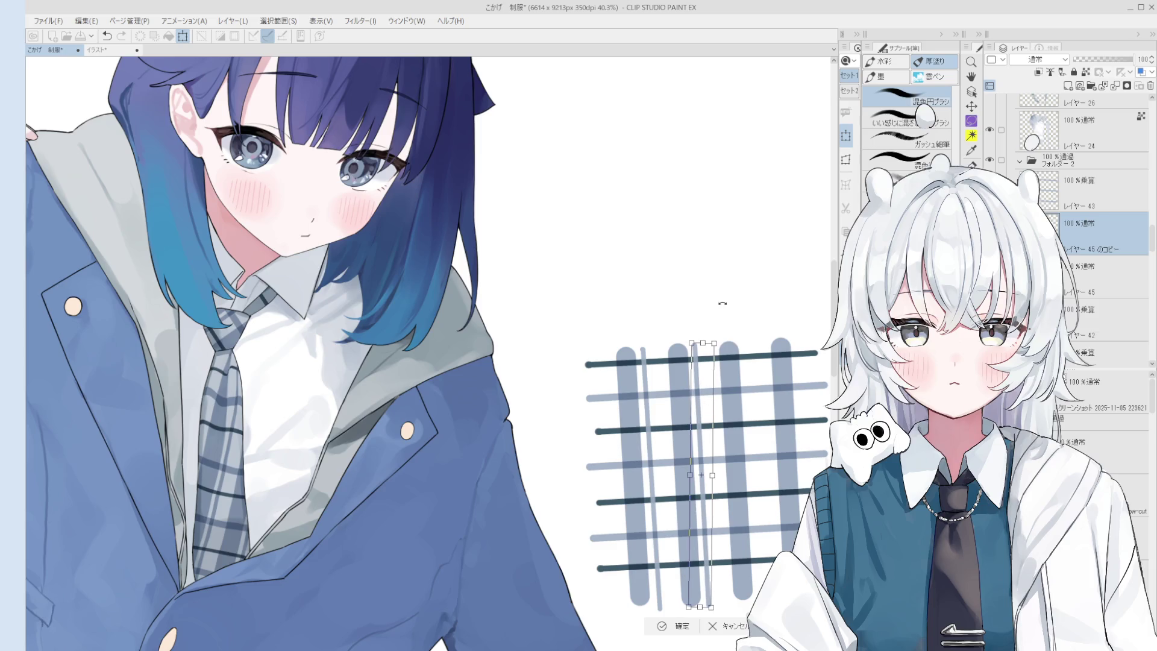
left_click(680, 626)
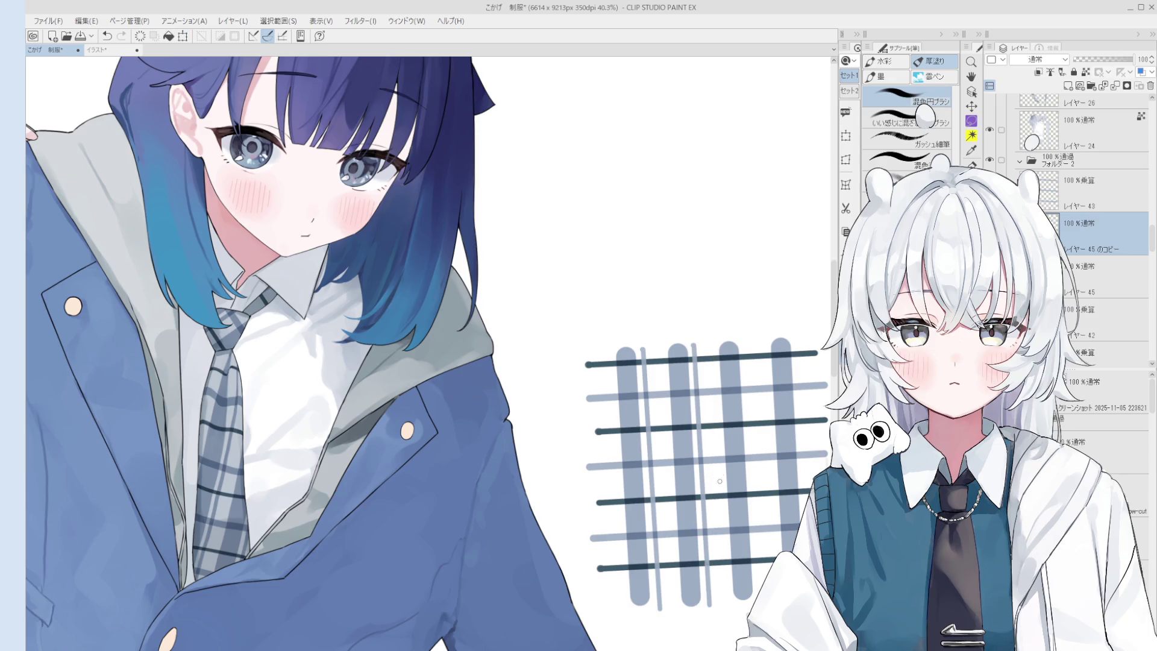
Move the copied stripe to the right and merge it down into layer 45
scroll(722, 457, "down", 3)
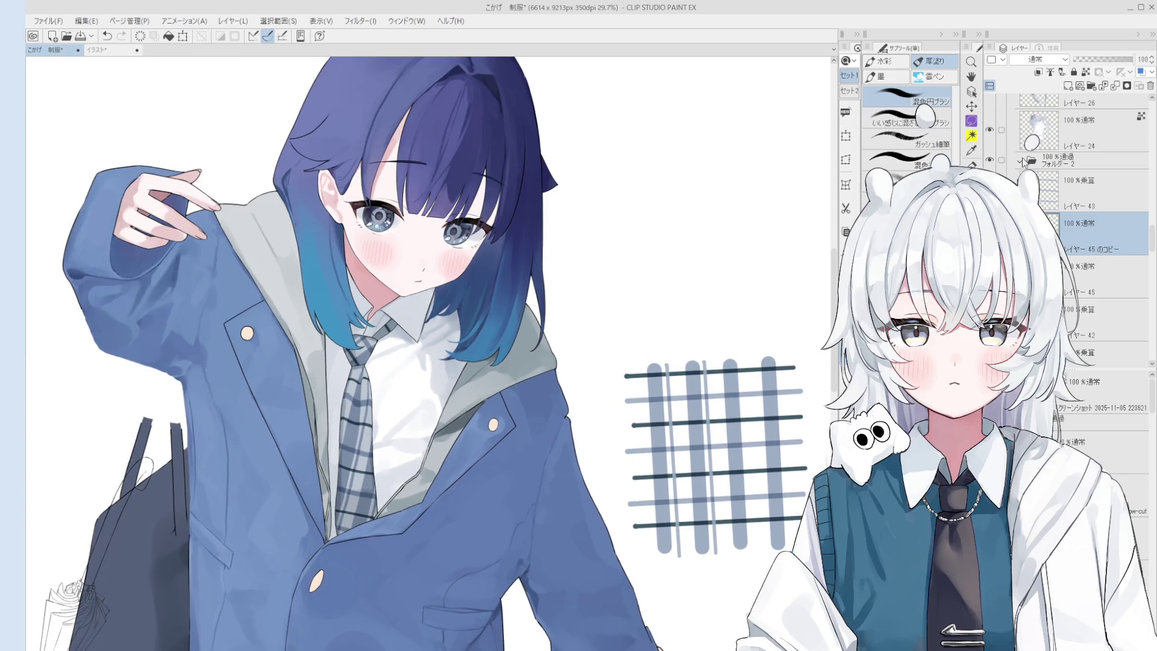
left_click(846, 136)
left_click_drag(708, 427, 783, 427)
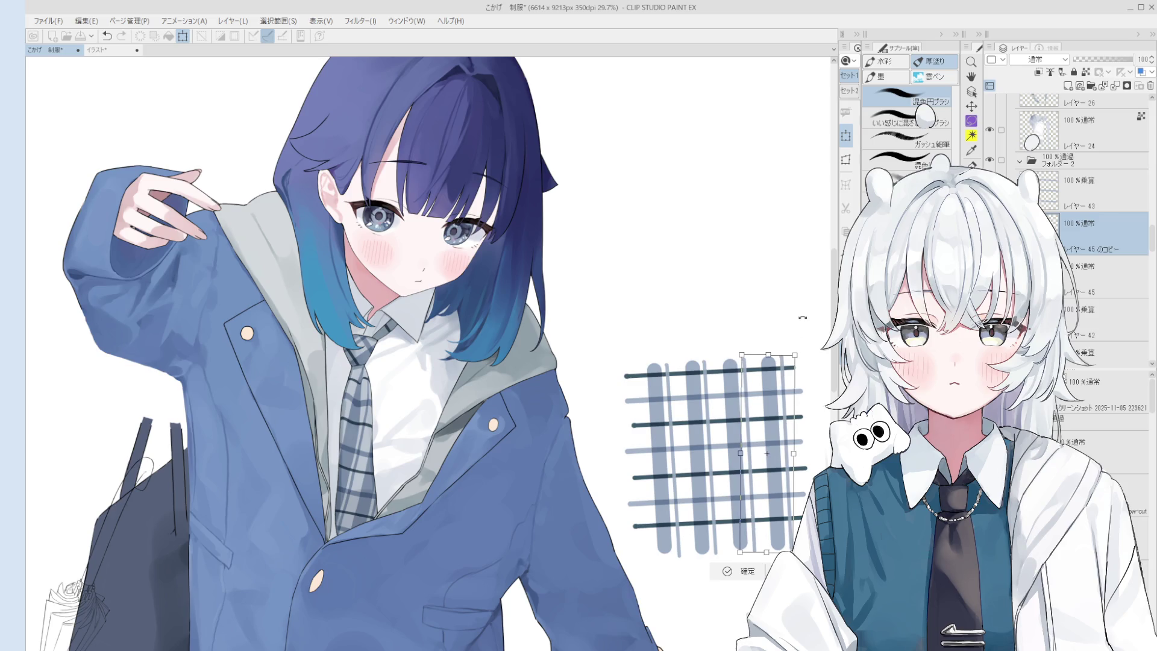
left_click_drag(784, 416, 781, 414)
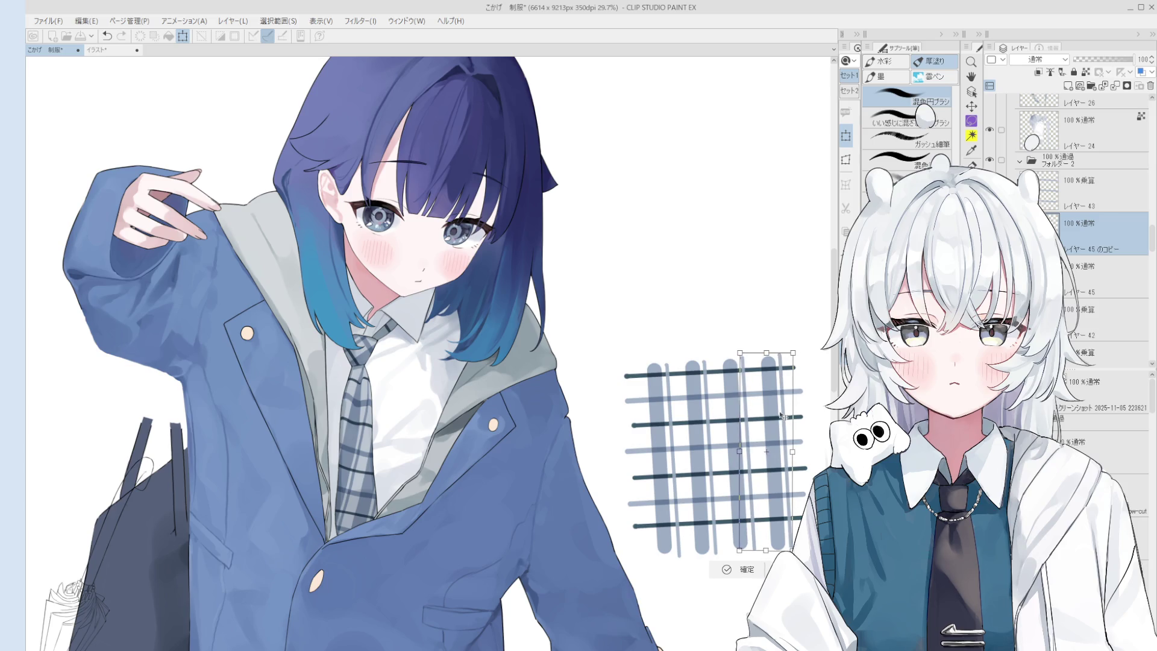
left_click(729, 569)
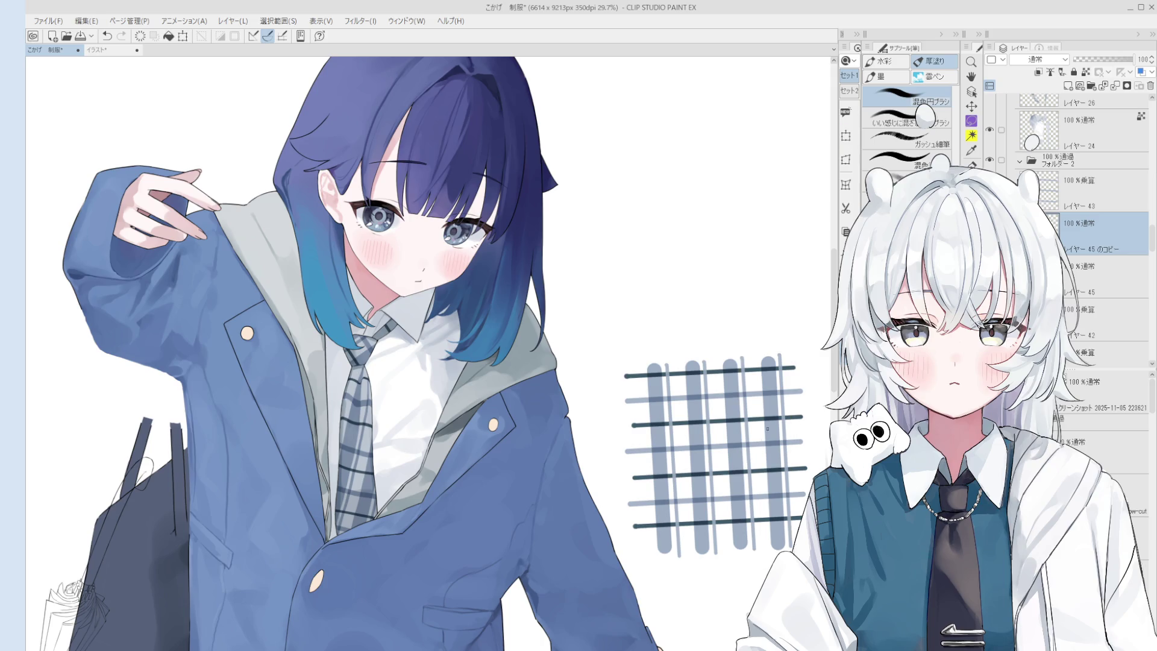
left_click(1103, 86)
left_click_drag(787, 511, 760, 477)
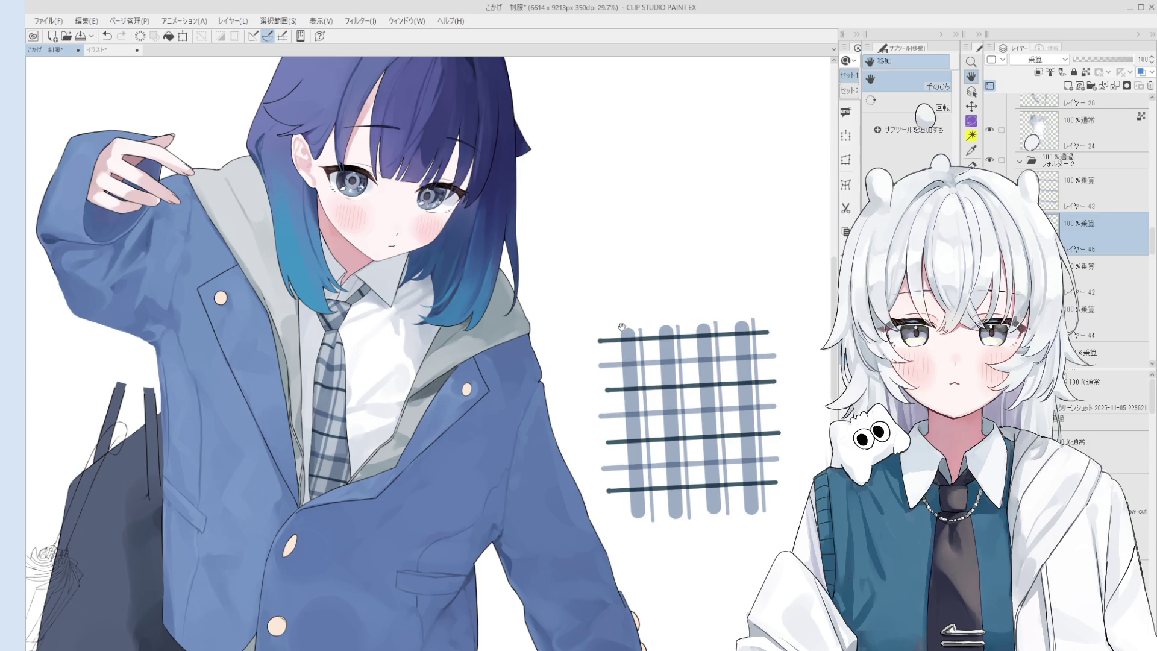
key("shift+alt+n")
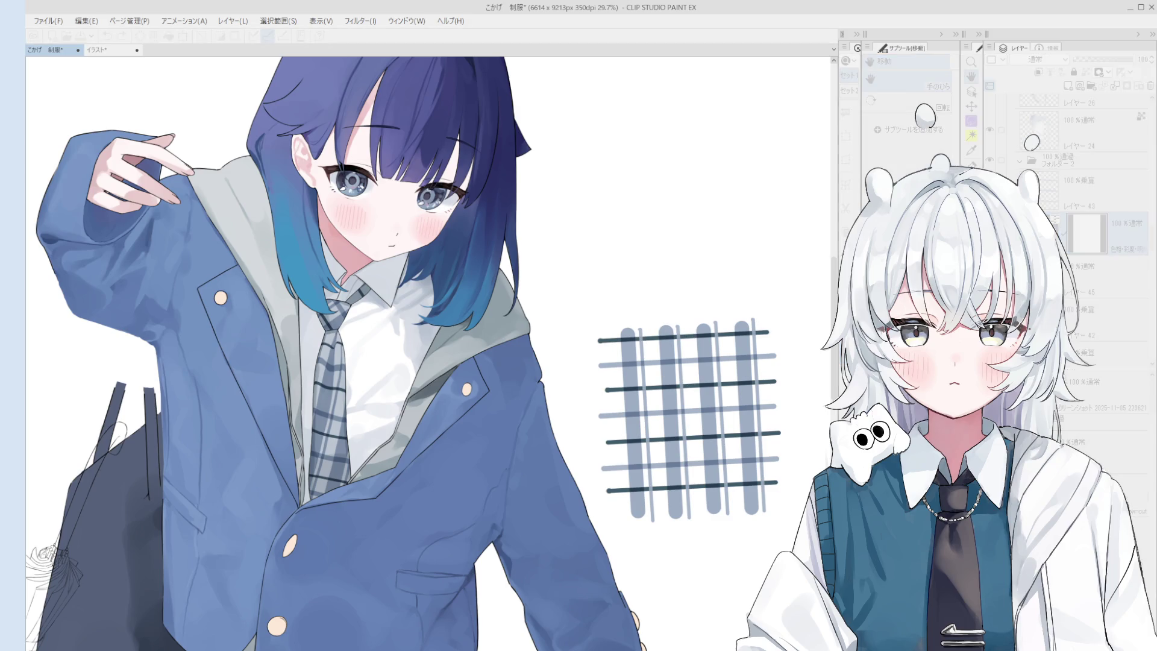
Lasso-select the leftmost thin stripe and rotate it slightly clockwise
key("o")
scroll(642, 388, "up", 1)
key("m")
mouse_move(626, 360)
left_mouse_down()
mouse_move(680, 442)
mouse_move(670, 556)
mouse_move(617, 373)
mouse_move(633, 298)
left_mouse_up()
key("ctrl+t")
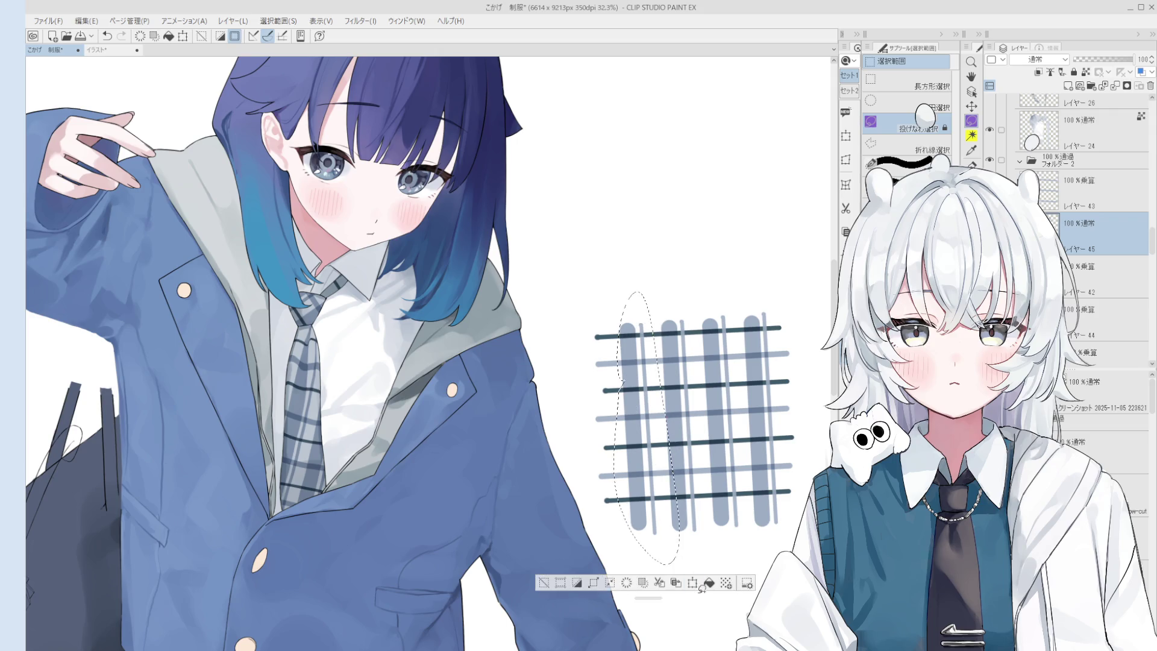
scroll(675, 476, "up", 1)
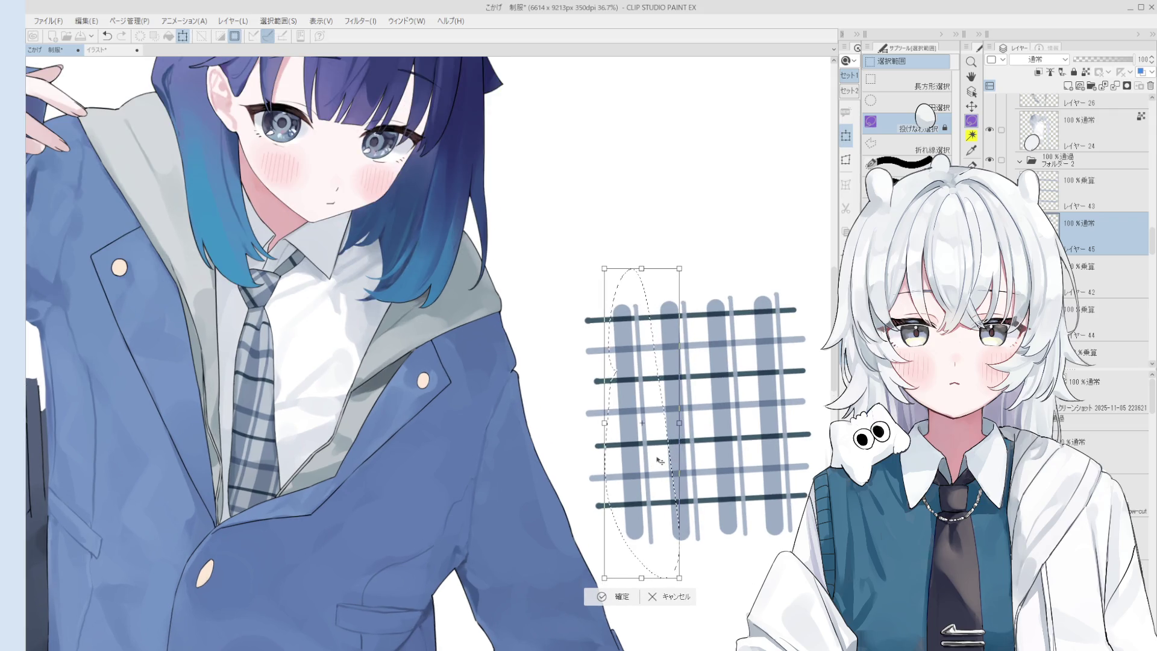
left_click_drag(688, 301, 692, 307)
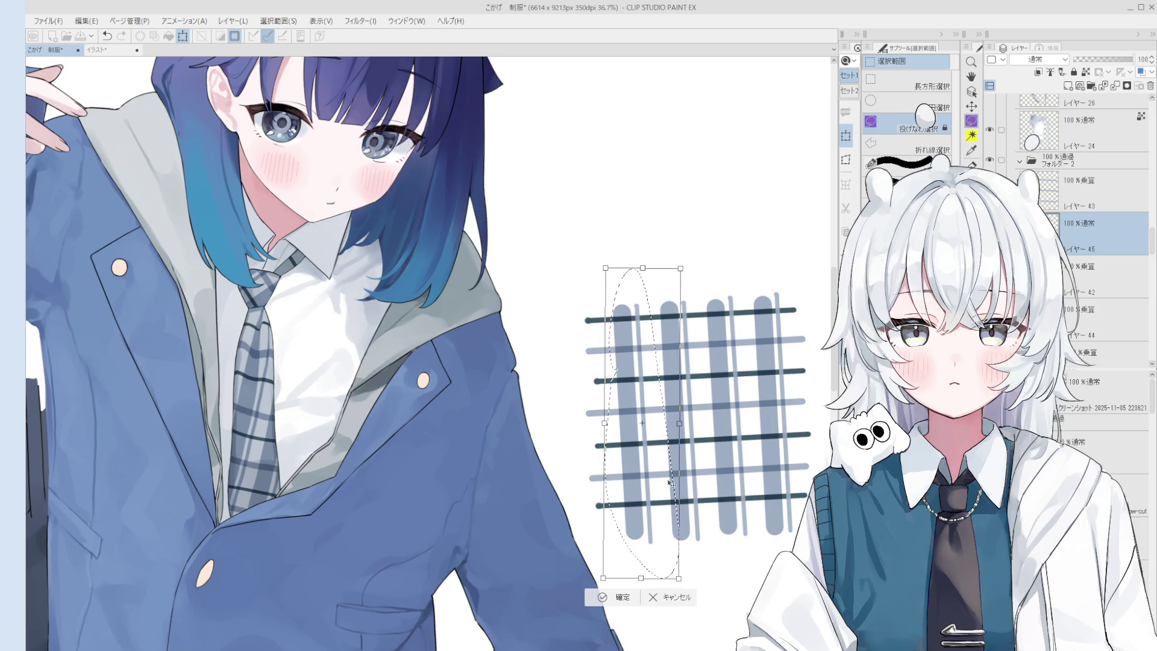
left_click(614, 598)
scroll(665, 494, "down", 2)
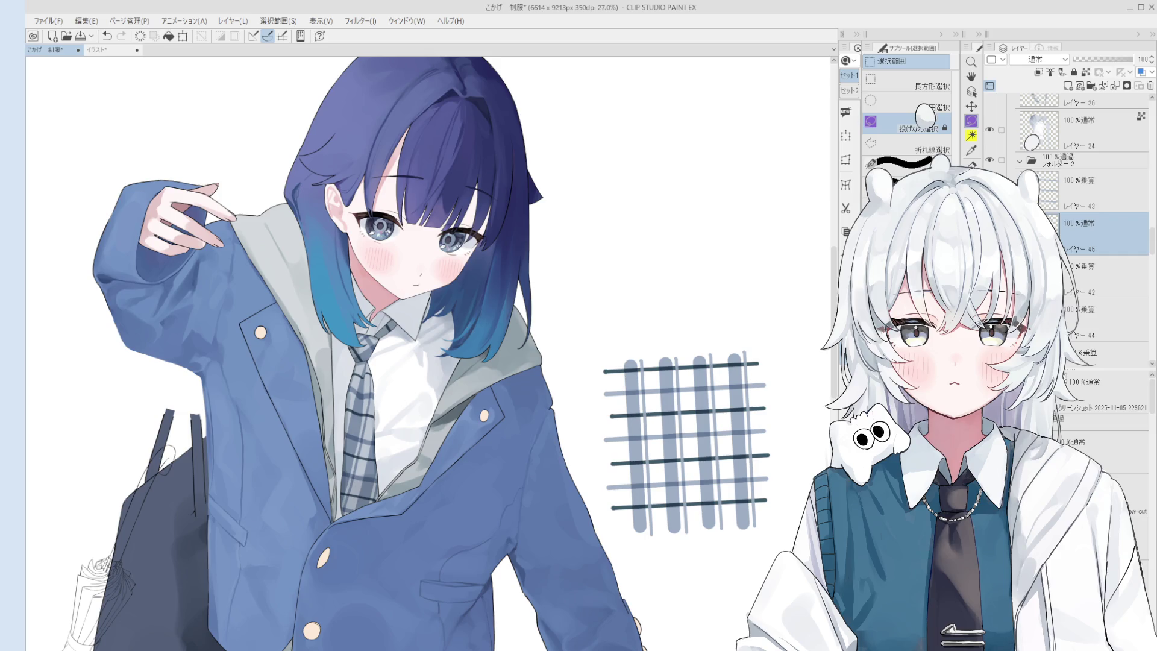
Set the stripe layer to multiply blending
left_click(1048, 60)
left_click(1028, 97)
key("h")
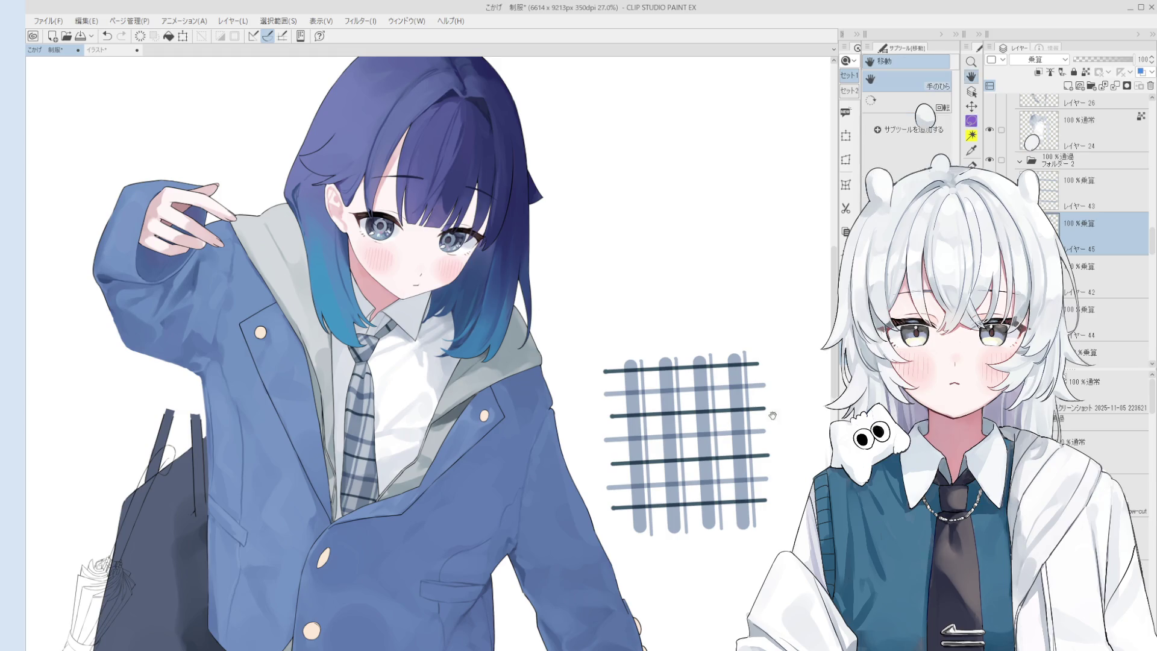
scroll(767, 408, "down", 3)
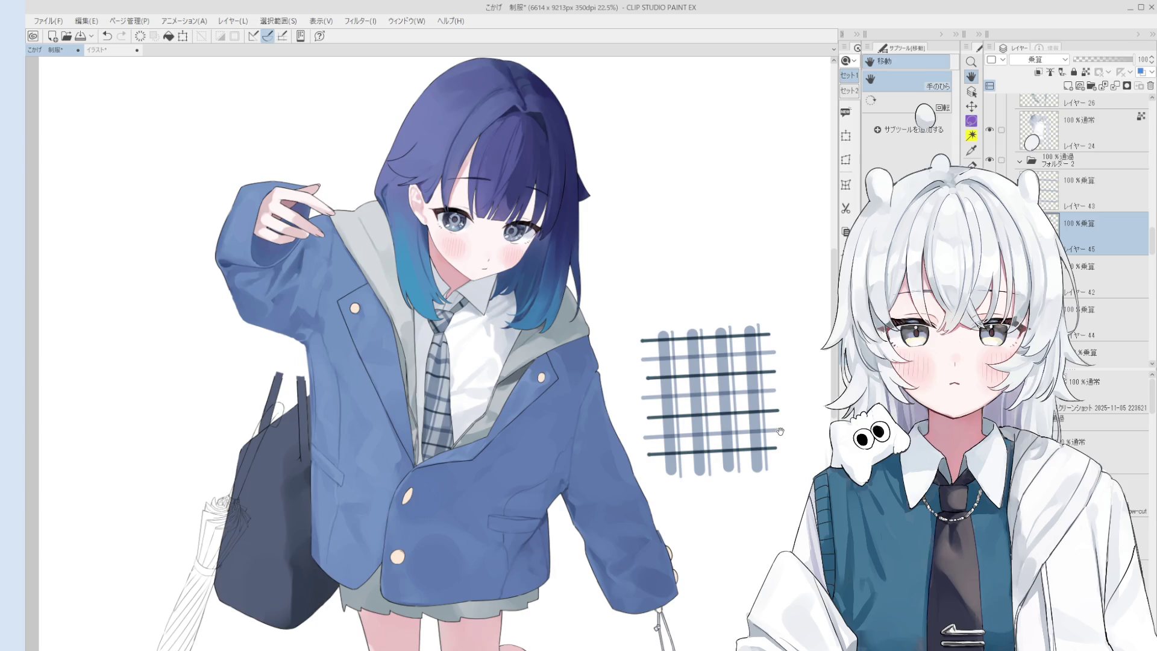
scroll(777, 430, "down", 2)
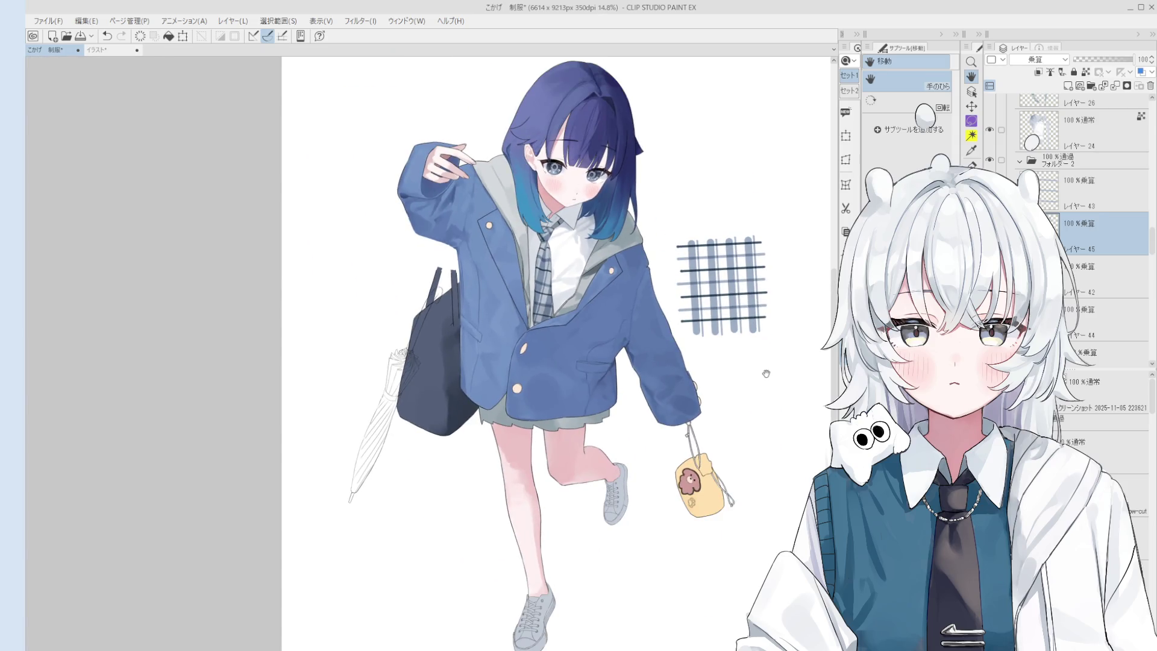
left_click_drag(764, 373, 727, 480)
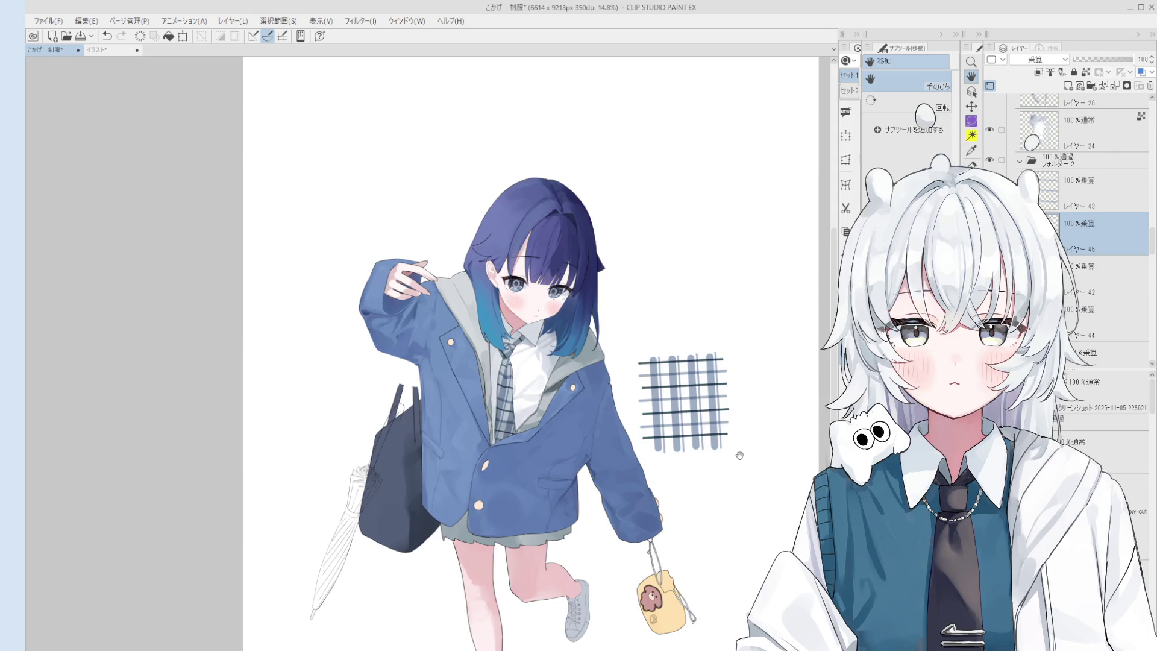
Create Folder 3 and put plaid layers 43, 45, 42 and 44 into it
left_click(1058, 184)
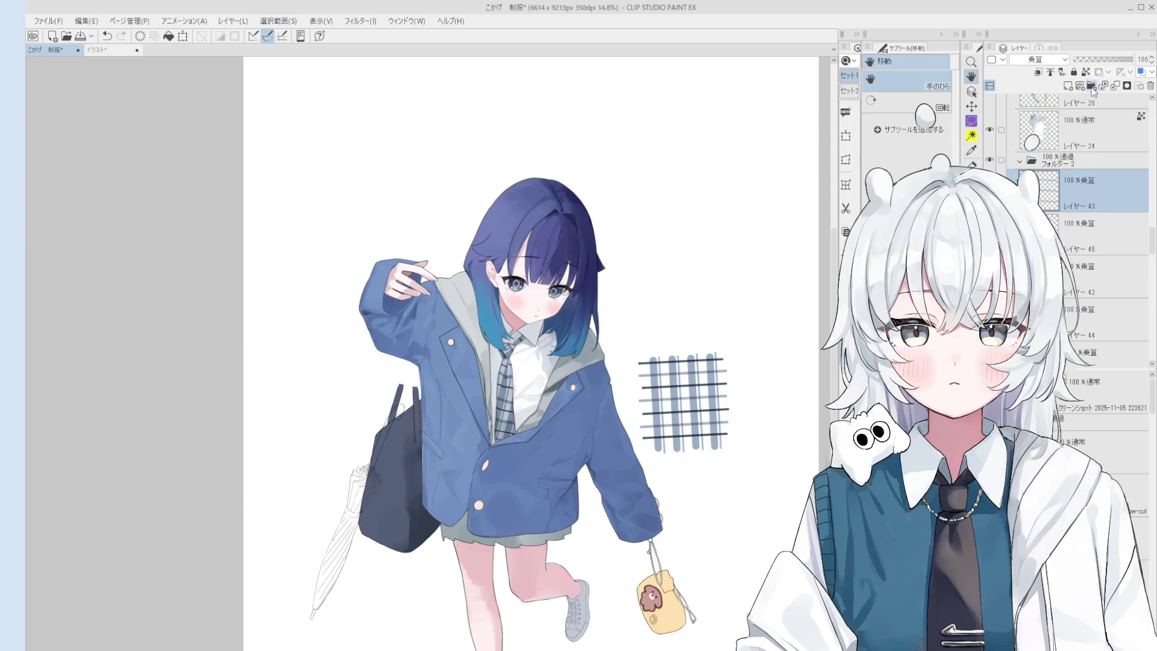
left_click(1091, 86)
left_click(1103, 294, "ctrl")
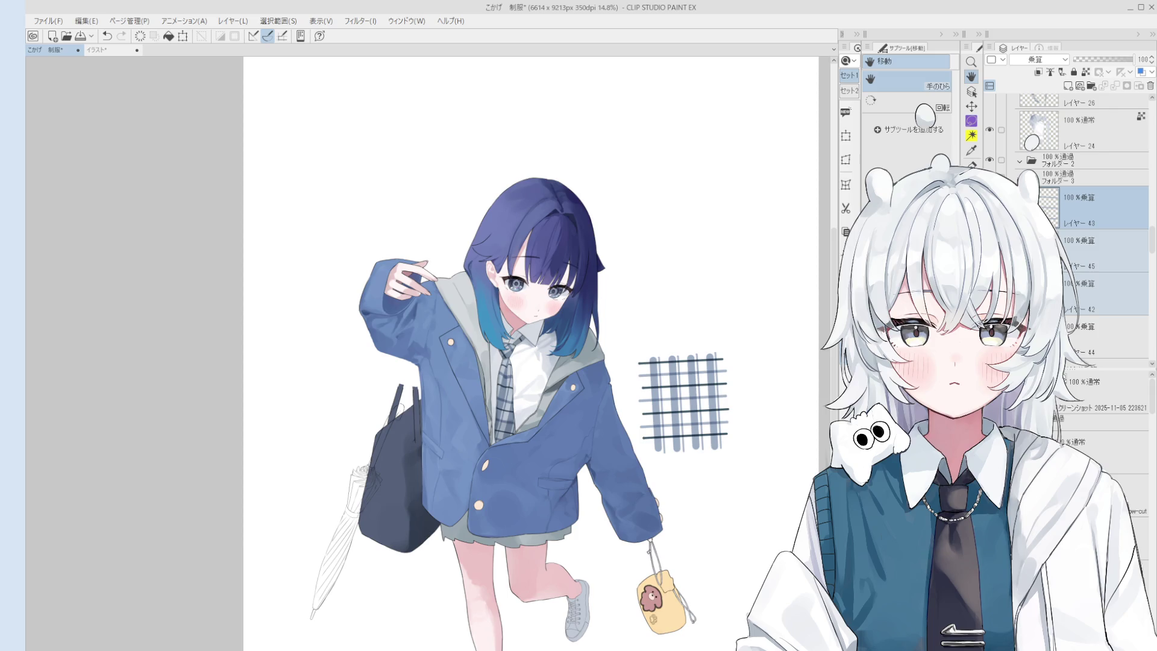
left_click(1102, 337, "ctrl")
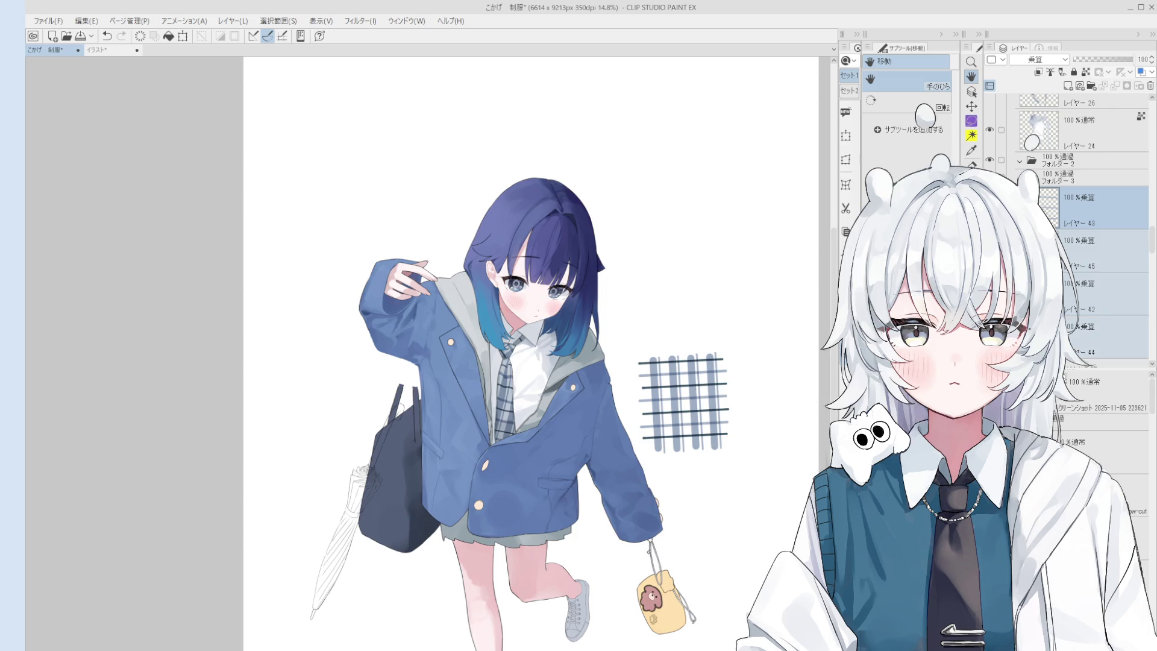
scroll(1085, 241, "down", 2)
left_click_drag(1054, 160, 1048, 133)
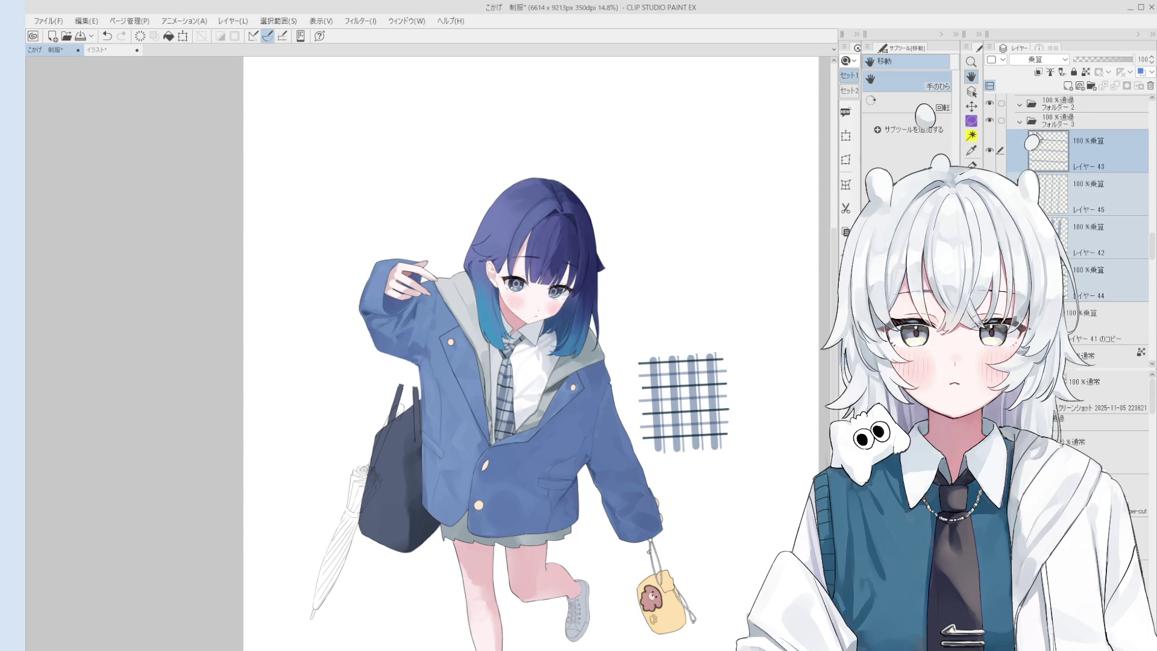
left_click(1019, 121)
Move the plaid pattern down onto the girl's skirt
left_click(847, 159)
mouse_move(701, 426)
left_mouse_down()
mouse_move(573, 541)
mouse_move(553, 543)
mouse_move(610, 509)
mouse_move(548, 537)
left_mouse_up()
left_click(510, 583)
scroll(1060, 162, "up", 3)
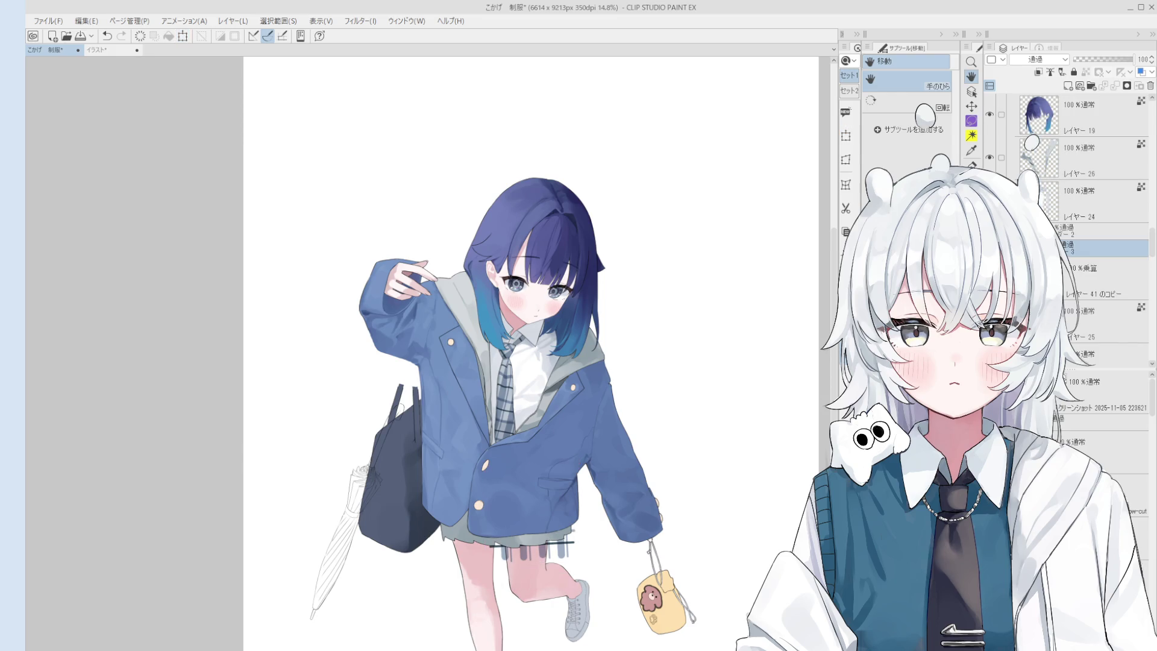
Place the plaid folder between layers 23 and 28 in the layer stack
left_click_drag(1084, 247, 1084, 344)
scroll(1066, 317, "up", 2)
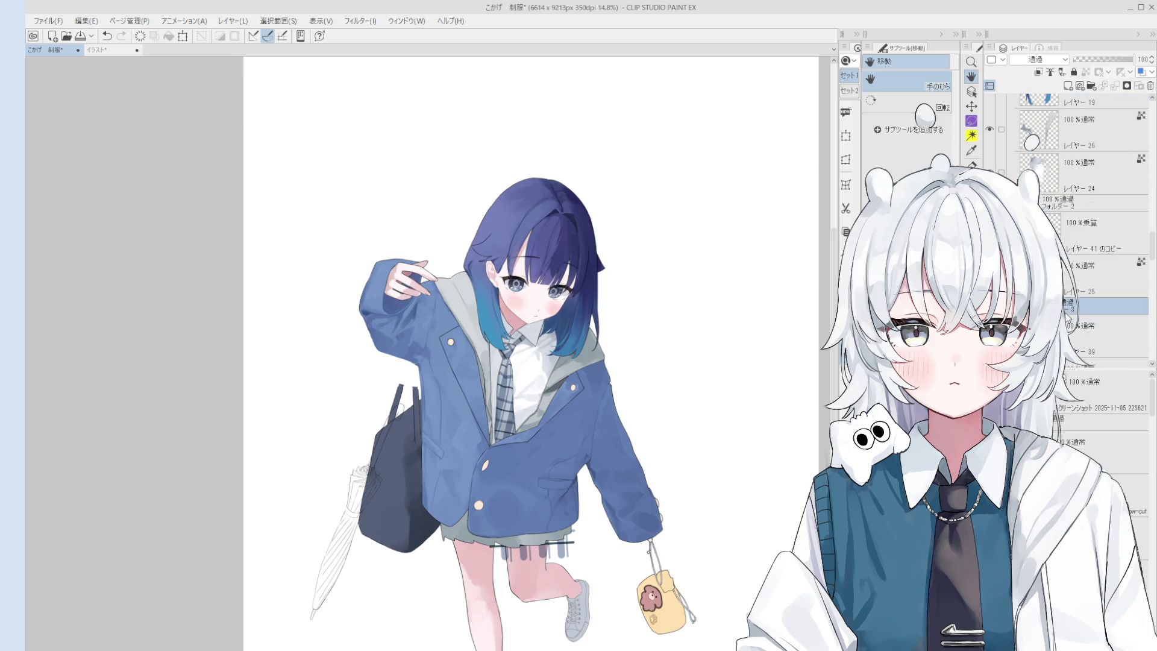
key("ctrl+g")
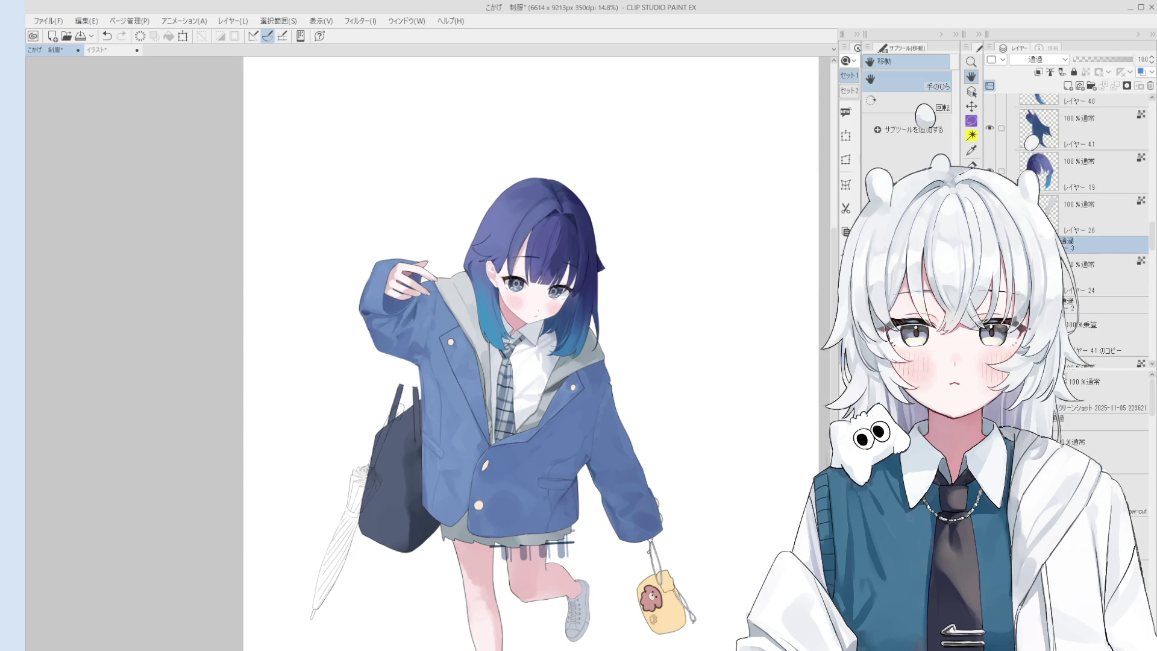
scroll(1084, 241, "up", 5)
left_click_drag(1084, 357, 1075, 181)
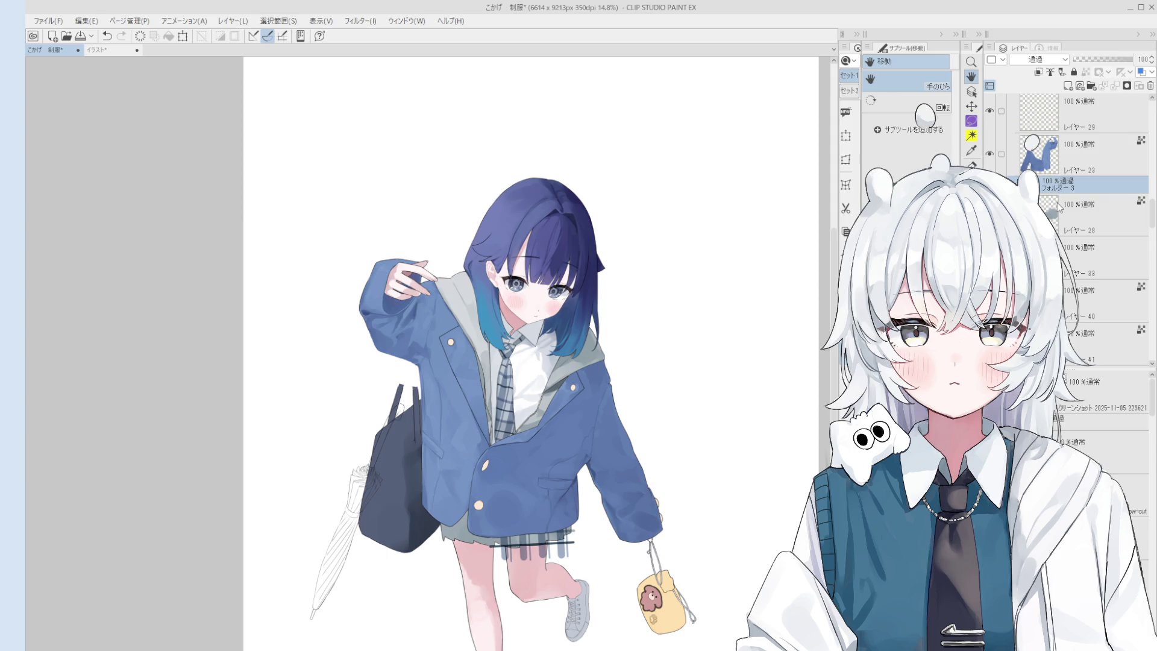
Shrink, straighten and place the plaid on the skirt just below the jacket hem
left_click(846, 137)
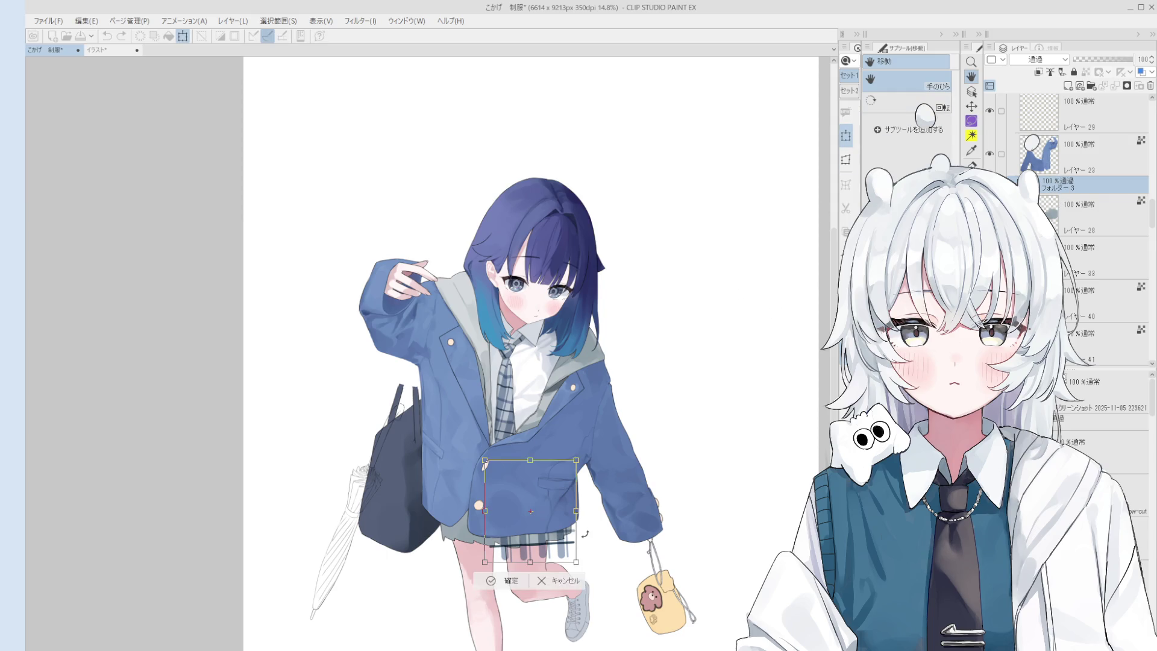
left_click_drag(558, 553, 752, 429)
scroll(563, 548, "up", 1)
scroll(491, 533, "up", 1)
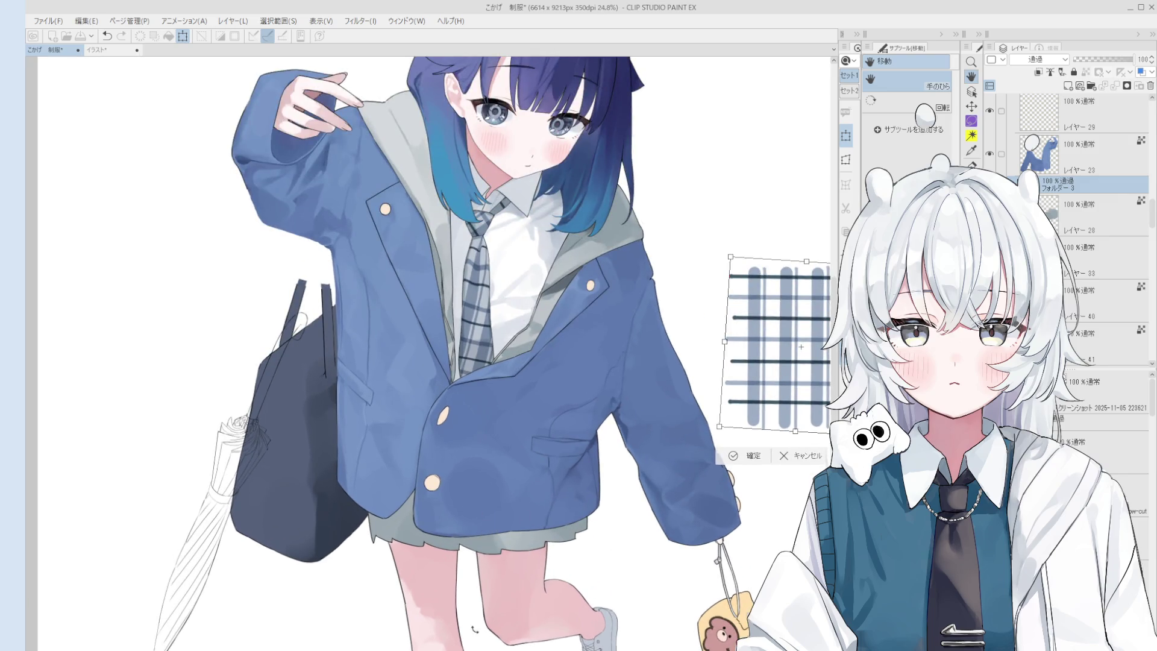
mouse_move(810, 383)
left_mouse_down()
mouse_move(594, 454)
mouse_move(552, 453)
mouse_move(619, 376)
left_mouse_up()
mouse_move(597, 444)
left_mouse_down()
mouse_move(545, 445)
mouse_move(540, 495)
left_mouse_up()
scroll(545, 476, "down", 1)
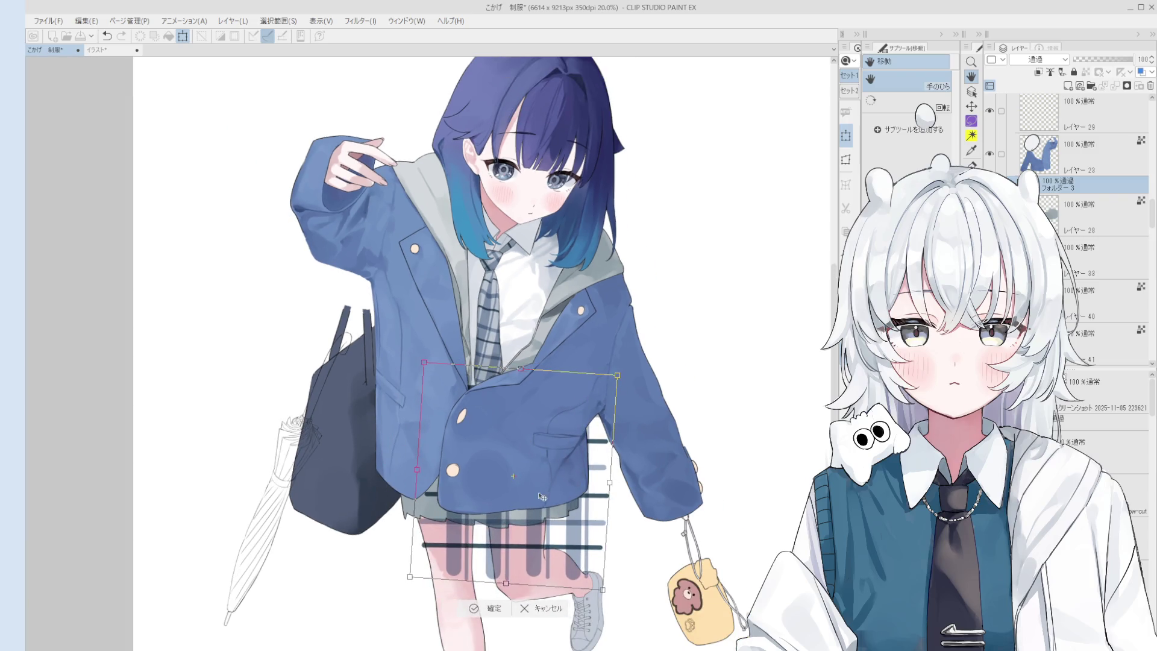
mouse_move(578, 545)
left_mouse_down()
mouse_move(711, 386)
mouse_move(654, 399)
left_mouse_up()
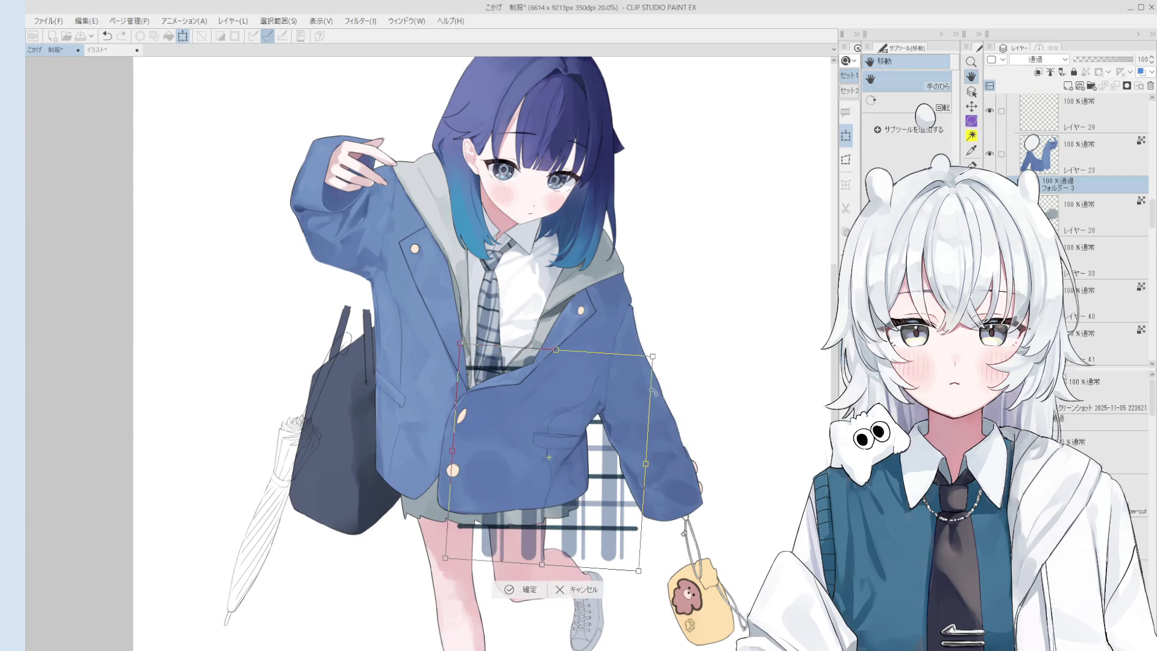
mouse_move(652, 355)
left_mouse_down()
mouse_move(593, 415)
mouse_move(575, 452)
mouse_move(607, 512)
left_mouse_up()
left_click_drag(617, 434, 597, 405)
left_click_drag(592, 516, 588, 511)
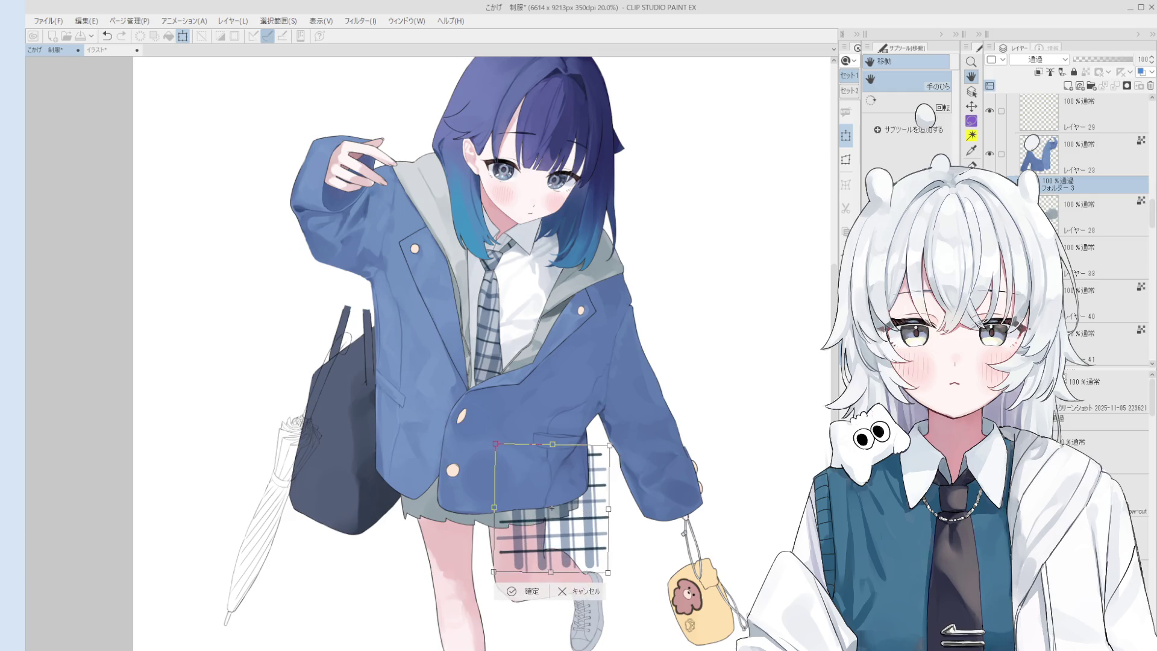
key("Return")
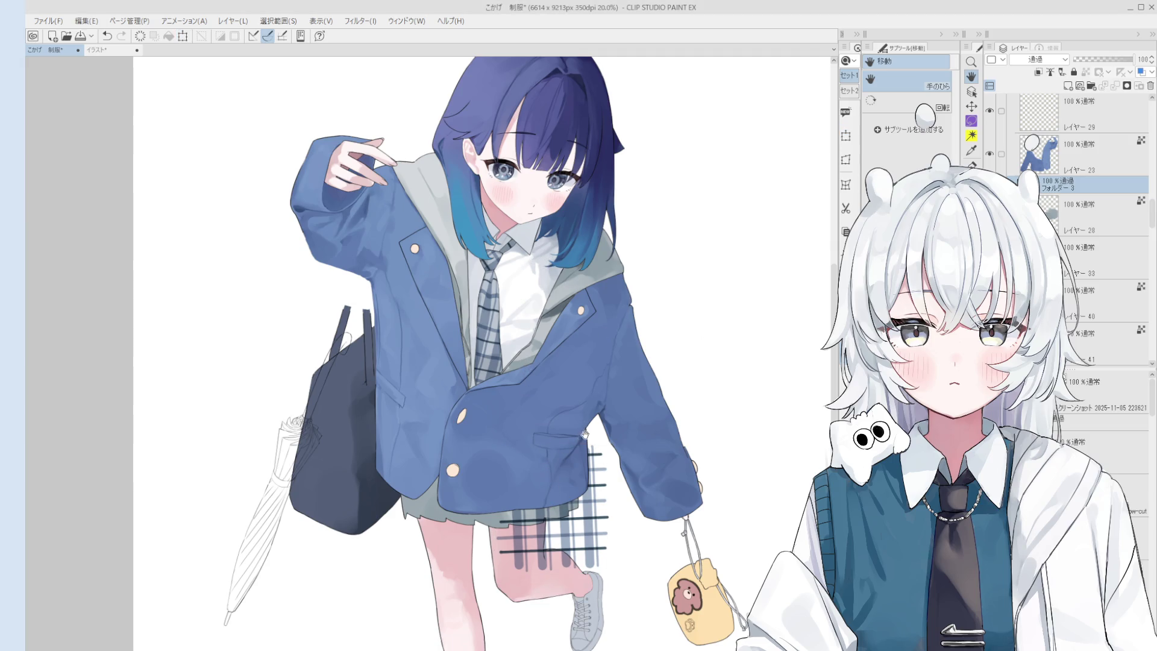
left_click(1018, 183)
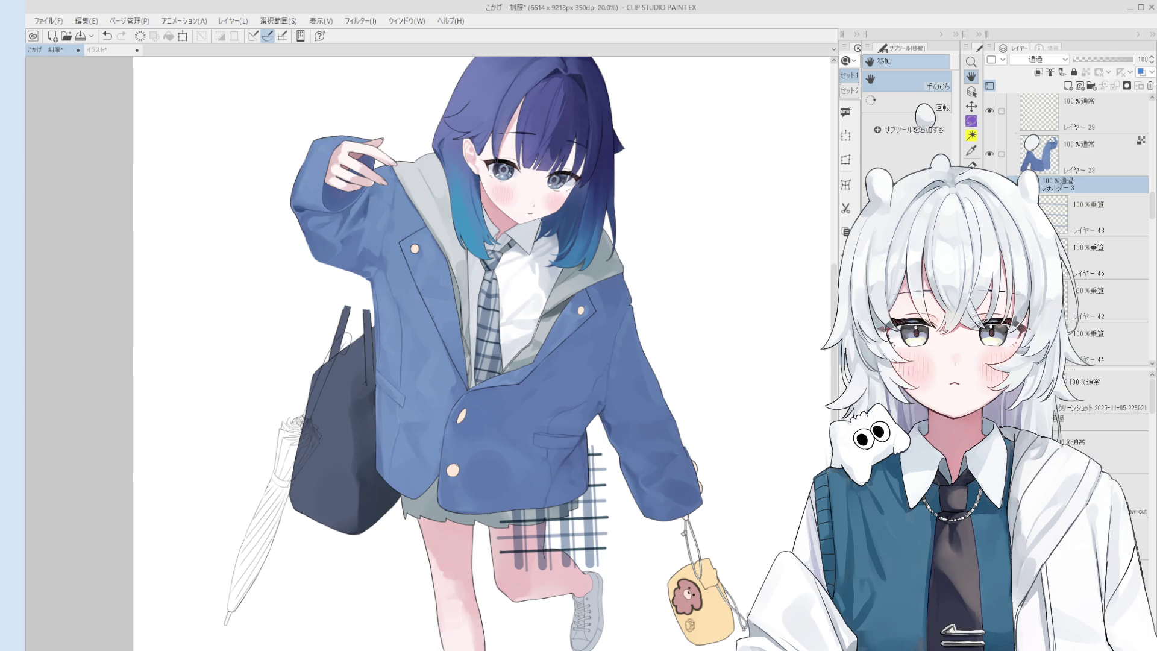
Select plaid layer 43 in Folder 3 by picking it from the canvas
key("o")
scroll(524, 496, "up", 1)
left_click(524, 496)
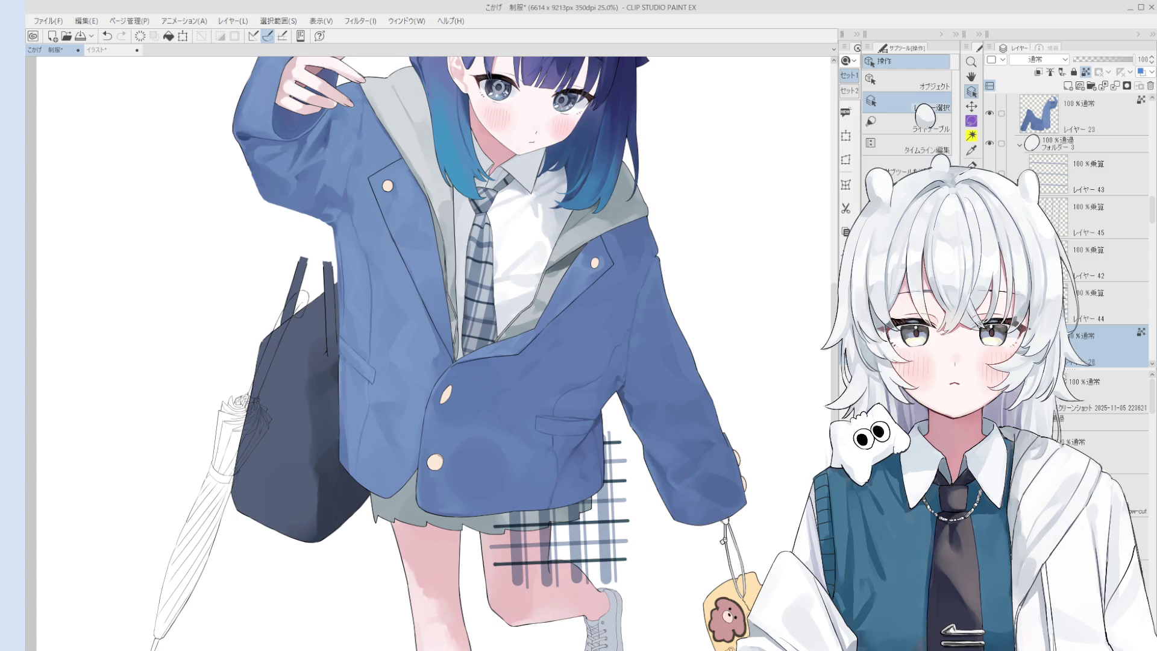
key("b")
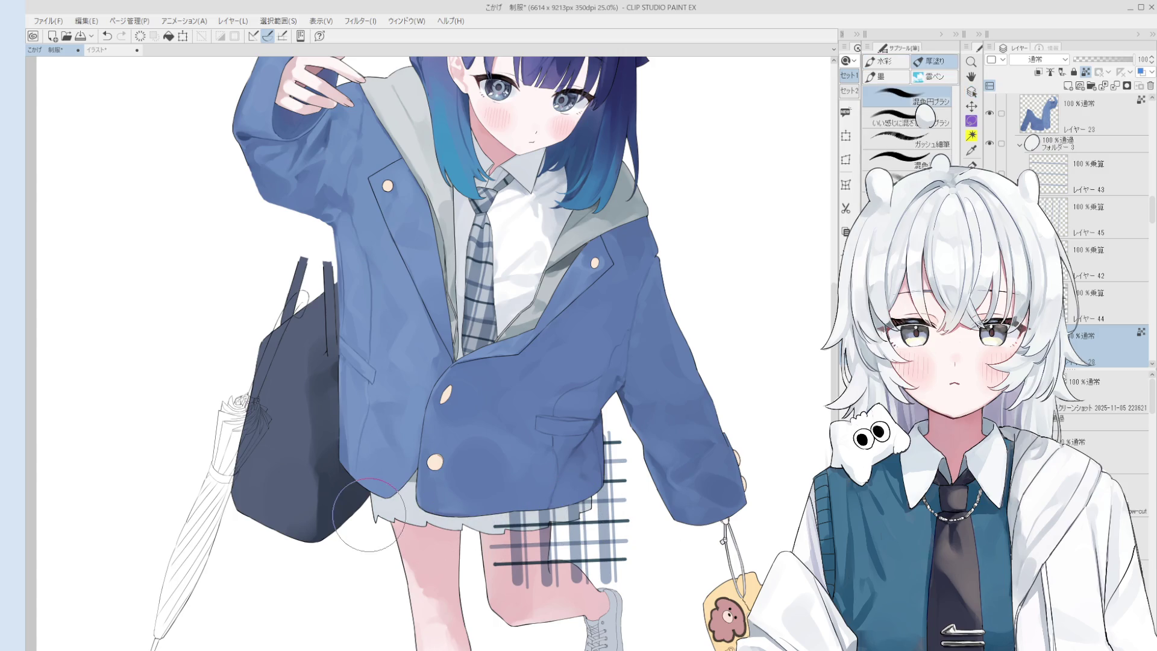
scroll(559, 529, "down", 1)
key("h")
scroll(680, 445, "up", 2)
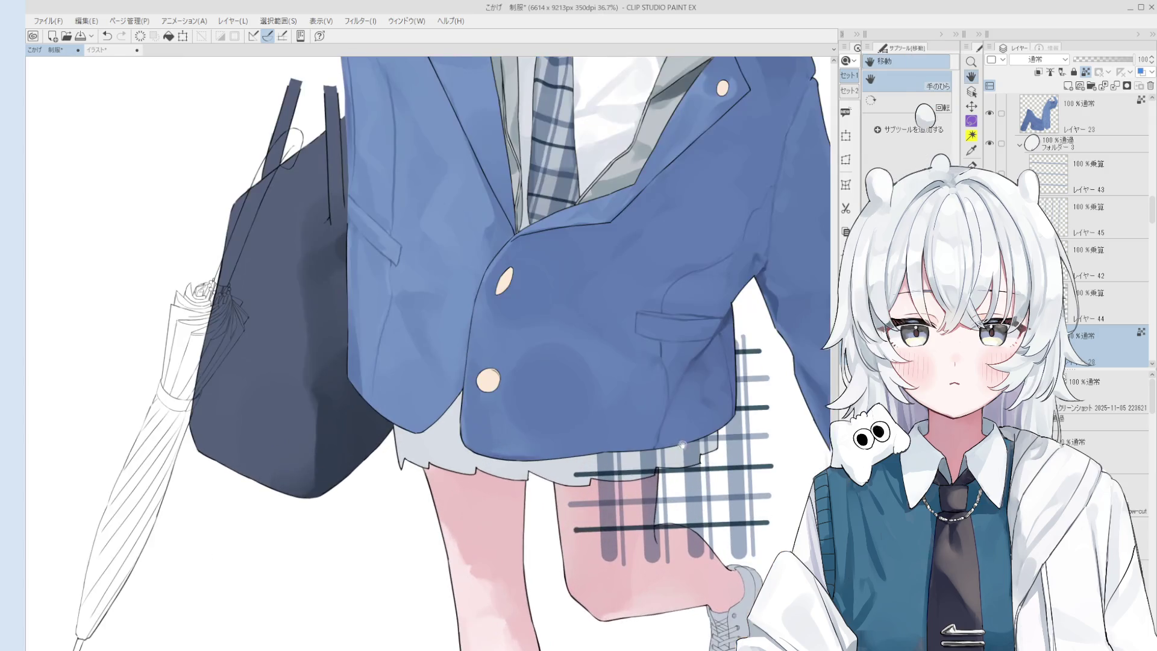
key("o")
left_click(681, 497)
left_click(1056, 169)
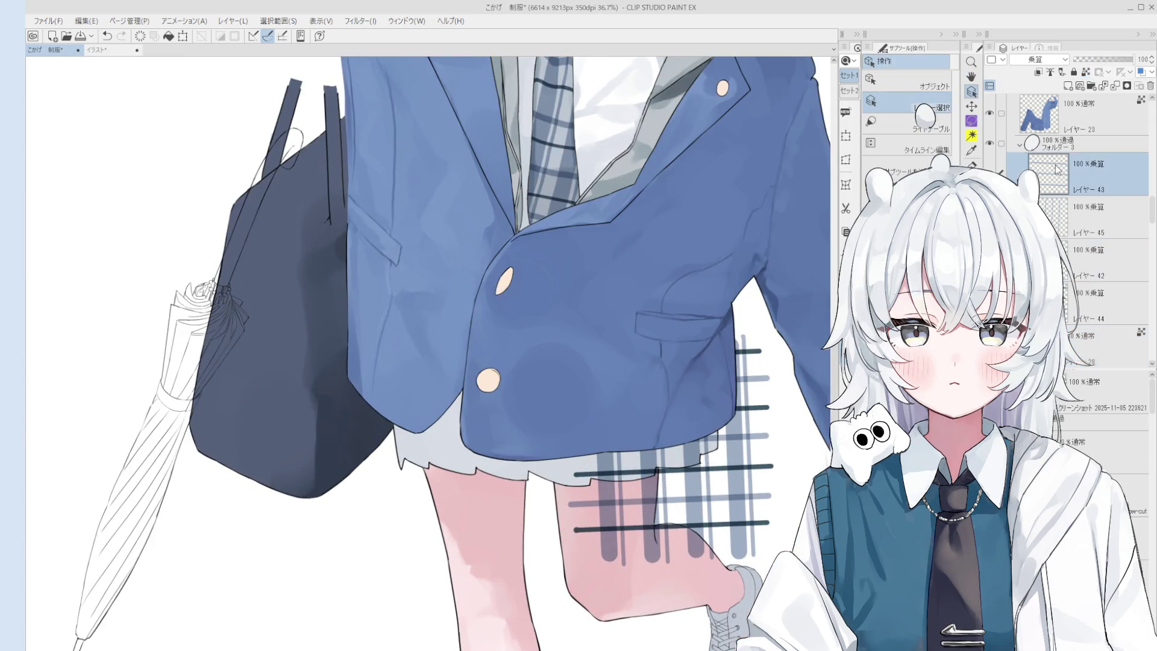
Merge layers 43, 45 and 42 down into layer 44, then duplicate it as レイヤー 44 のコピー
left_click(1114, 88)
left_click(1114, 87)
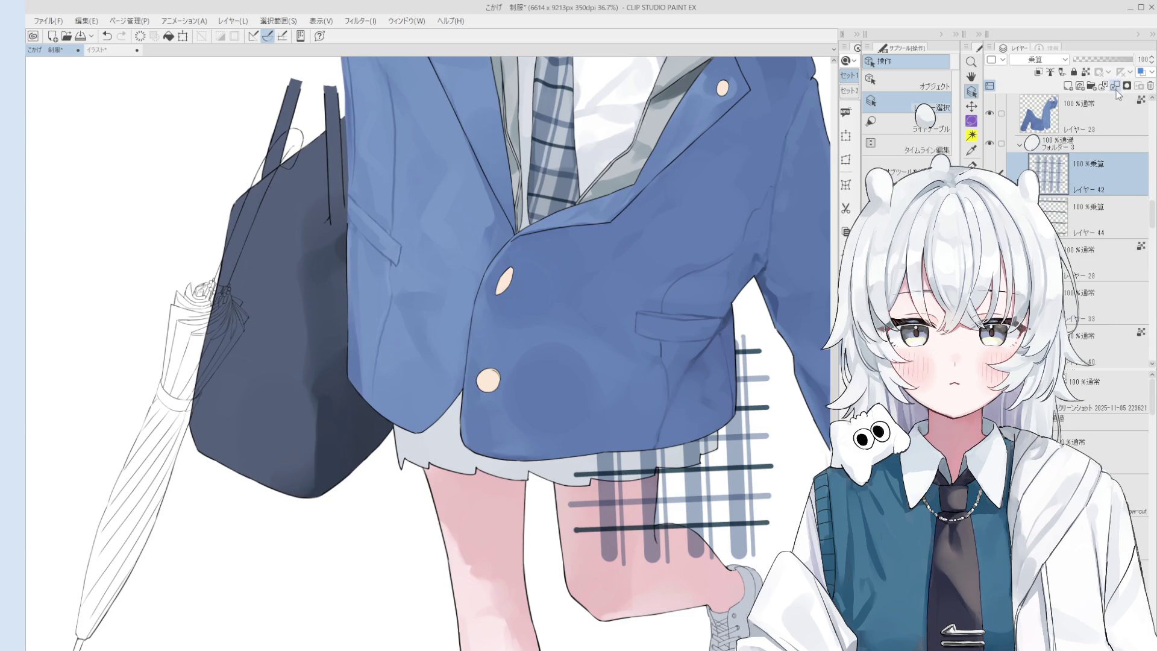
left_click(1113, 87)
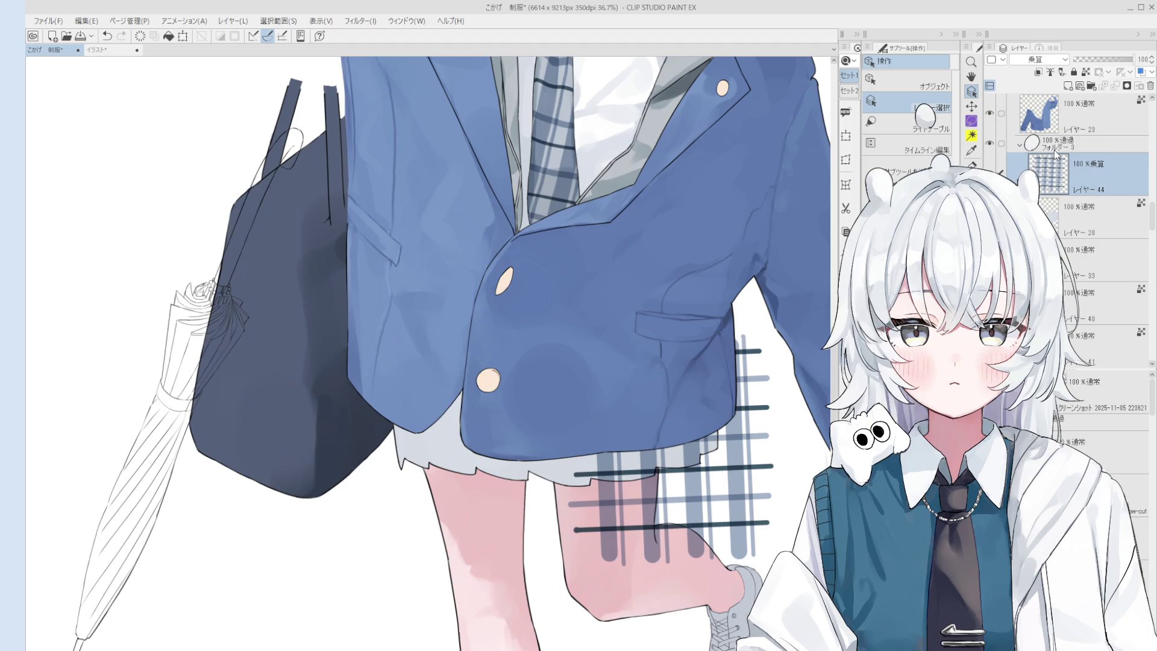
key("ctrl+j")
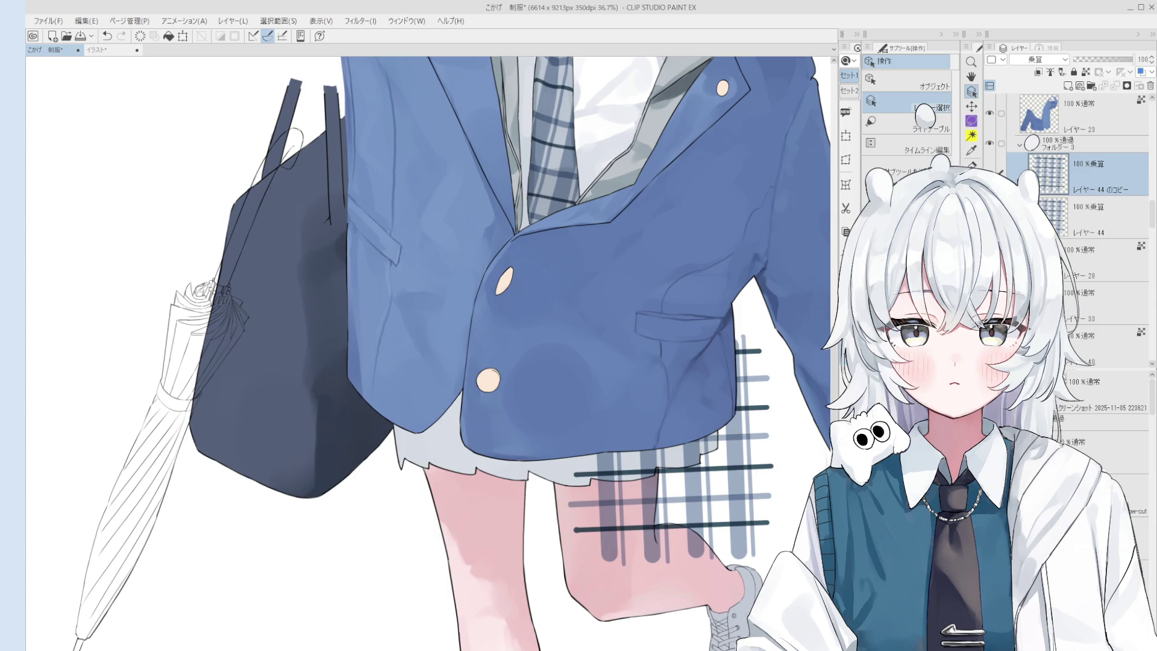
Erase plaid stripes sticking out past the skirt on the right side
key("e")
mouse_move(741, 422)
left_mouse_down()
mouse_move(744, 391)
mouse_move(767, 471)
mouse_move(749, 452)
mouse_move(746, 528)
mouse_move(683, 451)
mouse_move(677, 473)
mouse_move(680, 438)
left_mouse_up()
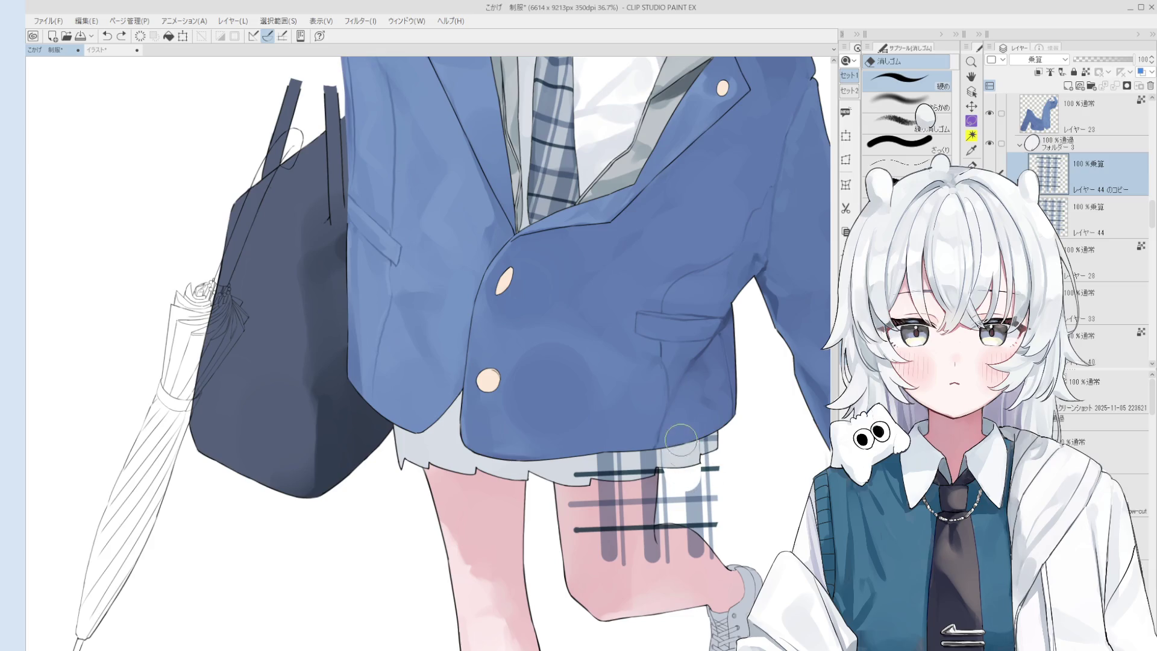
key("ctrl+z")
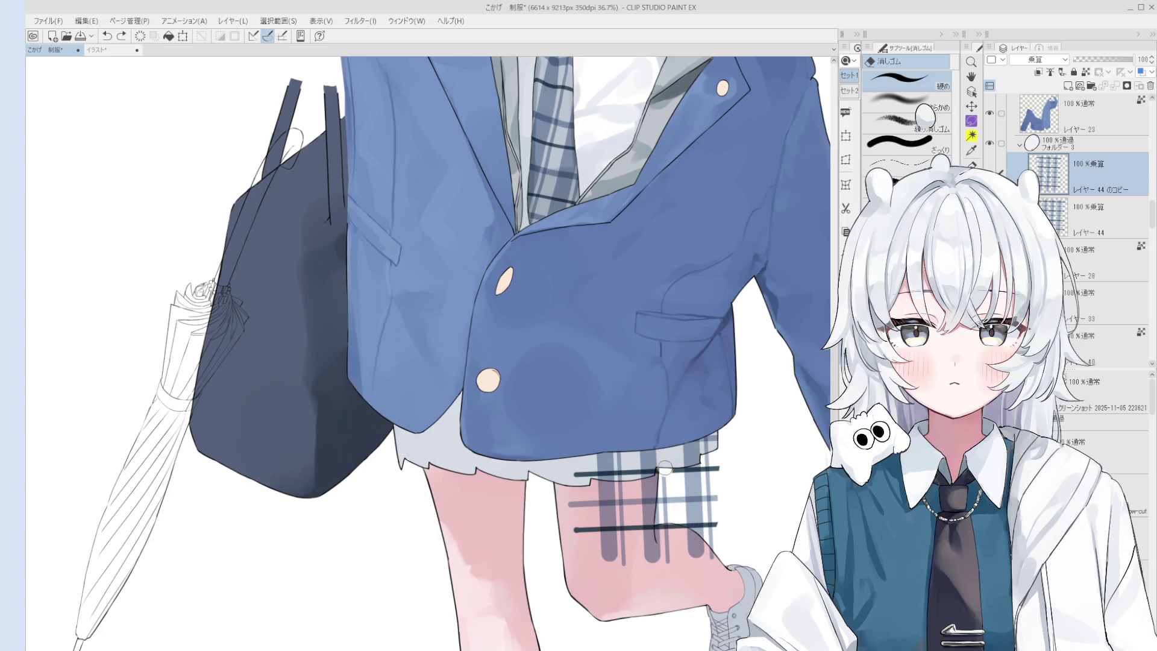
key("ctrl+z")
mouse_move(661, 461)
left_mouse_down()
mouse_move(674, 537)
mouse_move(668, 494)
mouse_move(688, 480)
mouse_move(662, 488)
mouse_move(713, 485)
mouse_move(682, 510)
left_mouse_up()
key("ctrl+z")
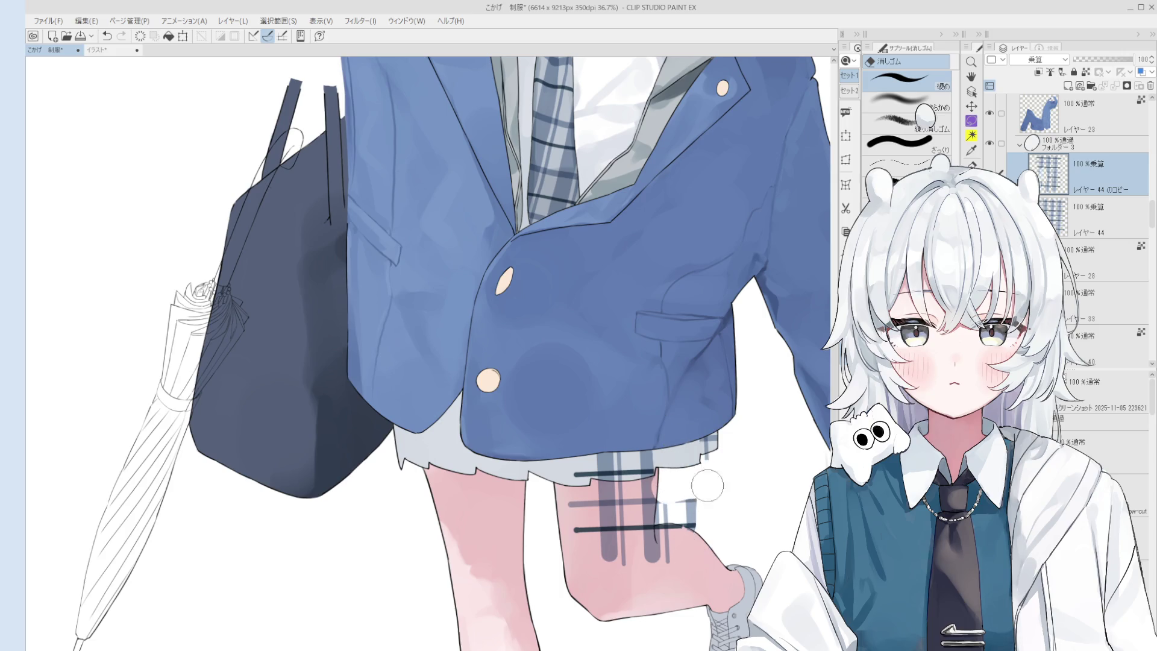
Erase the stripe ends right of the leg and save the illustration
left_click_drag(676, 516, 697, 491)
key("ctrl+s")
mouse_move(669, 530)
left_mouse_down()
mouse_move(672, 500)
mouse_move(653, 539)
mouse_move(669, 551)
mouse_move(587, 570)
mouse_move(582, 505)
mouse_move(662, 496)
mouse_move(643, 497)
left_mouse_up()
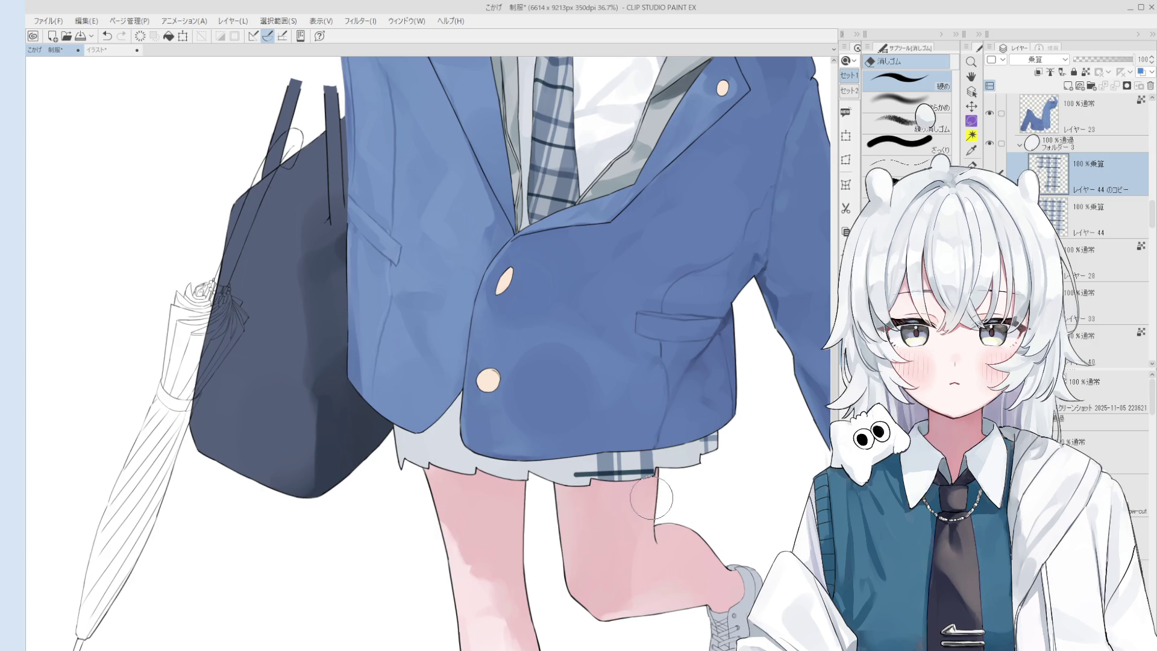
scroll(587, 467, "up", 1)
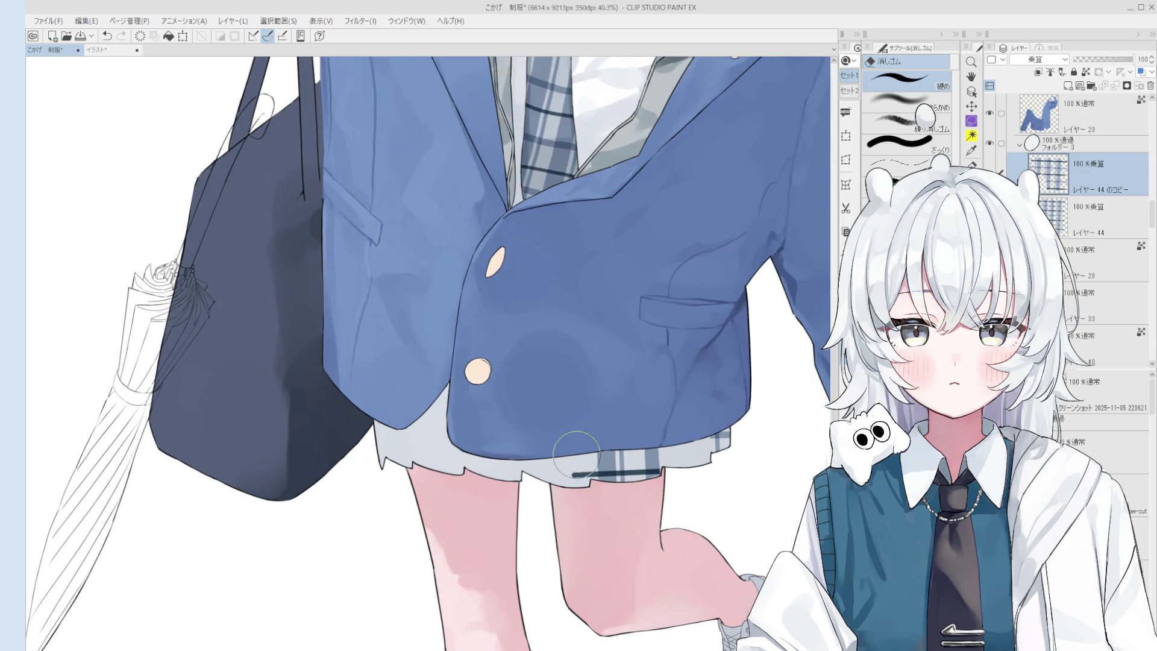
scroll(585, 468, "up", 1)
scroll(586, 468, "up", 1)
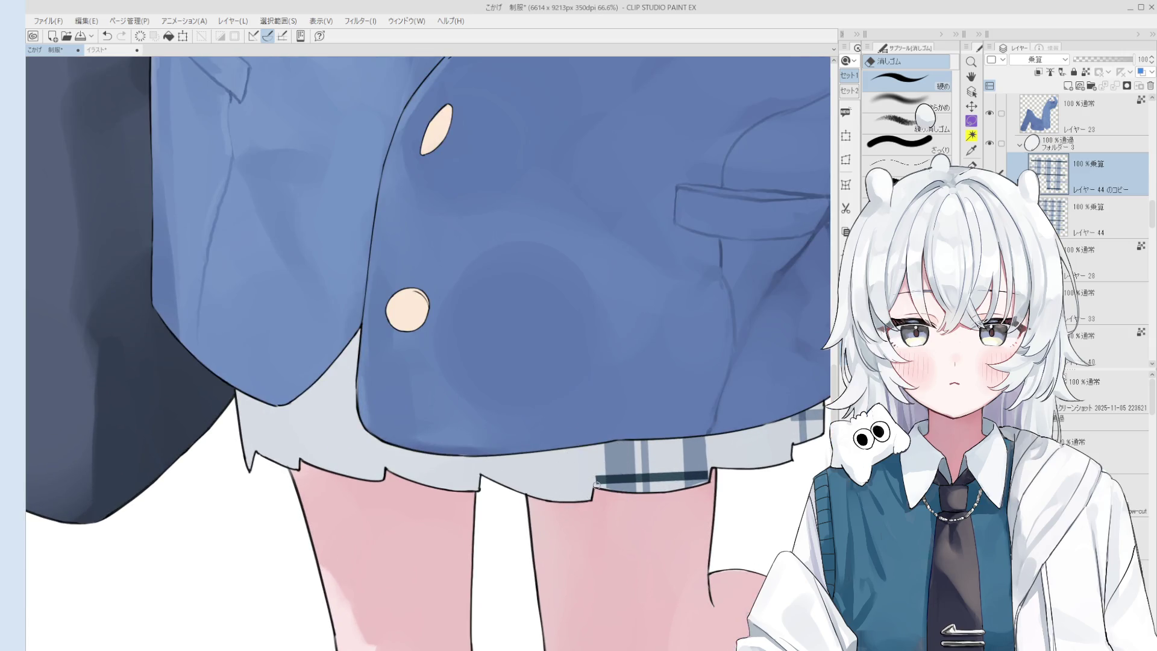
Warp the plaid stripes with liquify to follow the skirt hem, undoing a stray stroke
key("b")
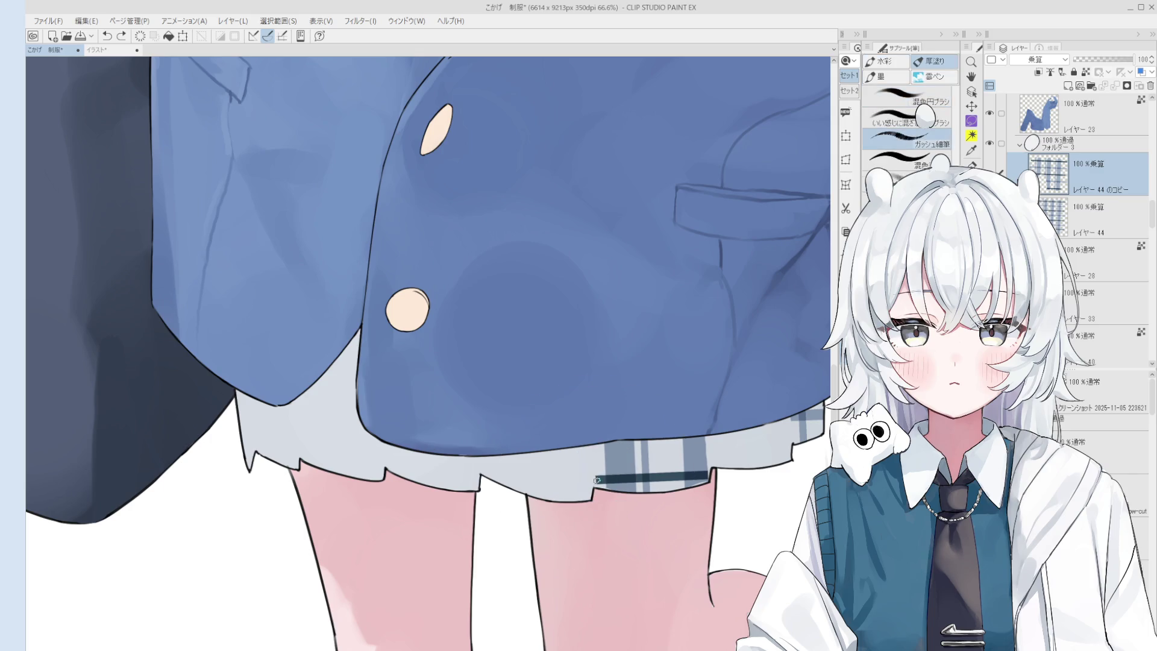
scroll(595, 480, "down", 1)
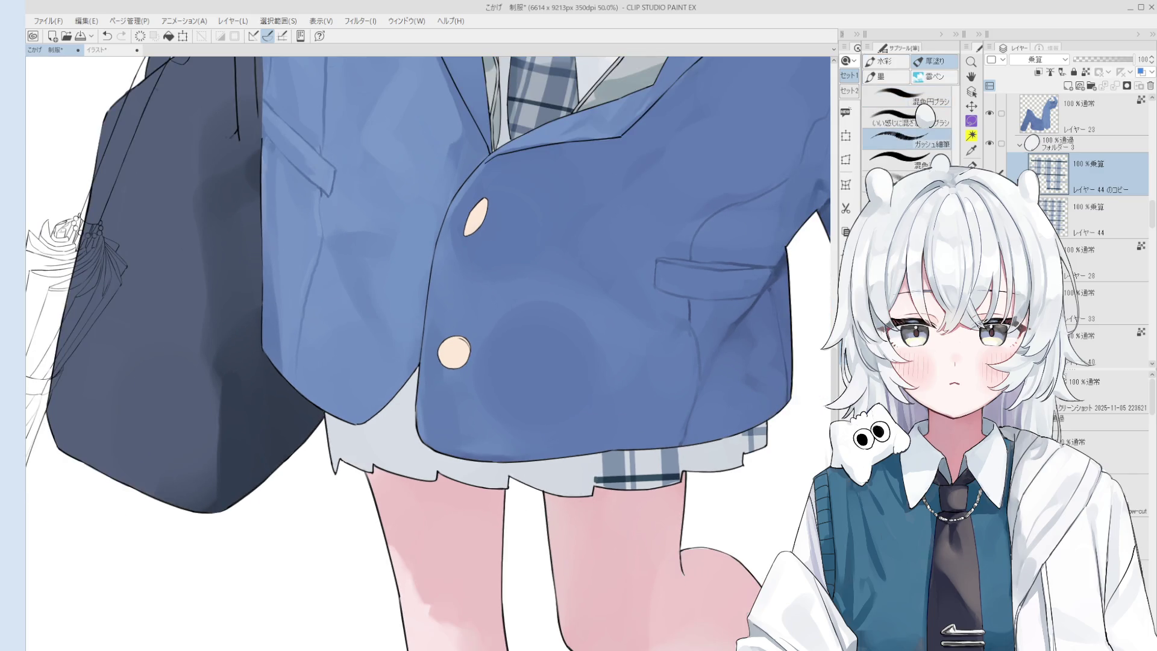
key("j")
mouse_move(624, 443)
left_mouse_down()
mouse_move(640, 468)
mouse_move(684, 477)
left_mouse_up()
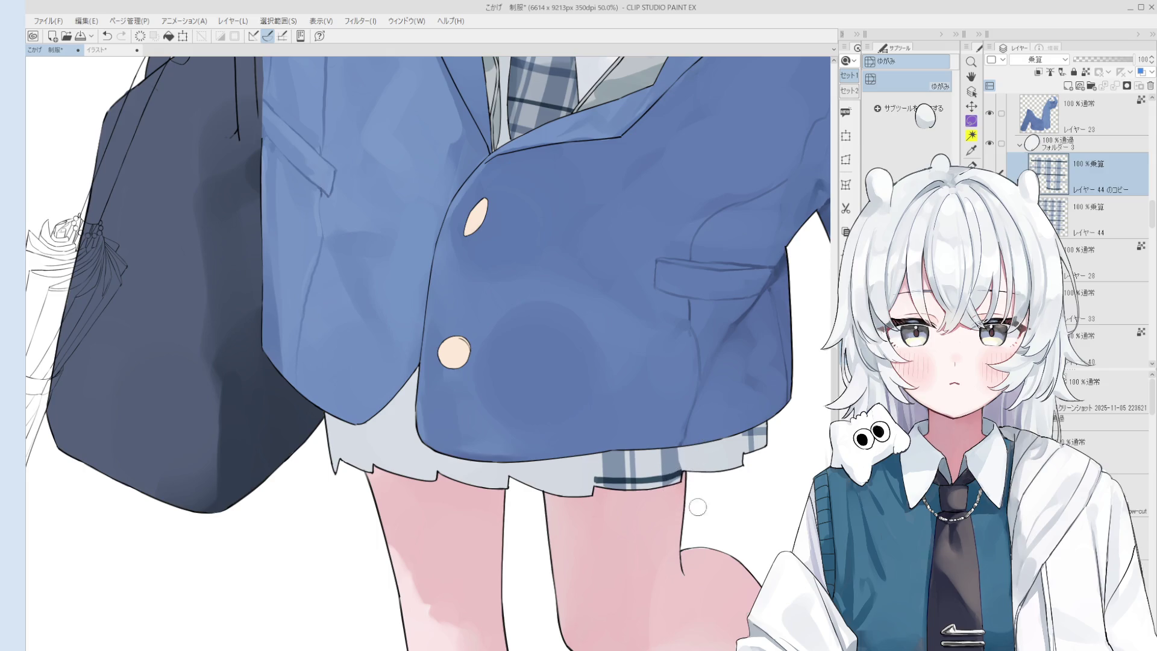
scroll(678, 481, "up", 1)
key("b")
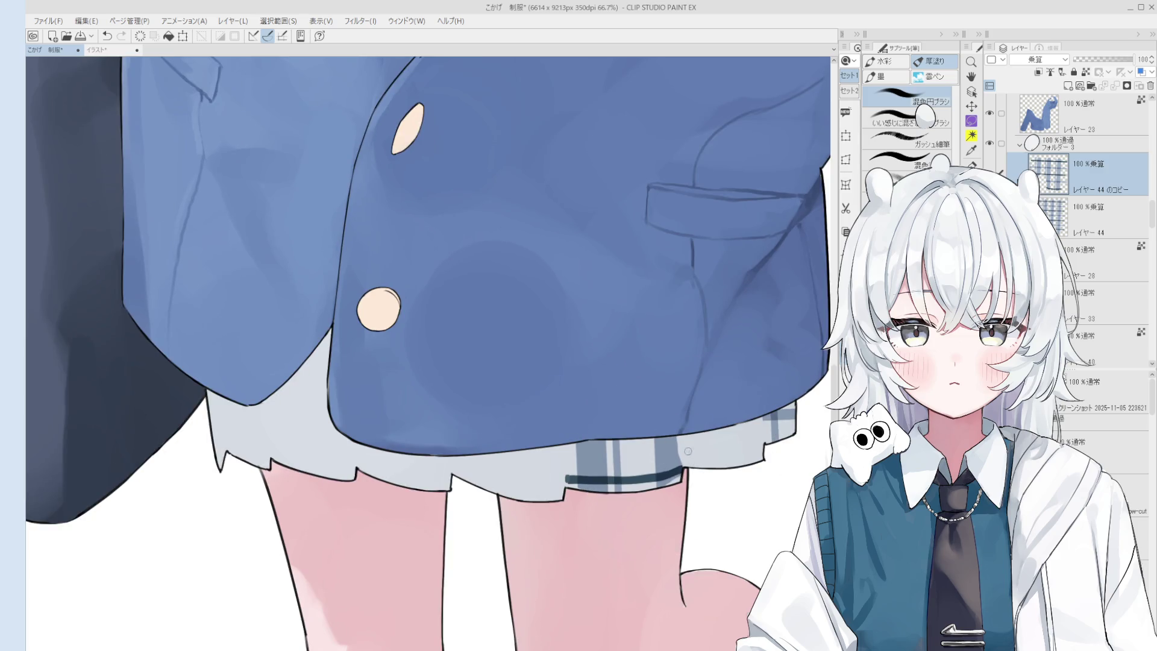
key("ctrl+z")
key("ctrl+z")
Switch between the eraser and blending brush, then get ready to pan the canvas
scroll(678, 446, "down", 2)
scroll(674, 470, "up", 2)
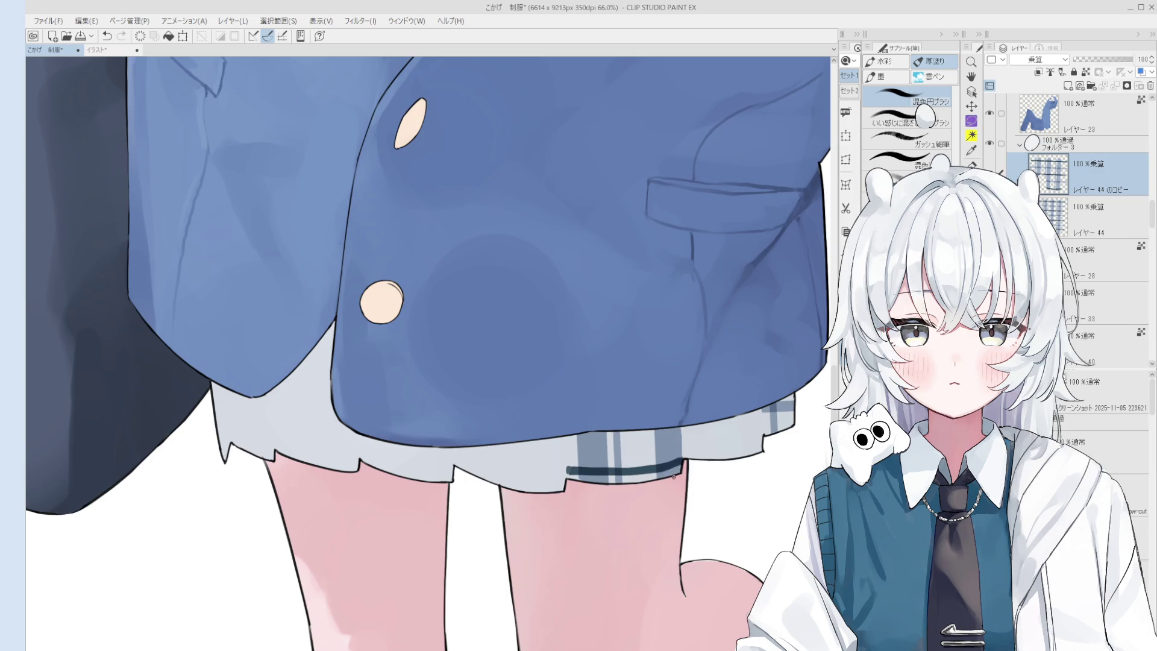
scroll(675, 475, "down", 3)
scroll(672, 487, "up", 4)
key("e")
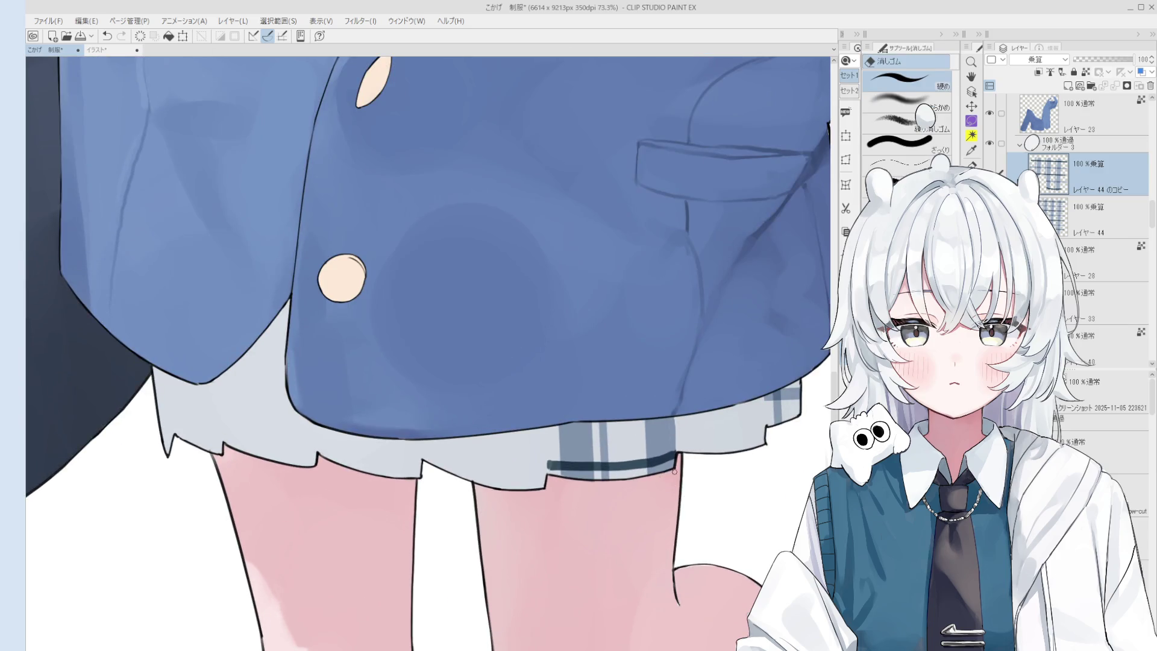
key("b")
scroll(672, 476, "down", 4)
scroll(676, 500, "up", 2)
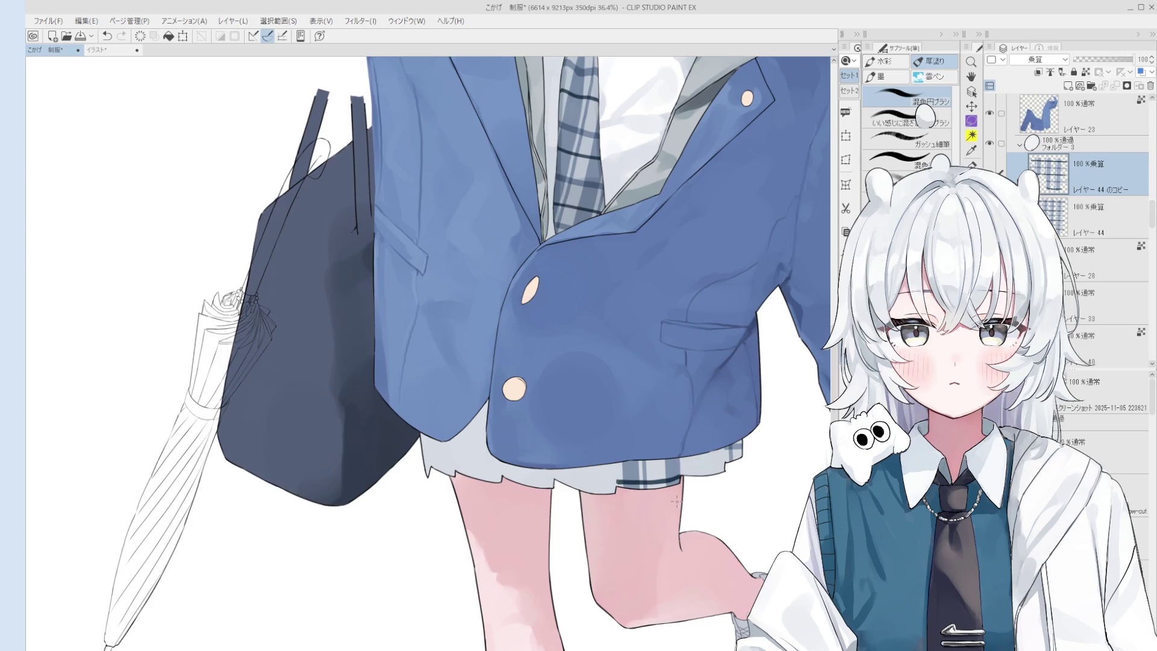
scroll(676, 500, "down", 1)
key("space")
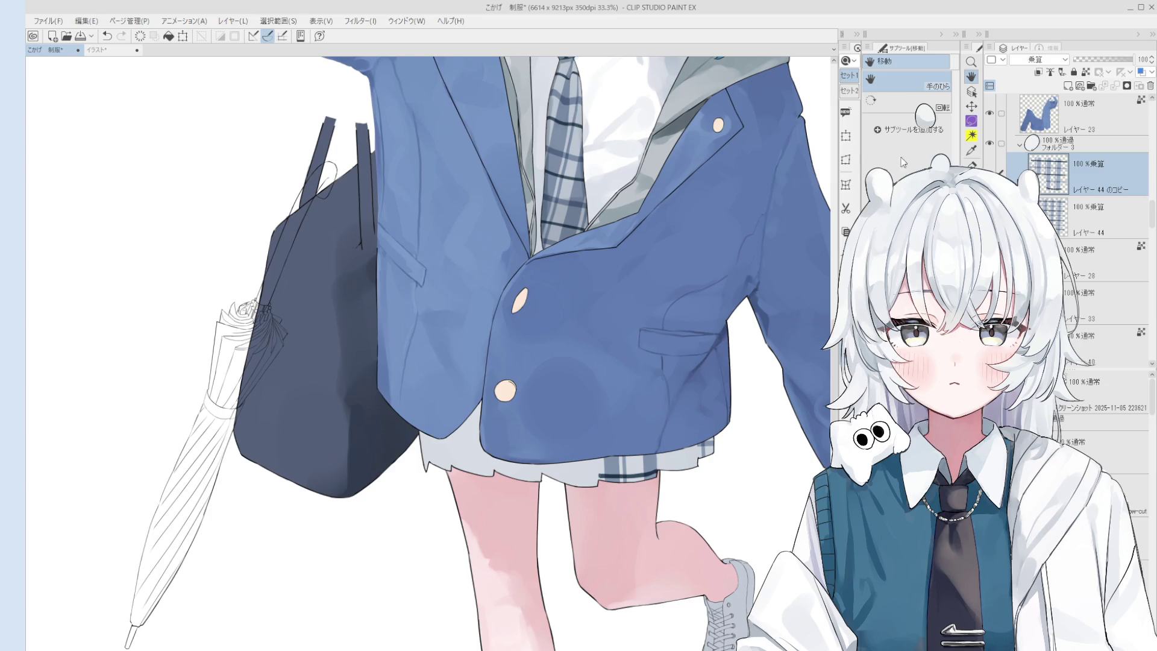
Lasso the plaid near the jacket hem and copy it onto a new layer
key("m")
left_click_drag(666, 442, 613, 319)
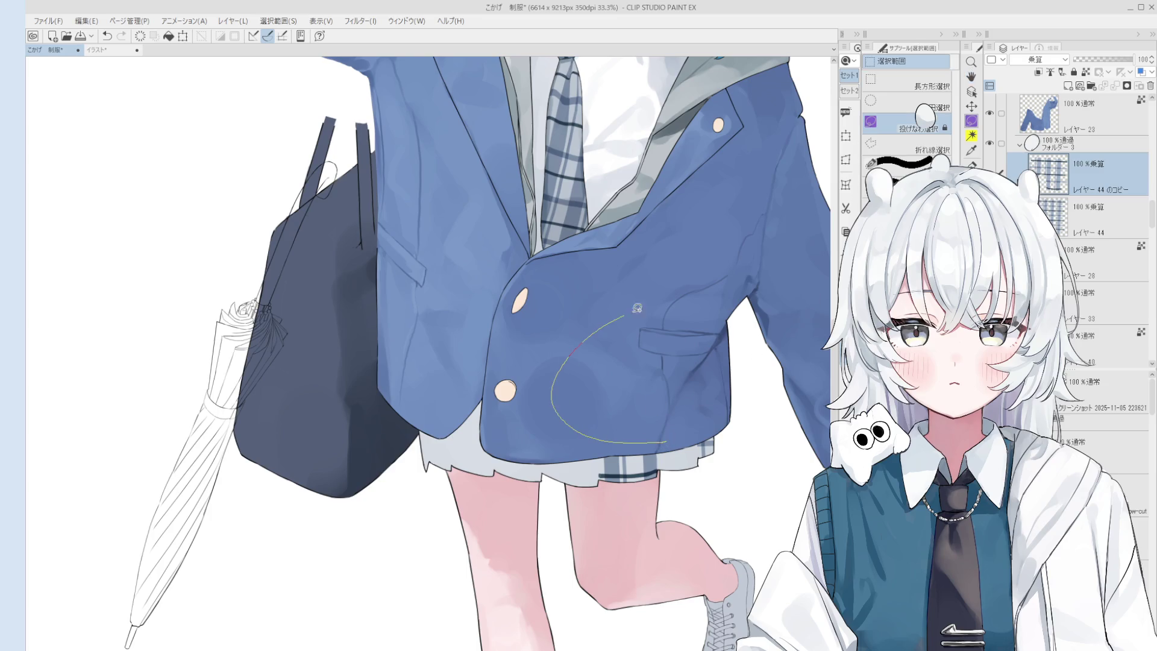
mouse_move(692, 432)
left_mouse_down()
mouse_move(684, 472)
mouse_move(656, 465)
left_mouse_up()
key("ctrl+t")
key("ctrl+z")
key("Return")
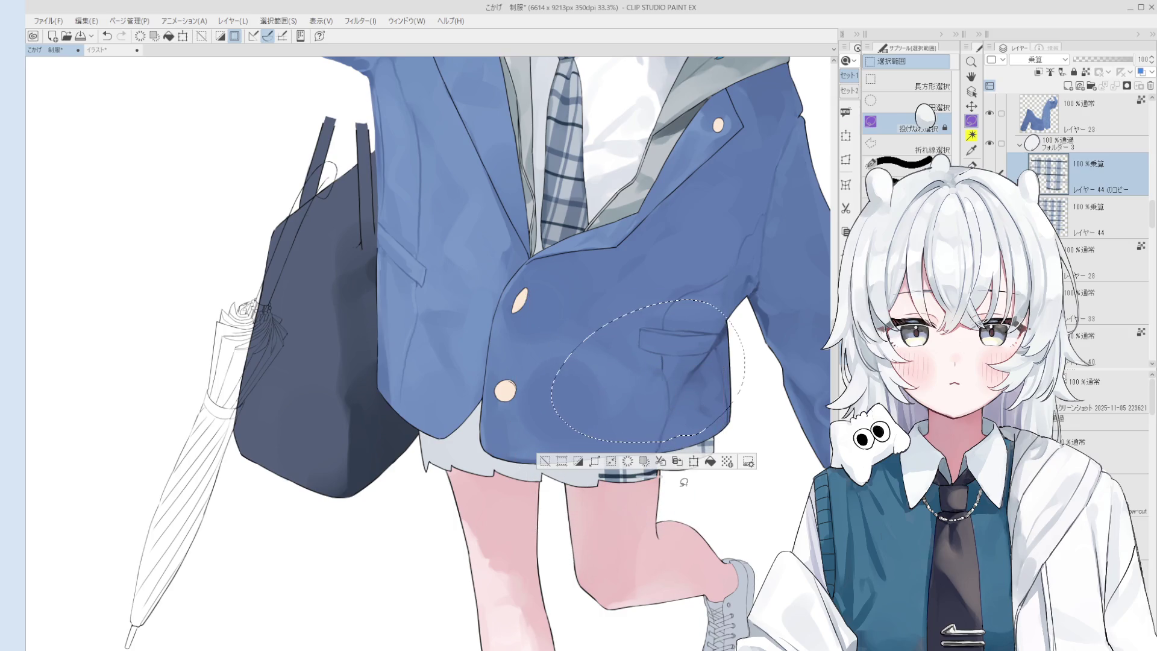
left_click(663, 462)
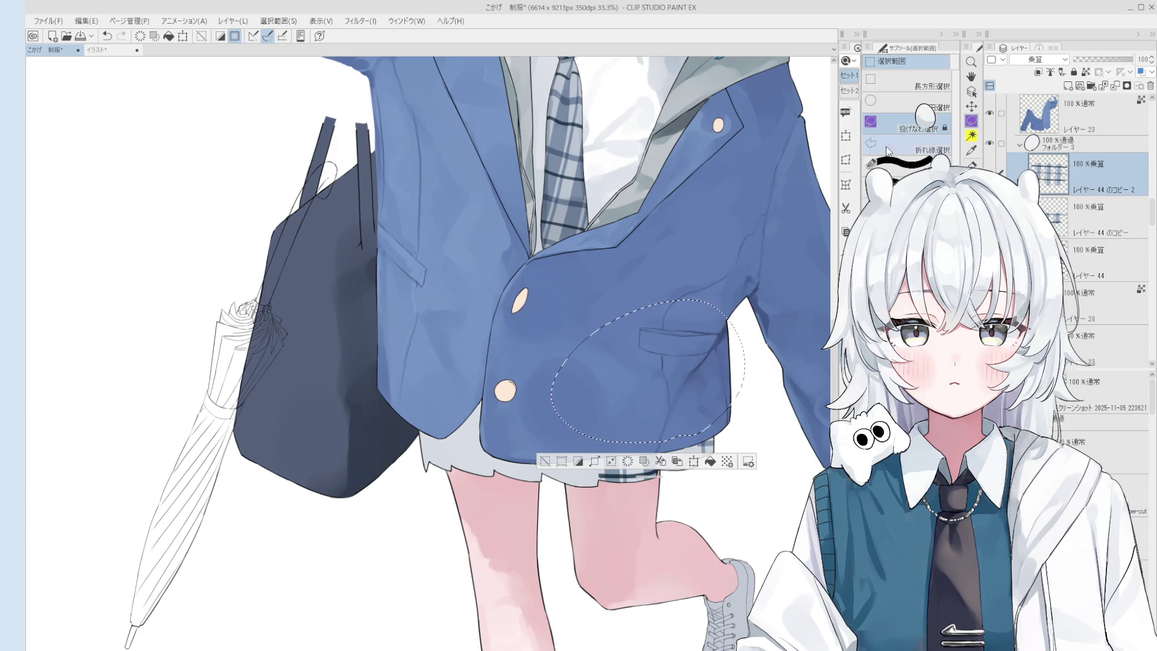
Move the copied plaid down toward the thigh and clear the selection
key("ctrl+t")
mouse_move(709, 364)
left_mouse_down()
mouse_move(709, 445)
mouse_move(725, 428)
left_mouse_up()
left_click(615, 560)
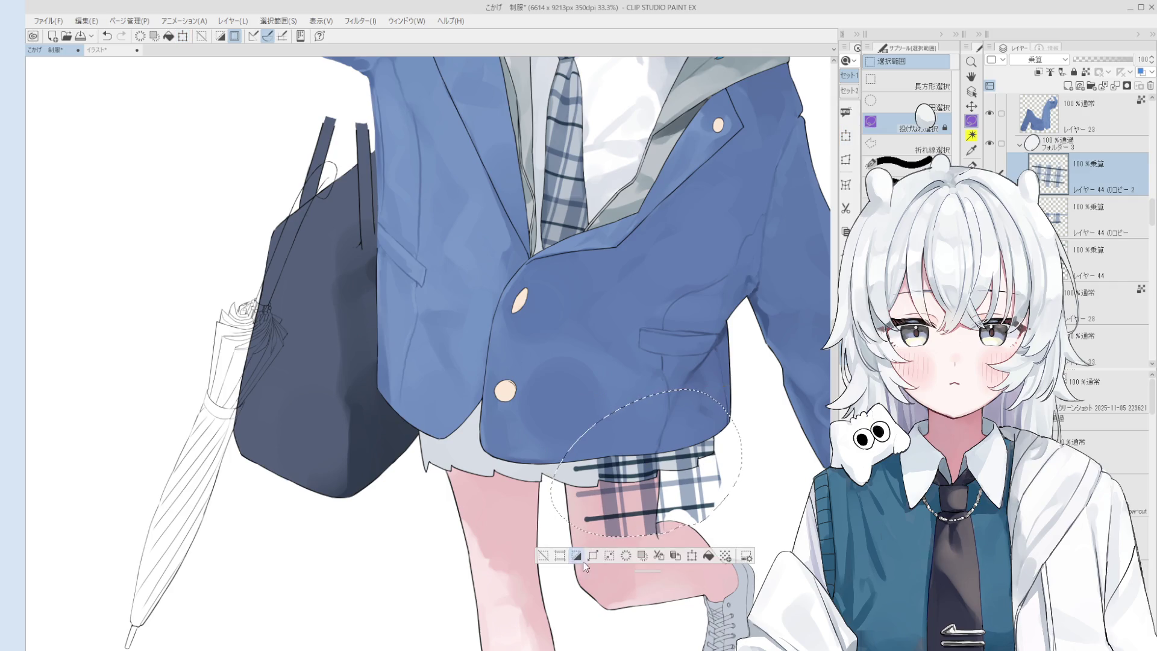
key("ctrl+d")
Erase the copied plaid's stray stripes over the thigh
key("e")
mouse_move(609, 516)
left_mouse_down()
mouse_move(593, 485)
mouse_move(626, 506)
mouse_move(642, 470)
left_mouse_up()
scroll(643, 470, "up", 2)
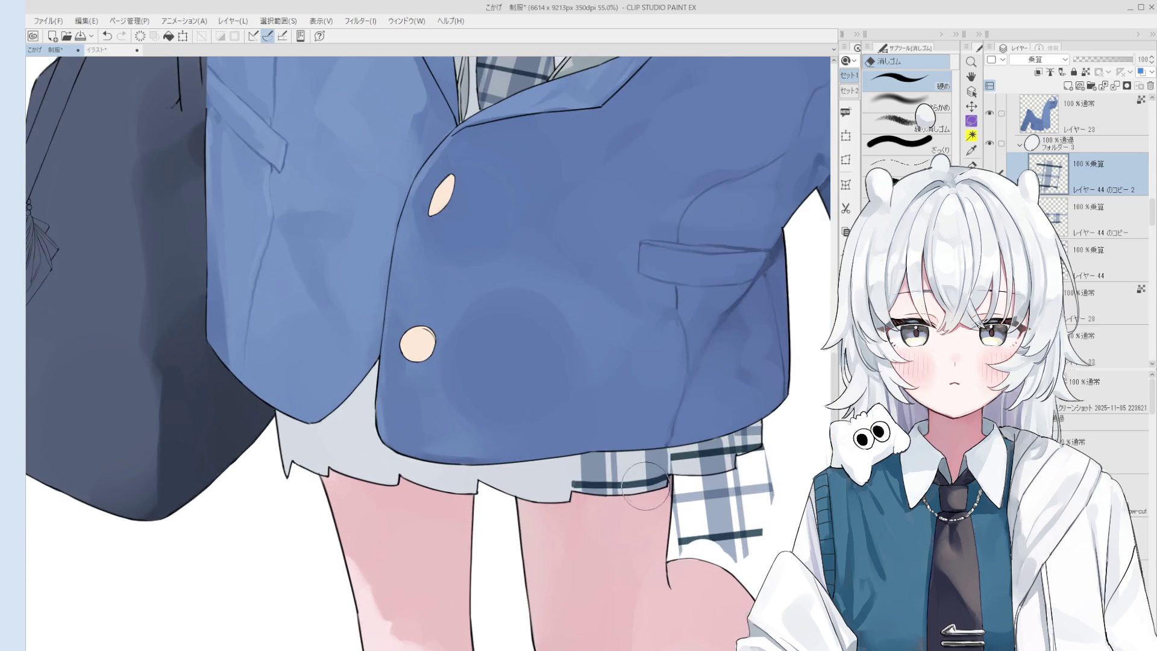
mouse_move(683, 566)
left_mouse_down()
mouse_move(671, 497)
mouse_move(732, 486)
mouse_move(687, 512)
mouse_move(681, 536)
mouse_move(673, 483)
mouse_move(741, 530)
mouse_move(774, 482)
left_mouse_up()
key("ctrl+z")
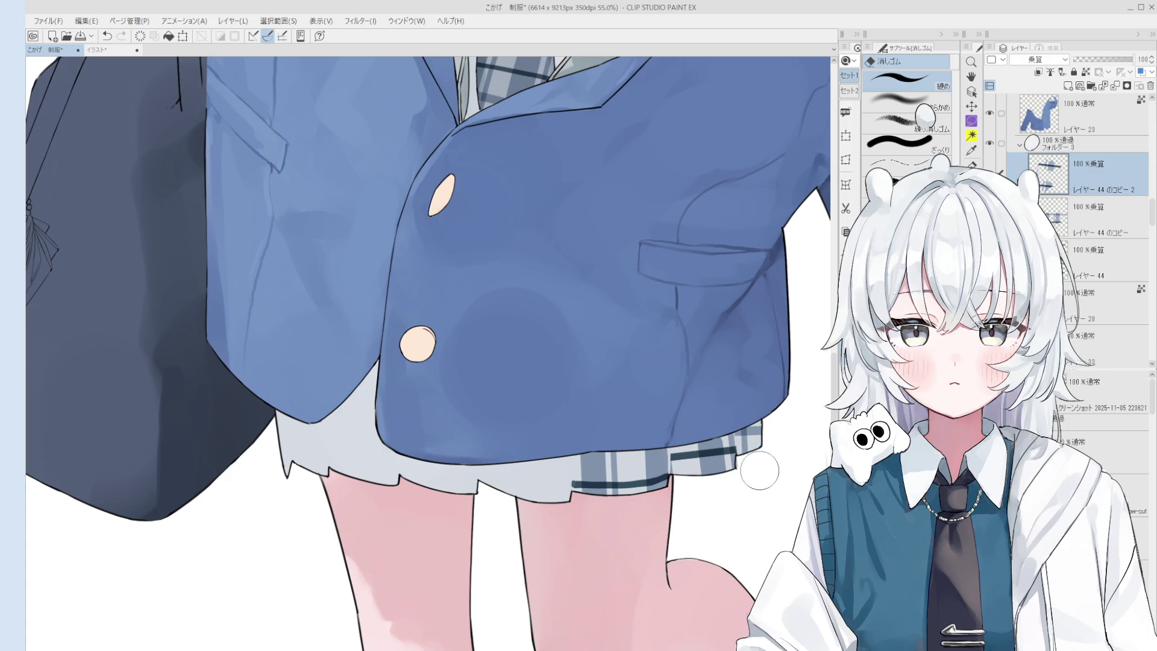
scroll(756, 448, "down", 2)
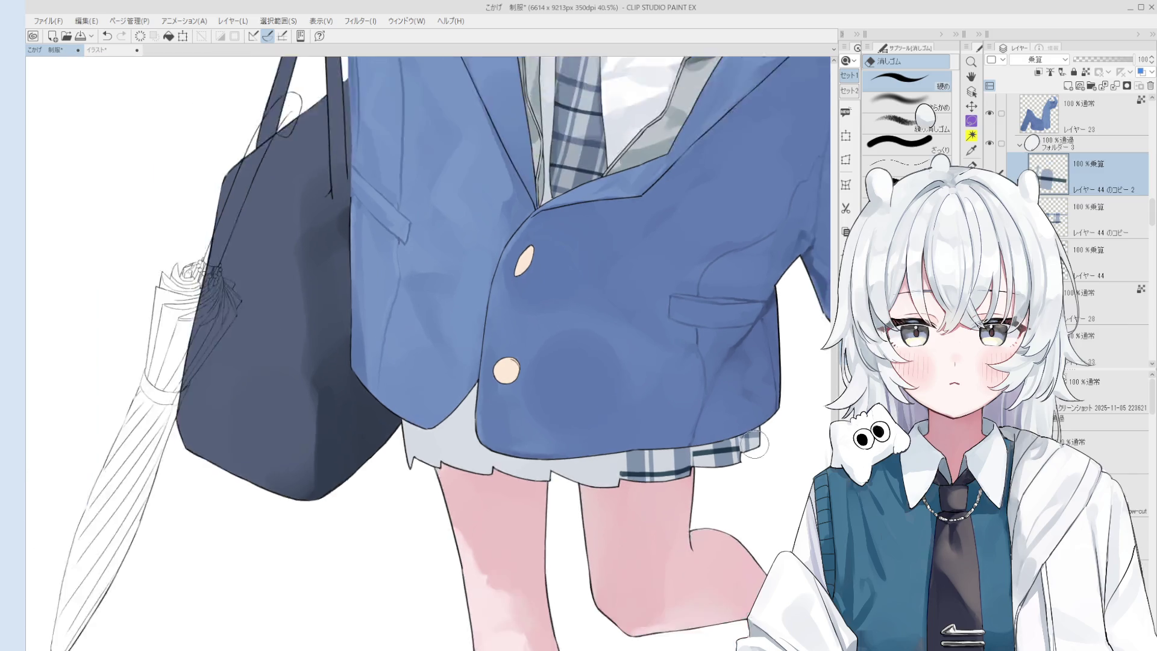
Zoom out and delete both 'レイヤー 44 のコピー' plaid layers
scroll(755, 446, "down", 5)
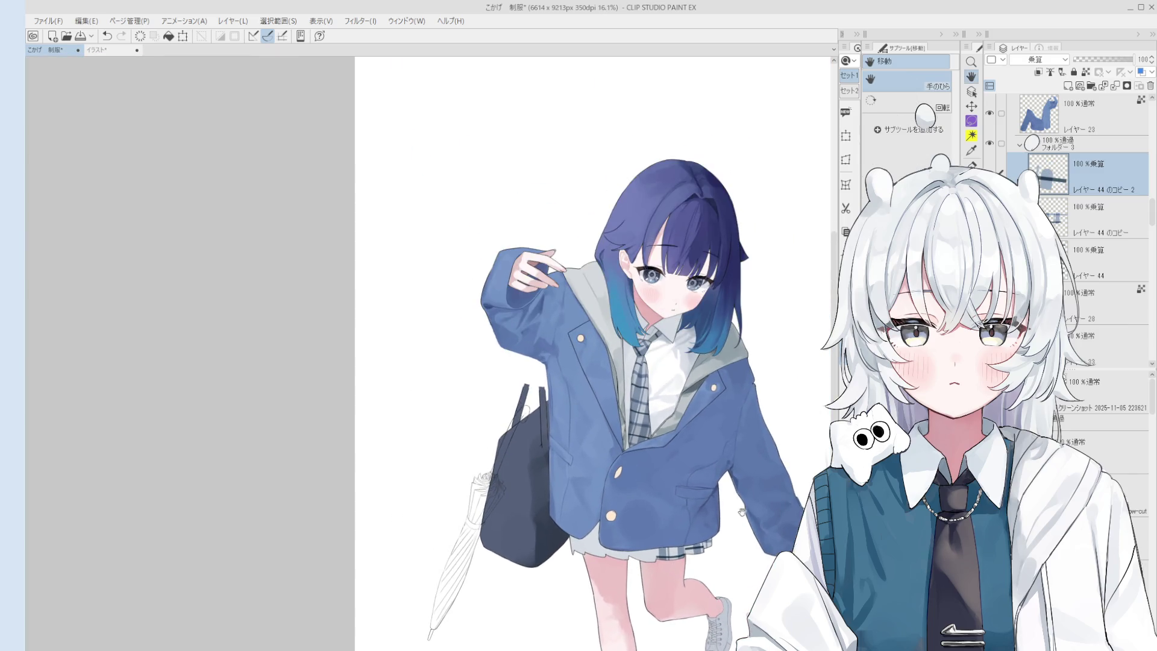
left_click_drag(740, 513, 778, 414)
scroll(1112, 189, "up", 2)
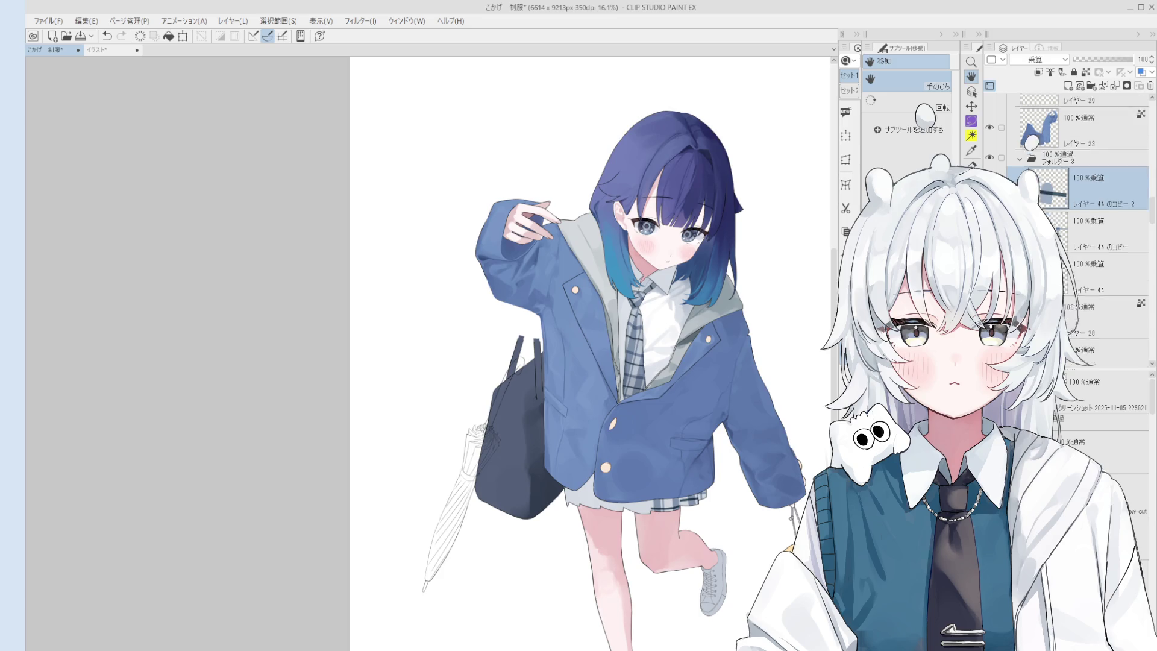
scroll(1113, 217, "up", 1)
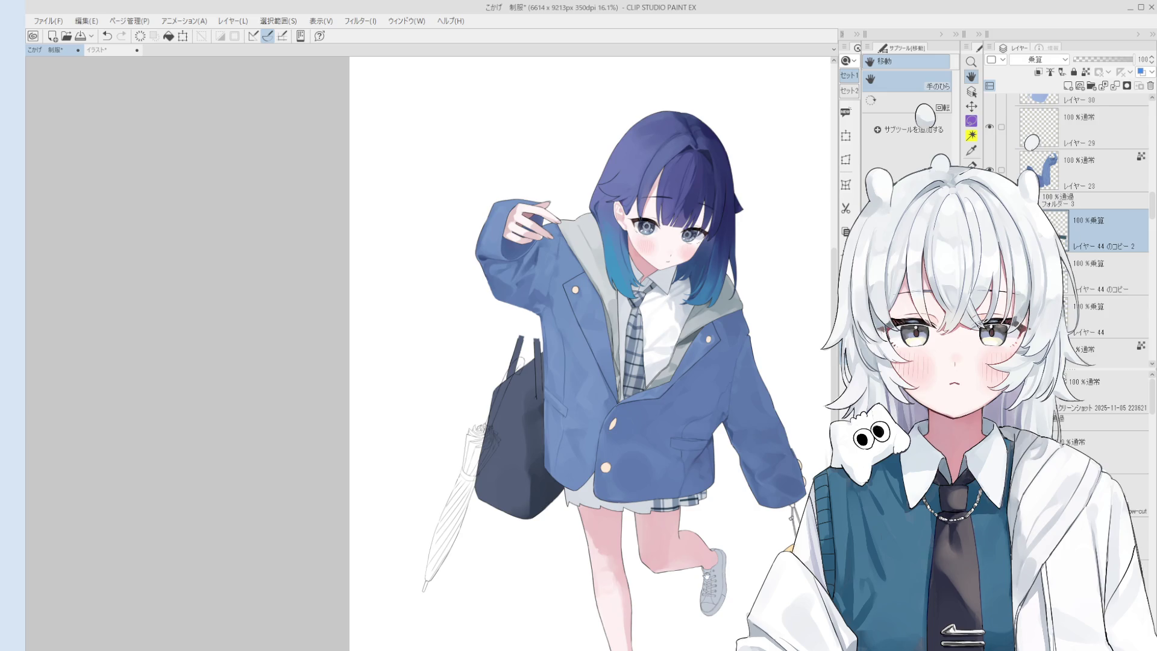
left_click(1149, 86)
left_click(1148, 86)
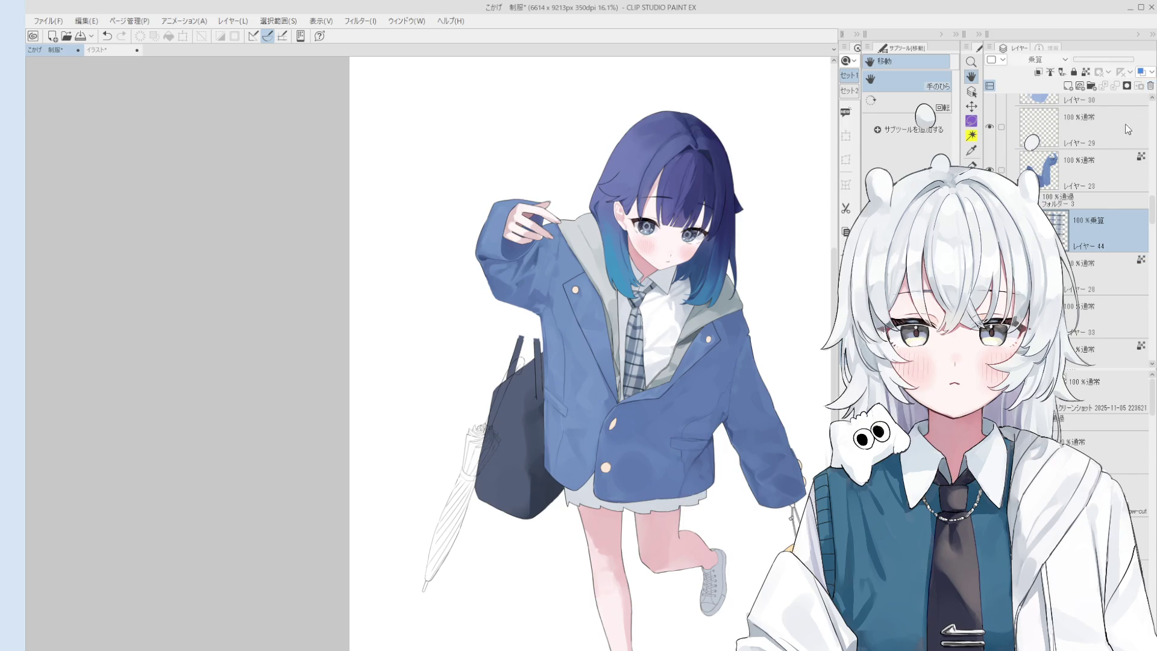
Pick the jacket area's layer from the canvas with the Layer Select tool
key("ctrl+z")
key("o")
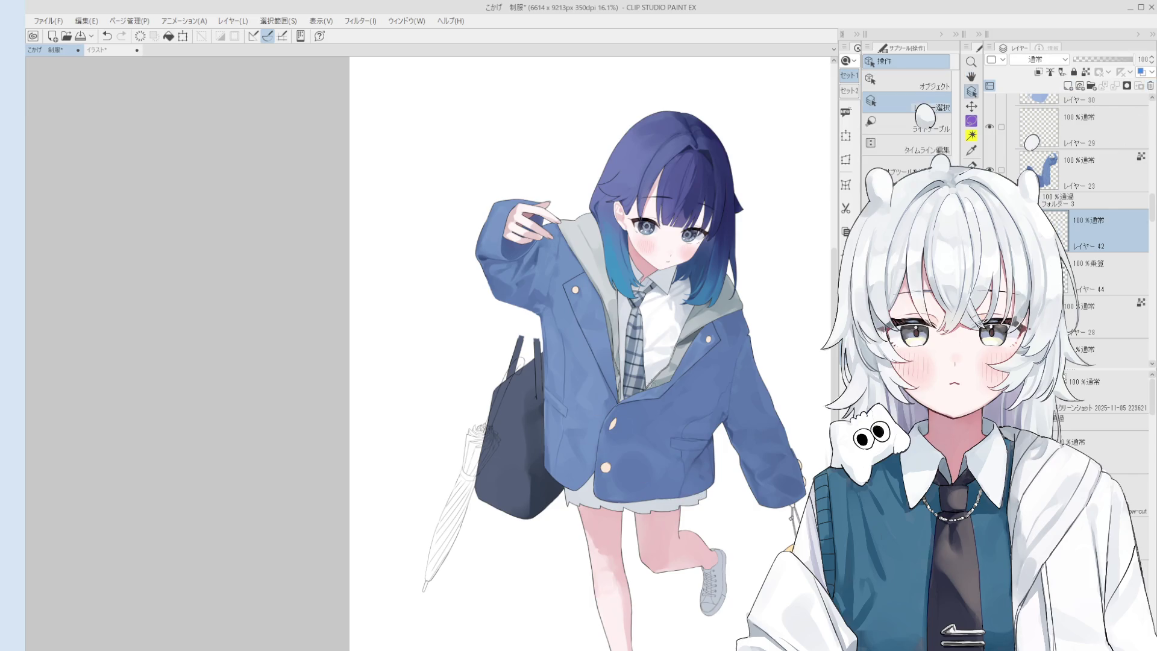
scroll(641, 365, "up", 3)
left_click(642, 363)
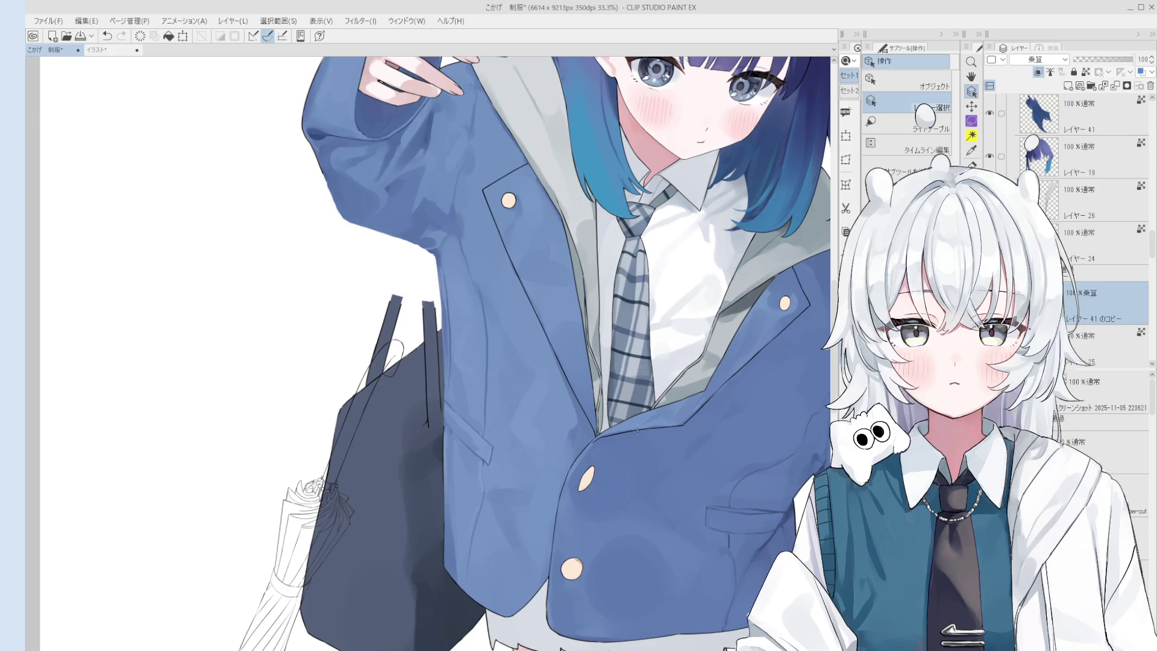
Select the skirt layer レイヤー 28 and paint a pleat line down the skirt
scroll(658, 553, "down", 3)
left_click(658, 553)
key("b")
scroll(644, 550, "up", 1)
key("minus")
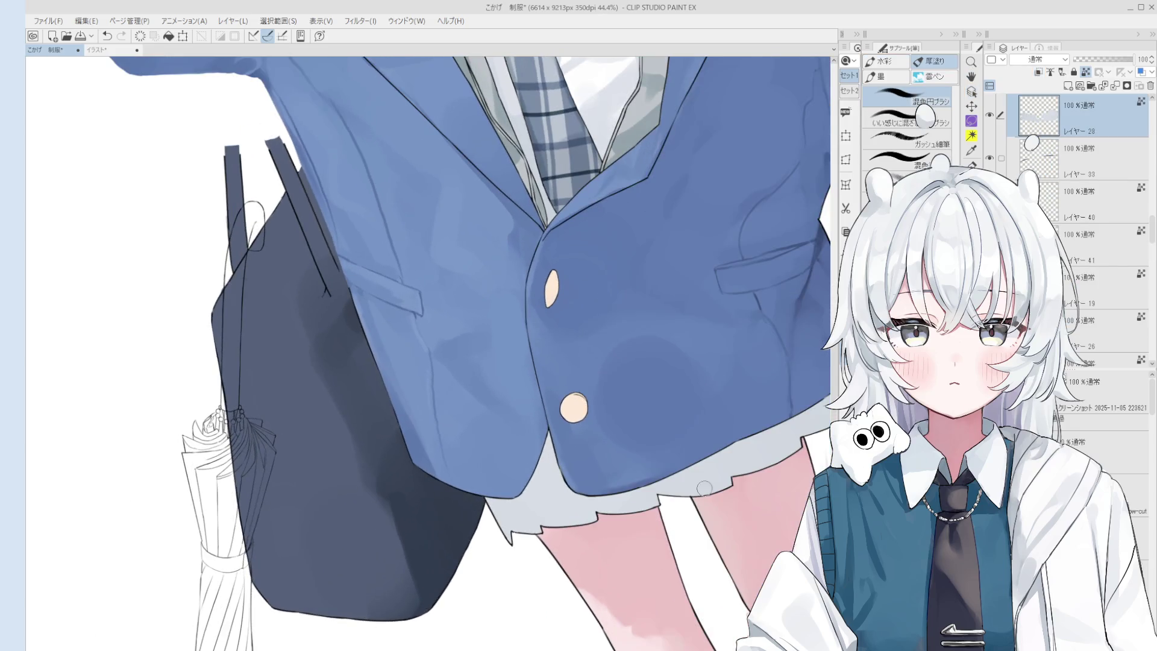
key("ctrl+z")
mouse_move(693, 461)
left_mouse_down()
mouse_move(699, 497)
mouse_move(732, 540)
left_mouse_up()
key("ctrl+z")
Repaint a grey-blue pleat along the skirt's lower-right edge
scroll(709, 498, "down", 2)
key("ctrl+z")
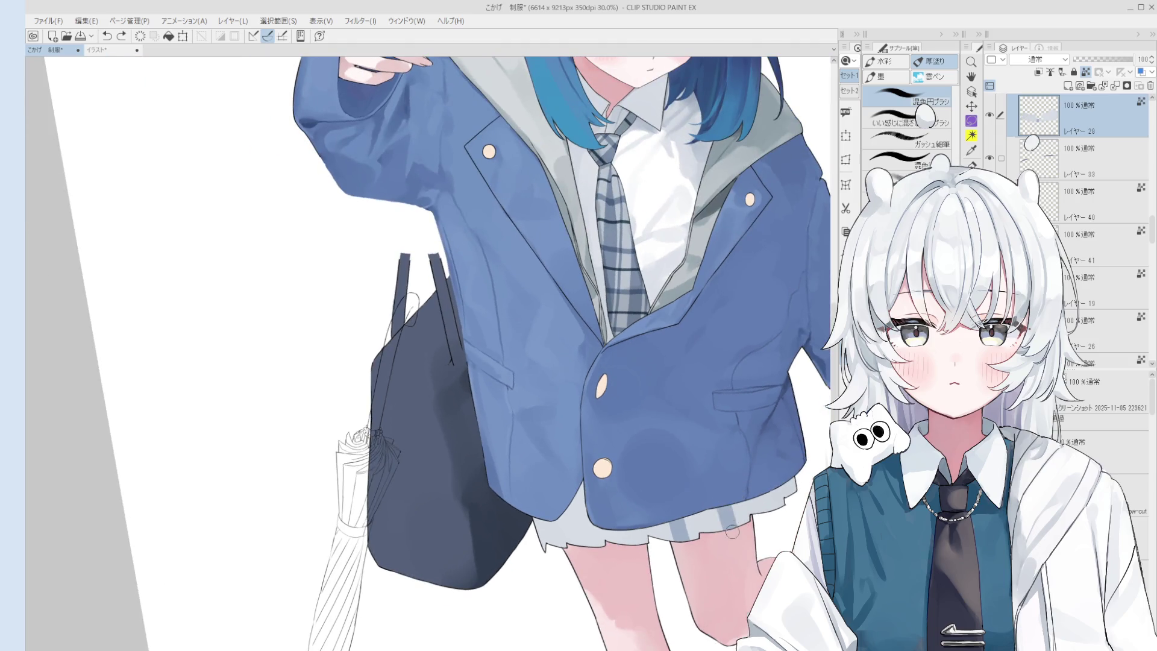
mouse_move(773, 491)
left_mouse_down()
mouse_move(775, 516)
mouse_move(779, 506)
left_mouse_up()
key("e")
scroll(717, 506, "up", 1)
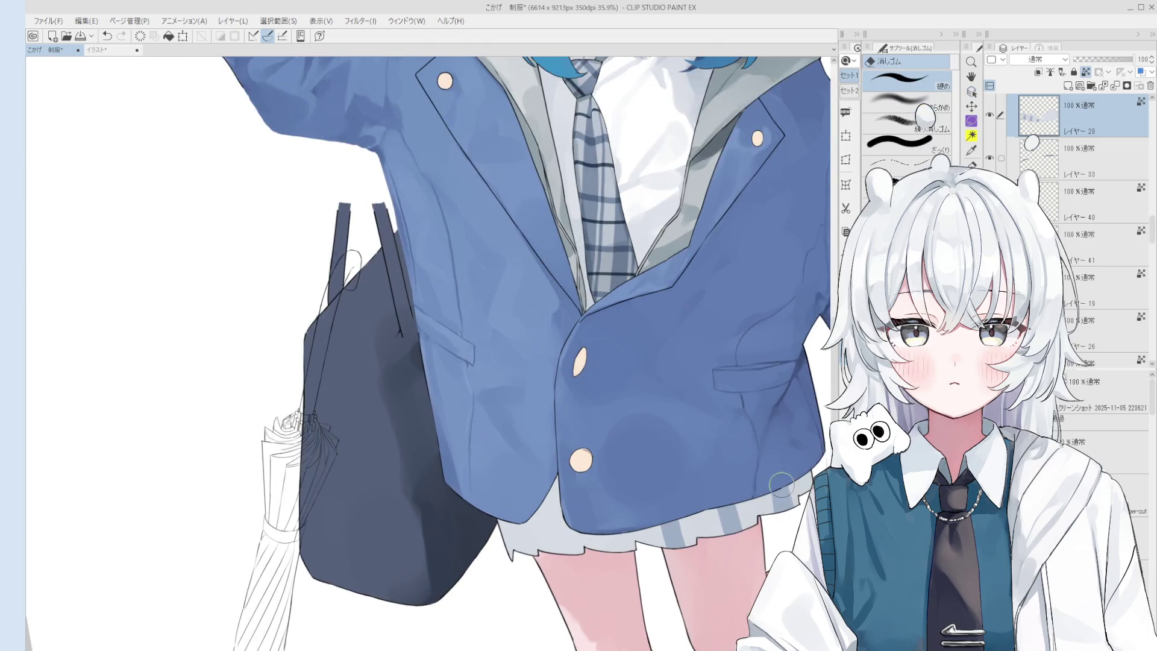
key("o")
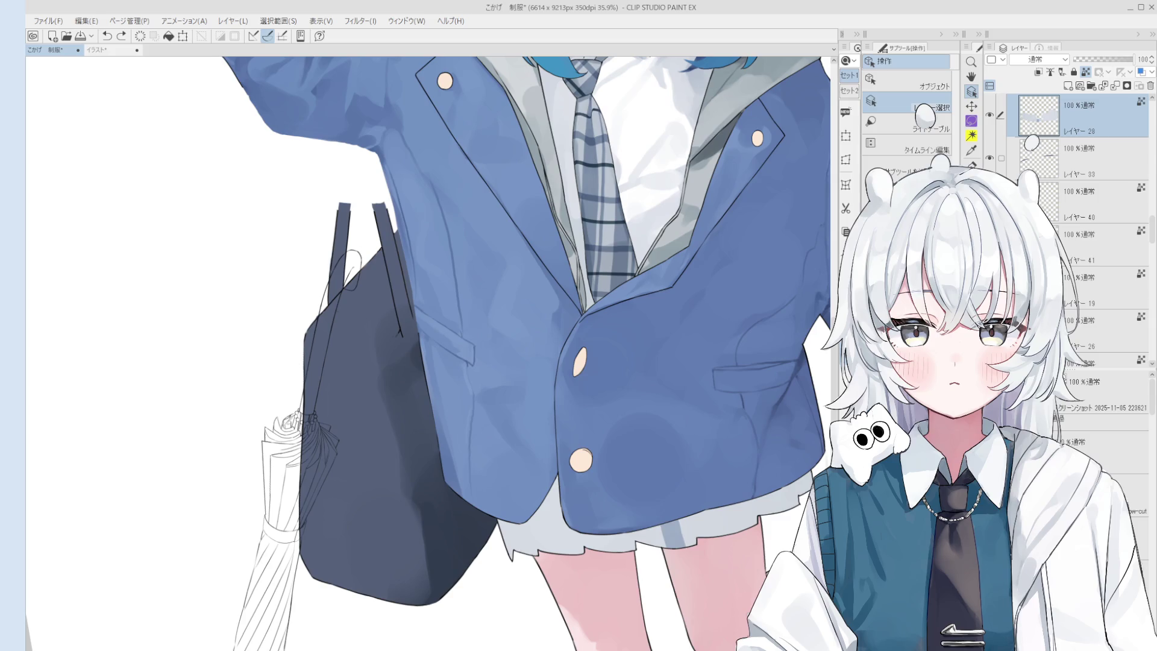
Add a new layer clipped to the skirt layer below
key("ctrl+shift+n")
key("b")
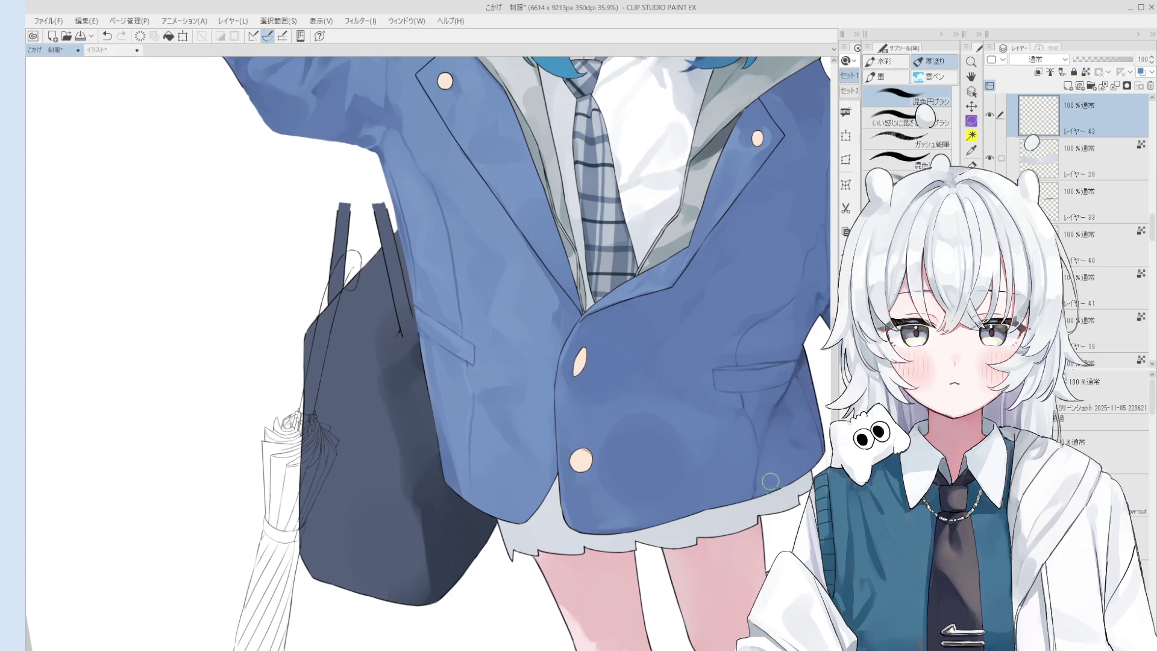
left_click(1038, 72)
Paint grey vertical stripes across the skirt, redoing the misplaced ones
mouse_move(778, 473)
left_mouse_down()
mouse_move(781, 509)
mouse_move(730, 514)
mouse_move(669, 545)
left_mouse_up()
mouse_move(670, 506)
left_mouse_down()
mouse_move(671, 547)
mouse_move(661, 541)
mouse_move(687, 556)
mouse_move(620, 542)
left_mouse_up()
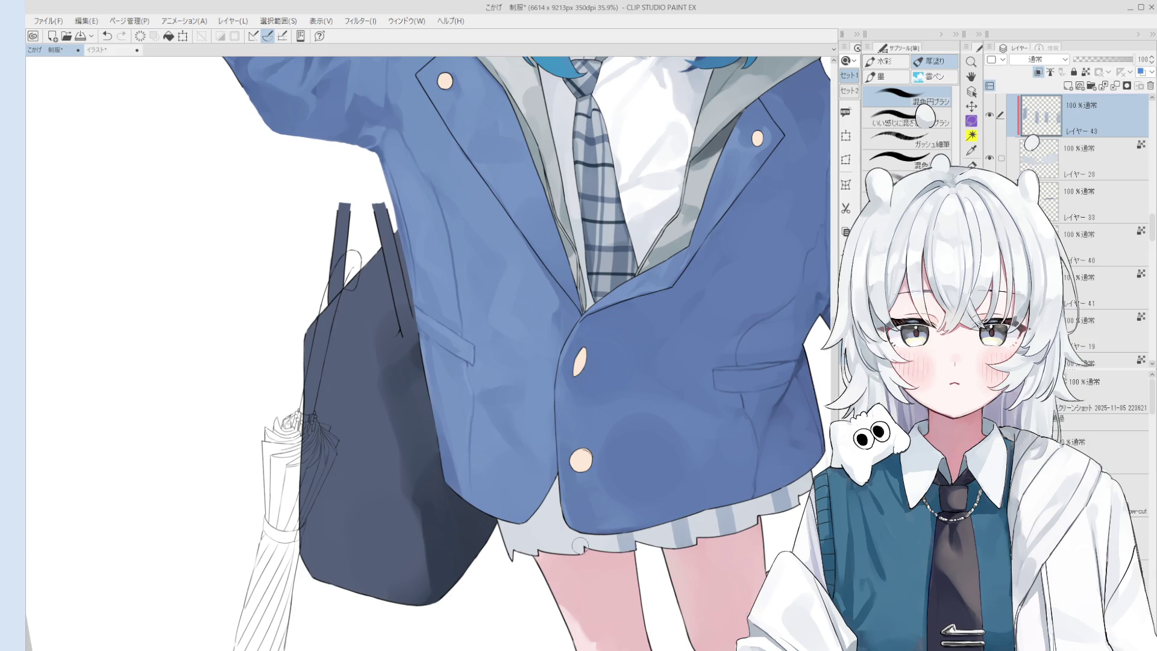
key("ctrl+z")
mouse_move(566, 500)
left_mouse_down()
mouse_move(570, 545)
mouse_move(588, 541)
left_mouse_up()
key("ctrl+z")
scroll(553, 535, "down", 1)
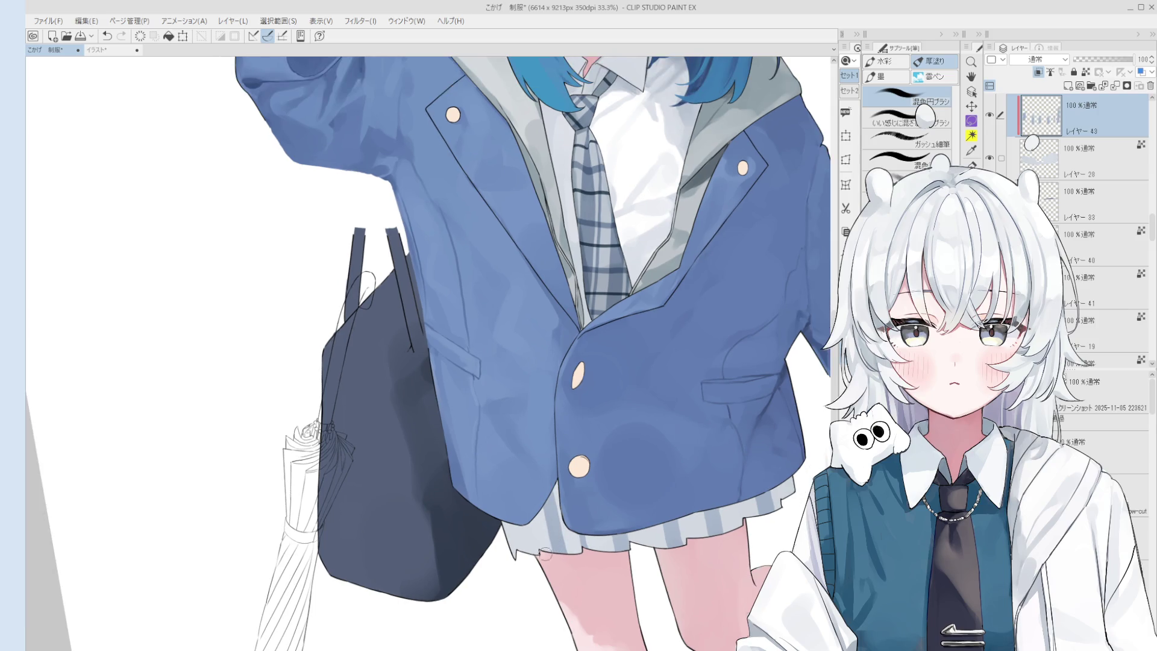
key("ctrl+z")
mouse_move(521, 527)
left_mouse_down()
mouse_move(529, 567)
mouse_move(523, 551)
left_mouse_up()
key("ctrl+z")
key("ctrl+z")
scroll(524, 546, "down", 3)
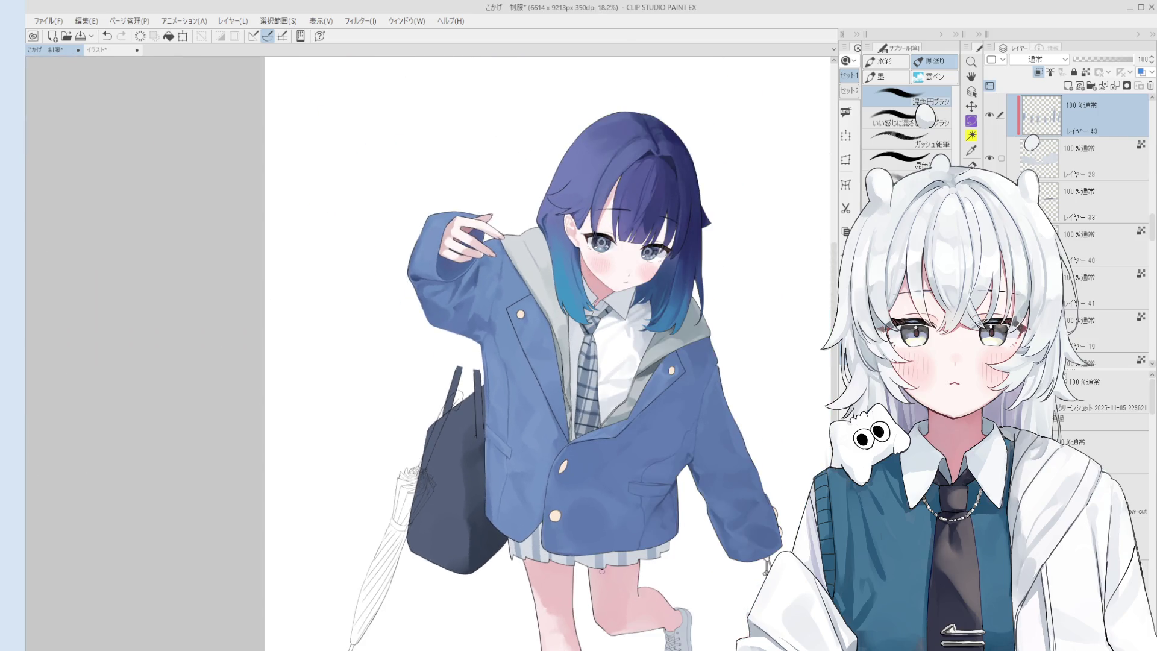
Add a new layer and set stripe layer レイヤー 43 to Multiply
left_click(1068, 88)
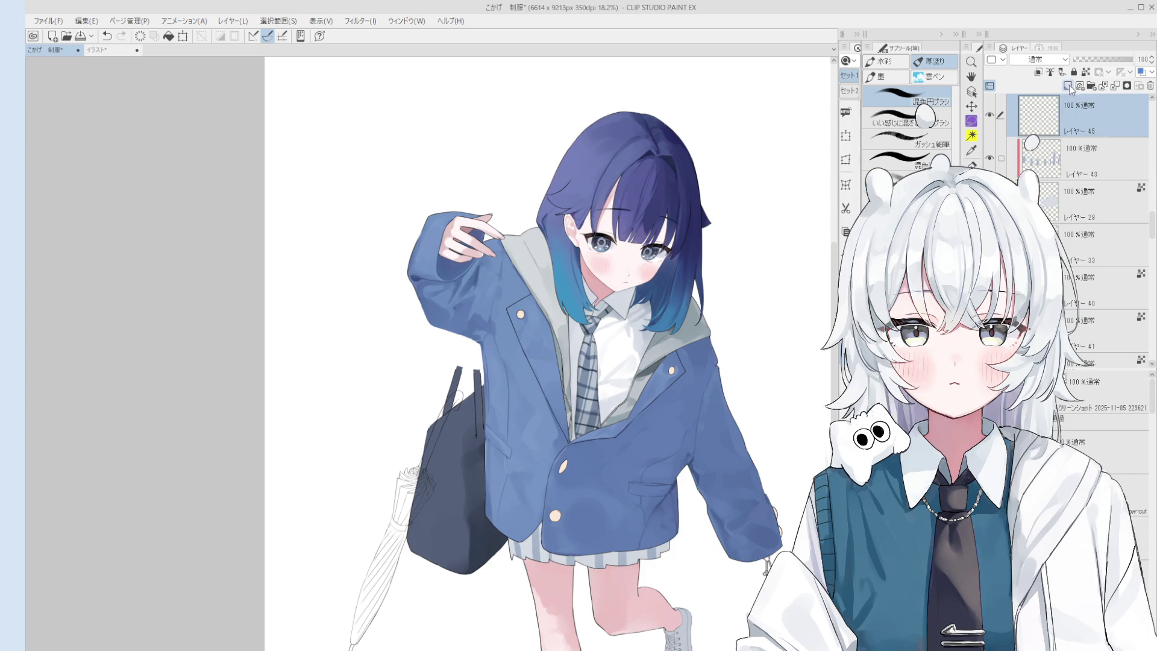
scroll(1034, 64, "down", 2)
left_click(1036, 105)
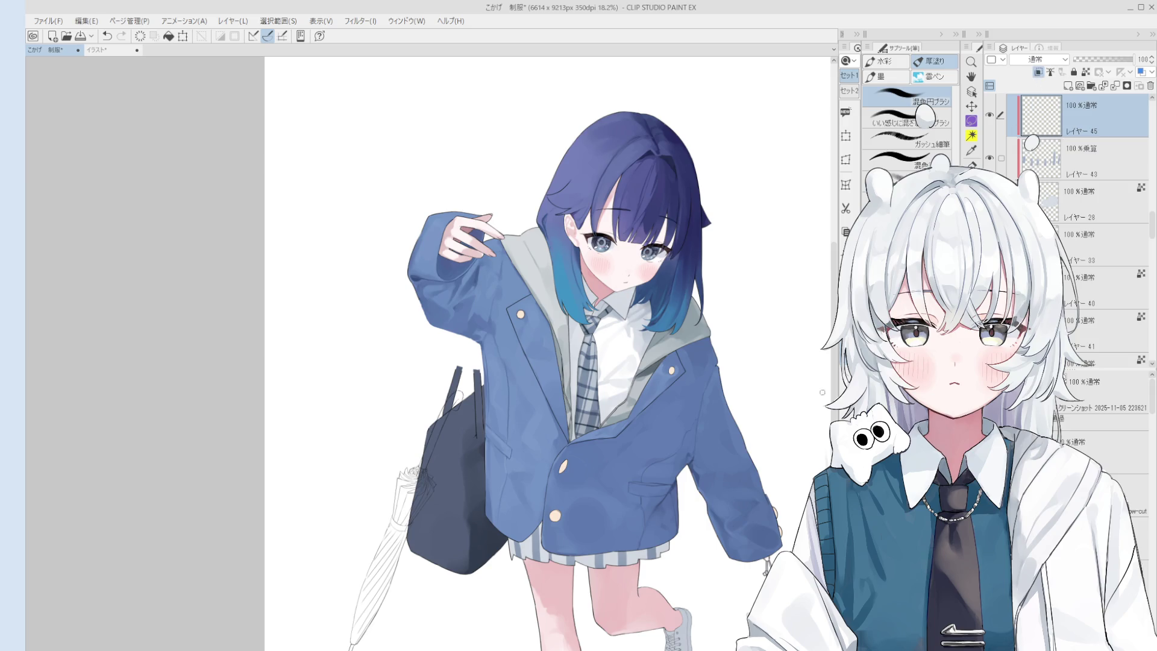
Paint a faint ガッシュ細筆 stroke on レイヤー 43 below the lower button
key("minus")
scroll(617, 573, "up", 3)
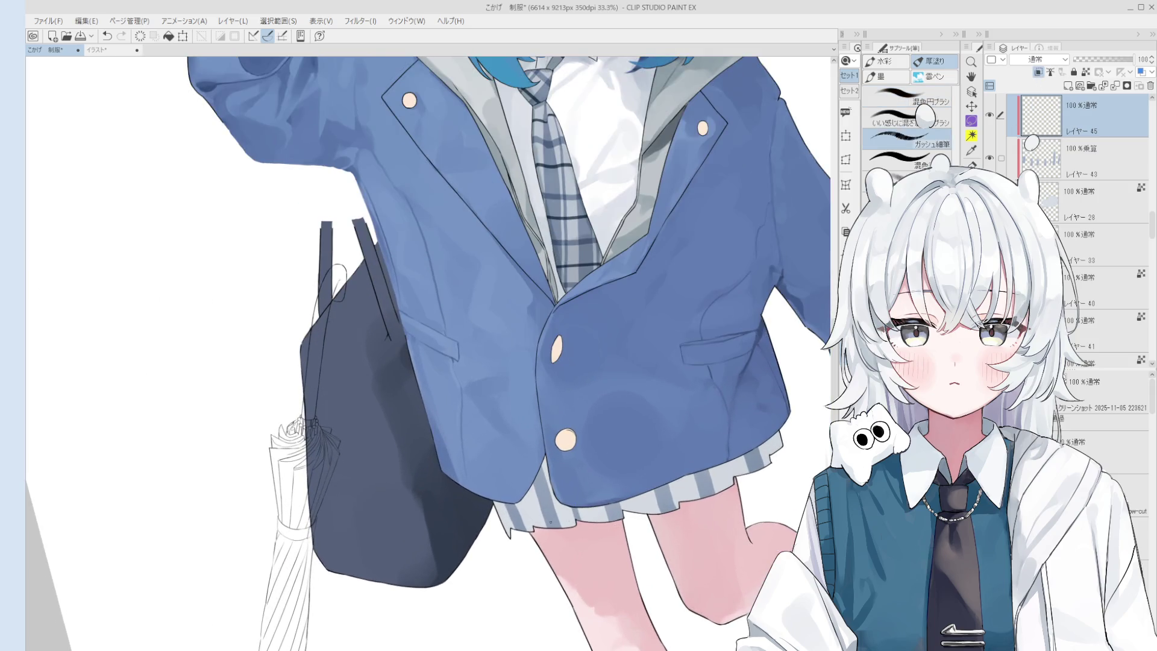
scroll(515, 500, "up", 1)
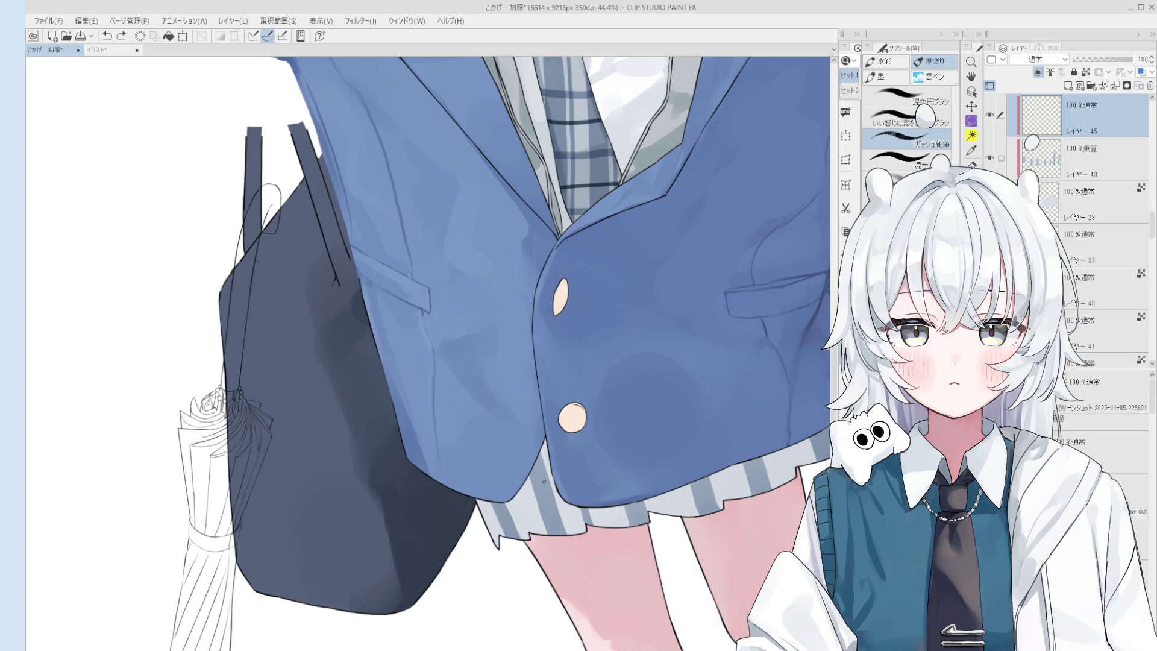
left_click(1057, 169)
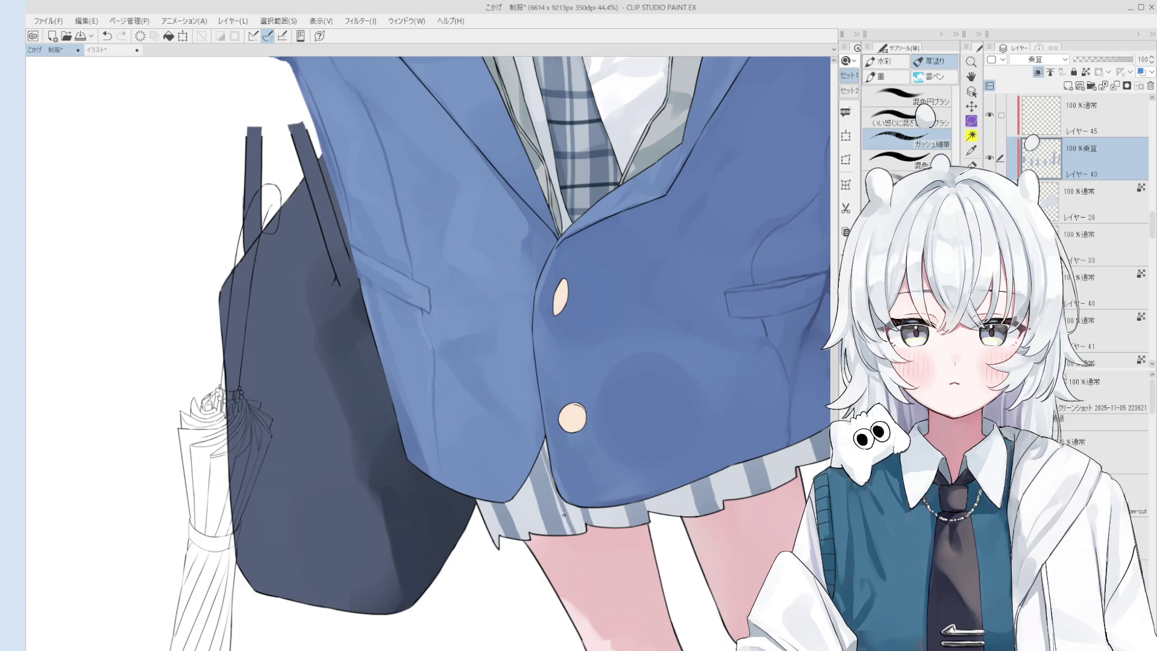
left_click_drag(545, 440, 571, 535)
key("ctrl+z")
key("ctrl+z")
mouse_move(545, 440)
left_mouse_down()
mouse_move(569, 533)
mouse_move(595, 519)
left_mouse_up()
key("ctrl+z")
key("ctrl+z")
key("ctrl+z")
key("ctrl+z")
key("ctrl+z")
Add a small mark at the skirt hem with an enlarged inking pen
key("p")
scroll(593, 518, "up", 3)
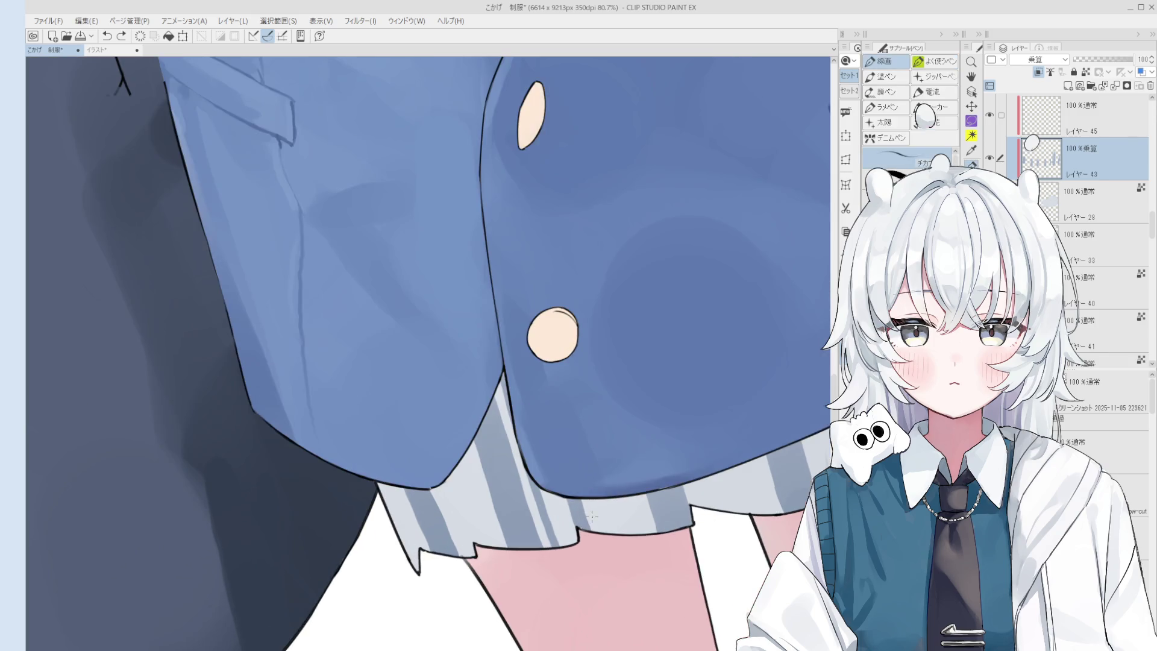
scroll(593, 538, "up", 2)
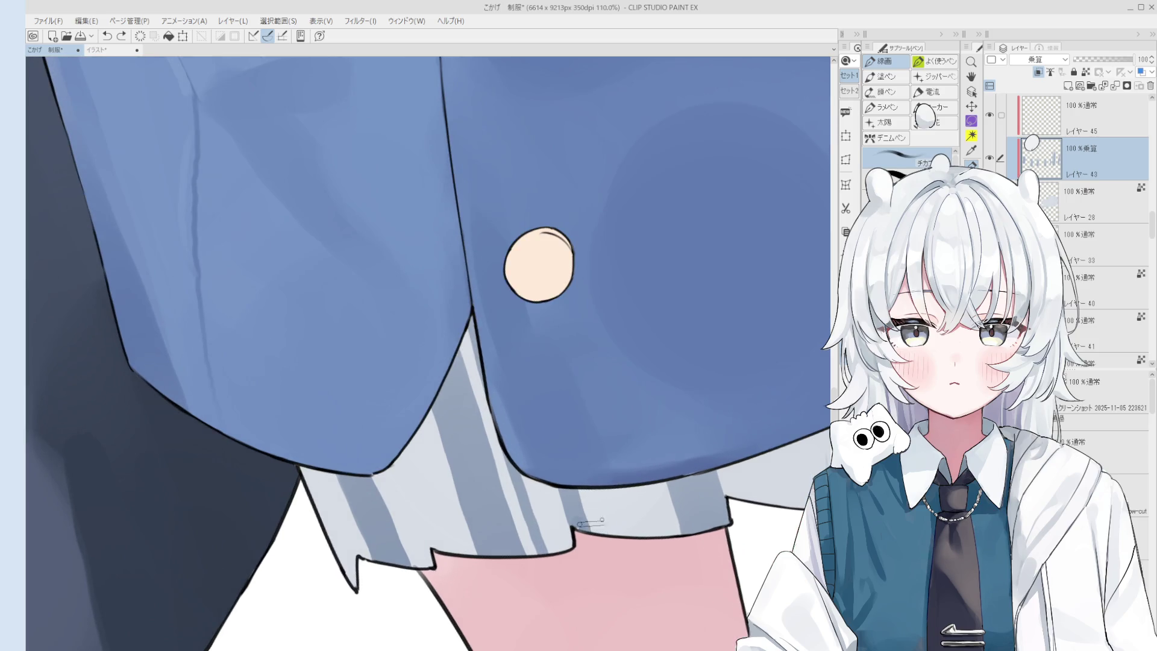
scroll(602, 517, "down", 1)
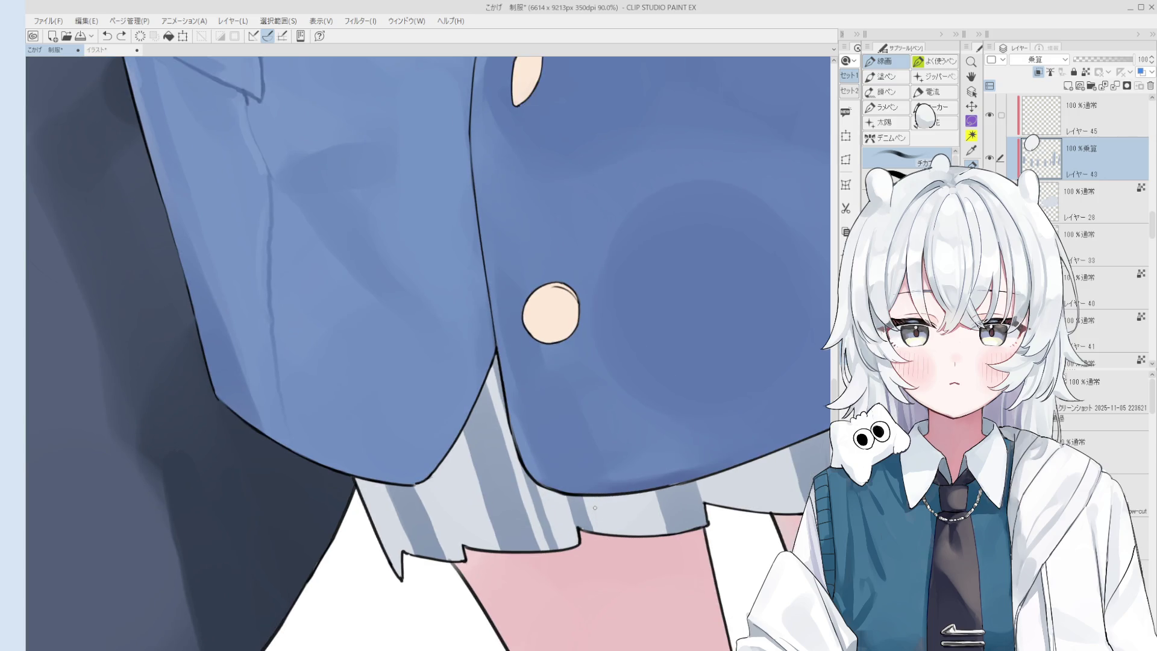
key("bracketright")
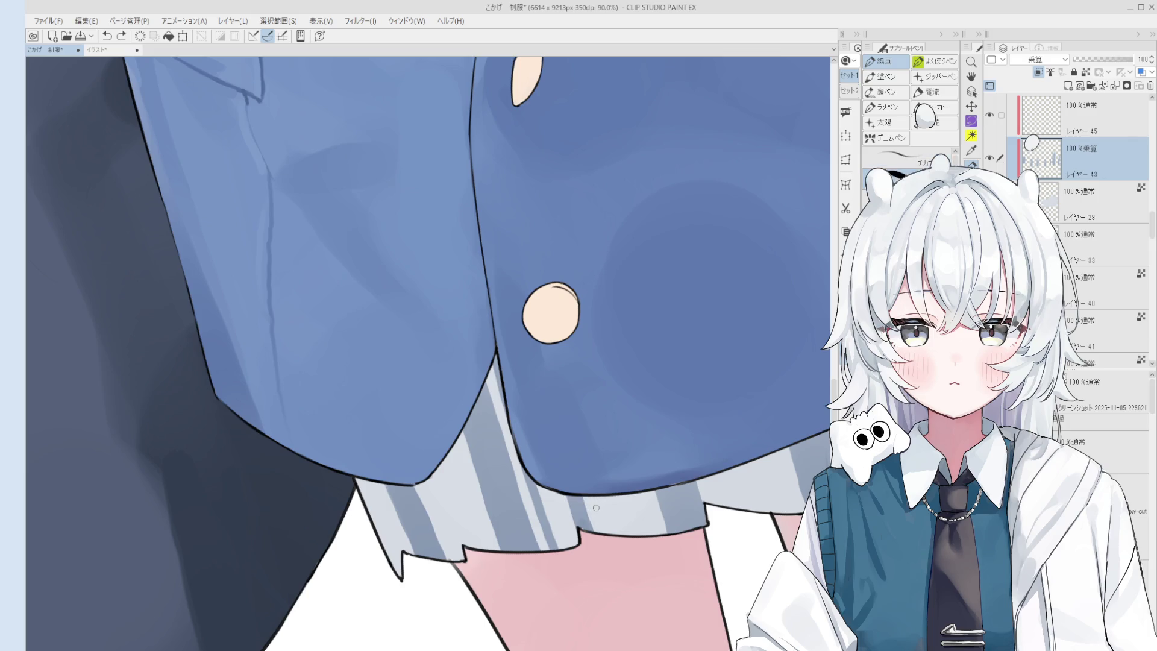
left_click(602, 528)
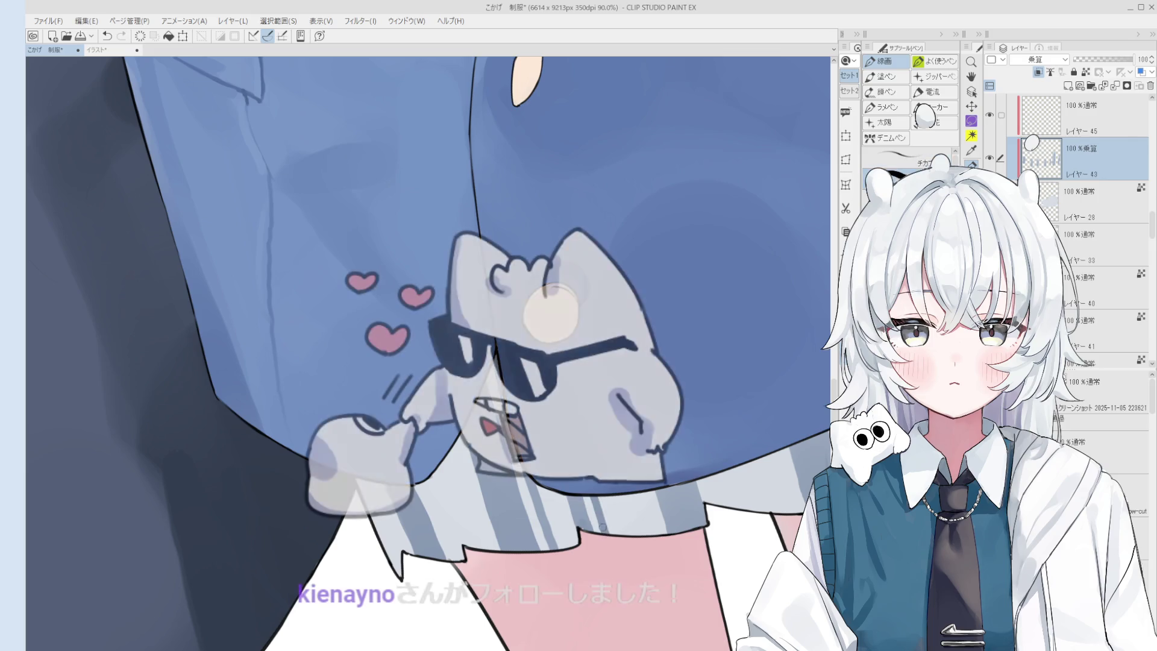
scroll(603, 528, "down", 2)
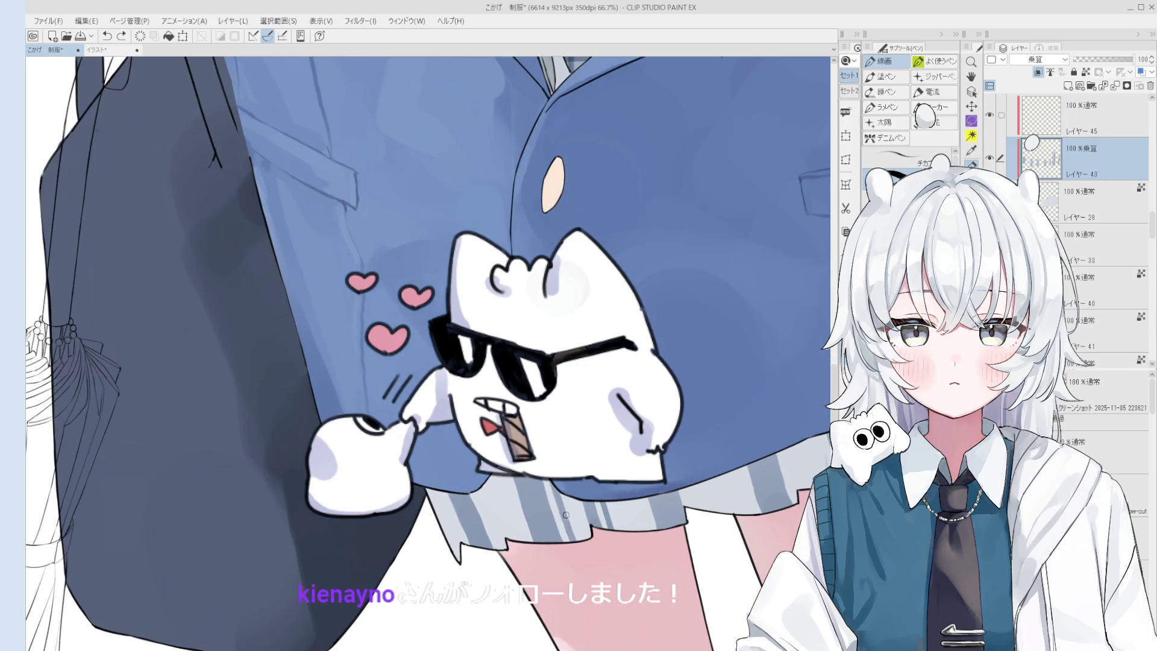
scroll(565, 512, "up", 3)
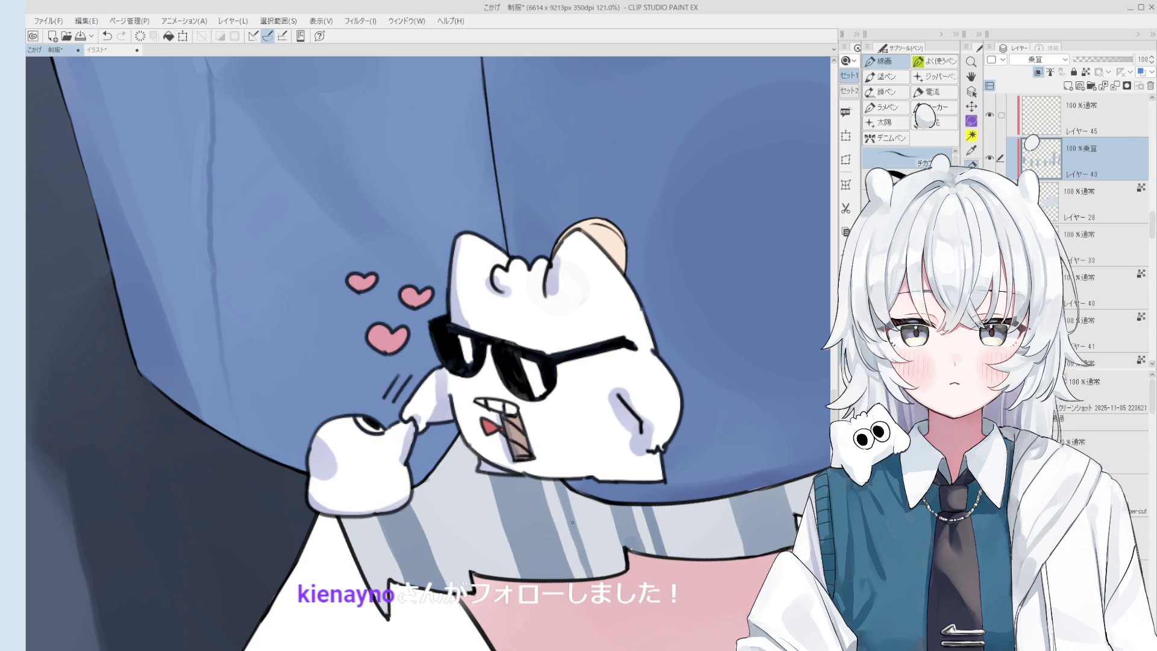
scroll(572, 520, "down", 3)
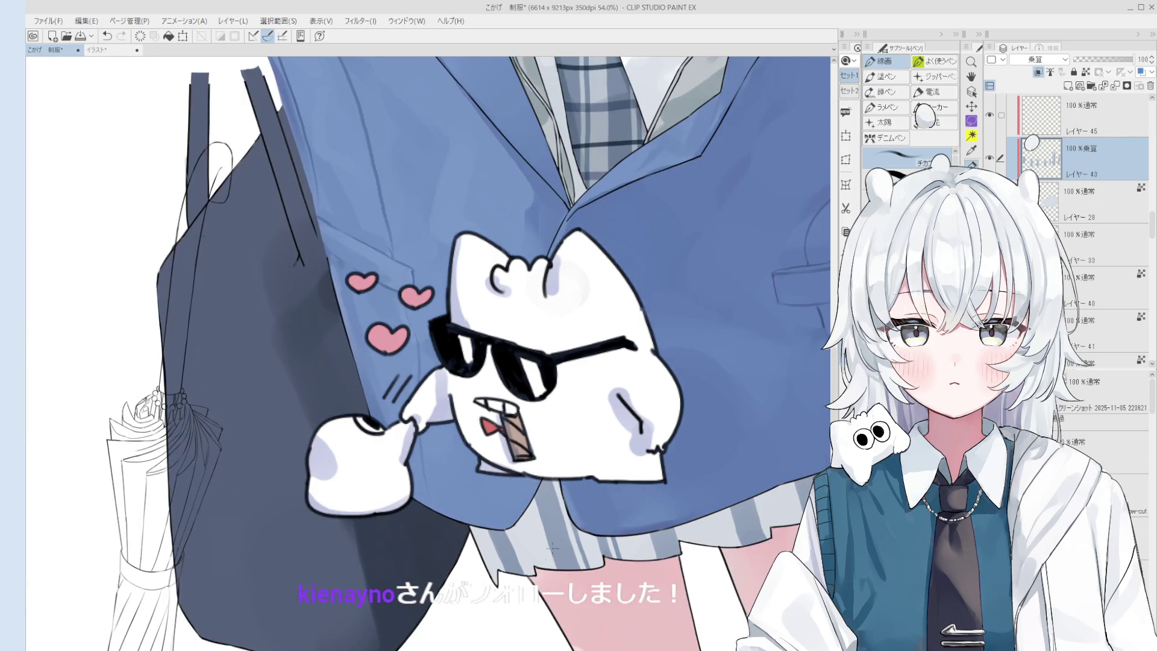
scroll(562, 545, "up", 2)
Paint short 厚塗り brush strokes along the skirt hem
key("b")
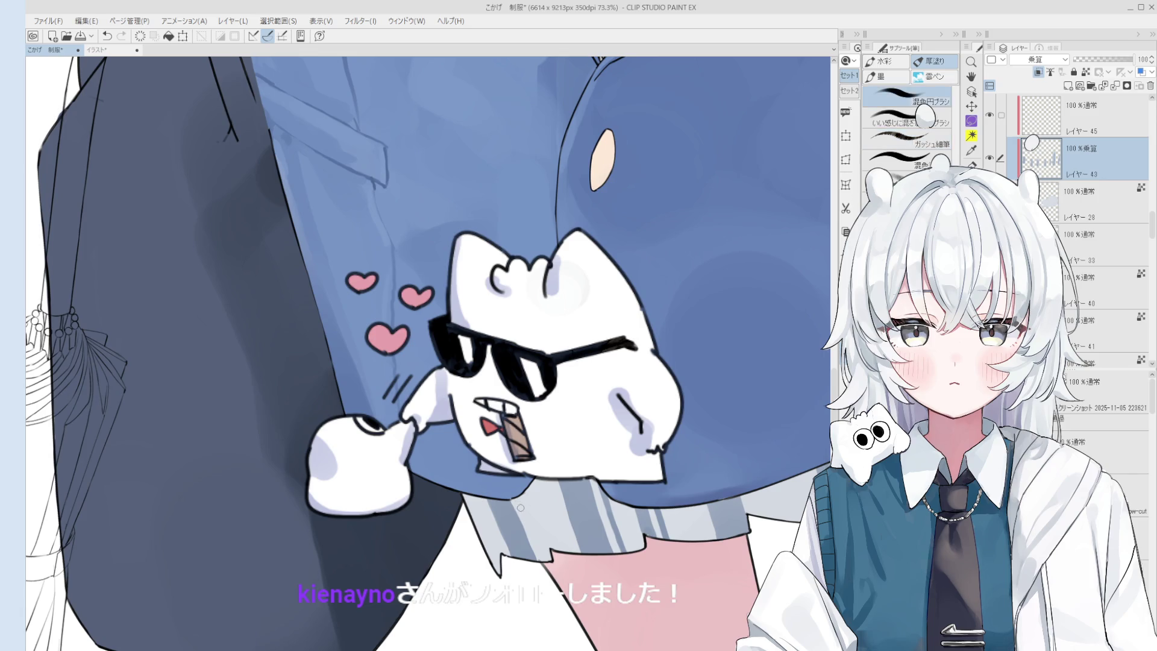
left_click_drag(521, 510, 539, 559)
key("ctrl+z")
left_click_drag(519, 497, 545, 566)
scroll(624, 548, "down", 2)
scroll(624, 548, "down", 1)
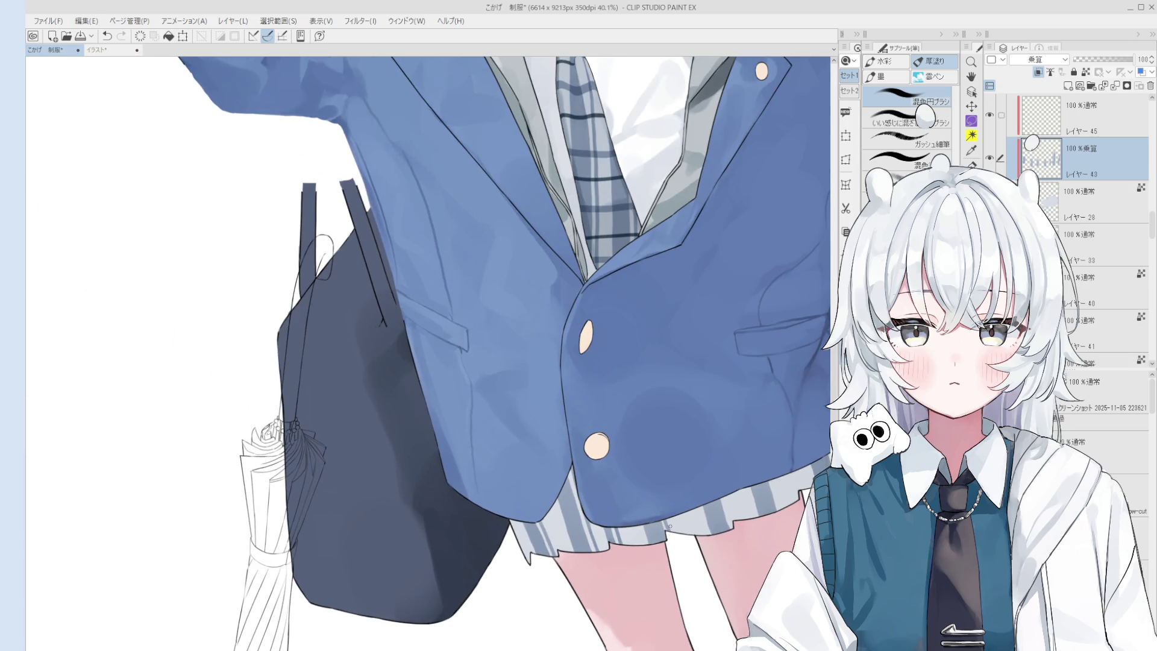
scroll(669, 526, "down", 4)
scroll(674, 529, "up", 4)
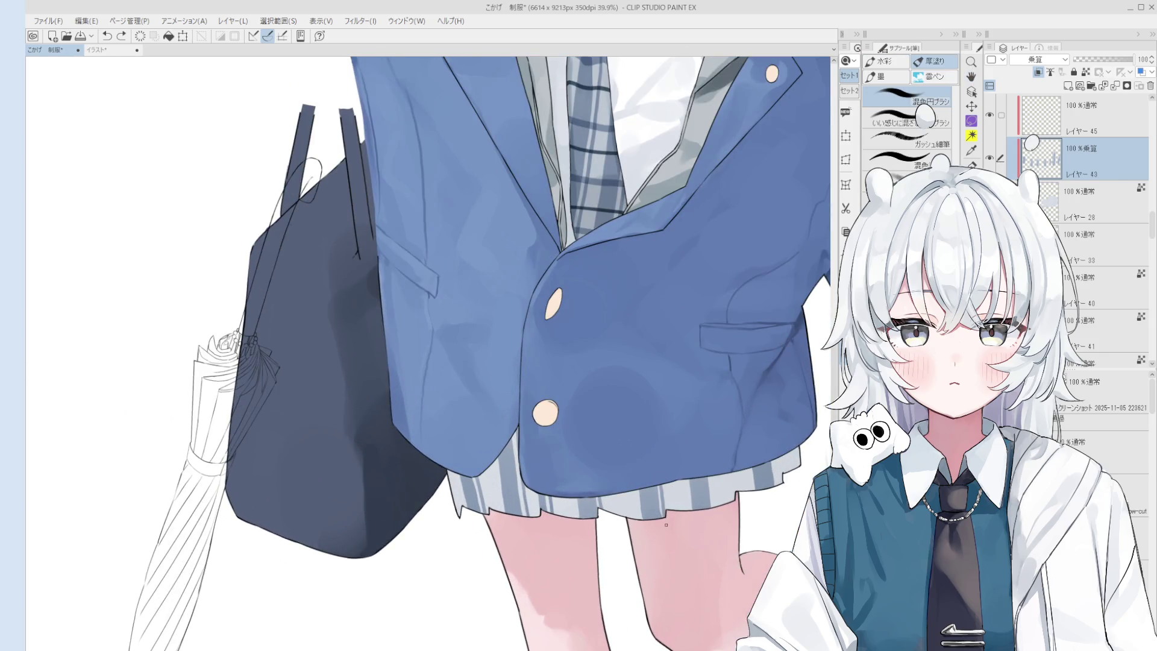
Compare the hem stroke by undoing and redoing, then add a short stroke at the right hem
key("ctrl+z")
key("ctrl+y")
key("ctrl+z")
key("ctrl+y")
key("ctrl+z")
key("ctrl+y")
key("ctrl+z")
key("ctrl+y")
left_click_drag(795, 456, 794, 467)
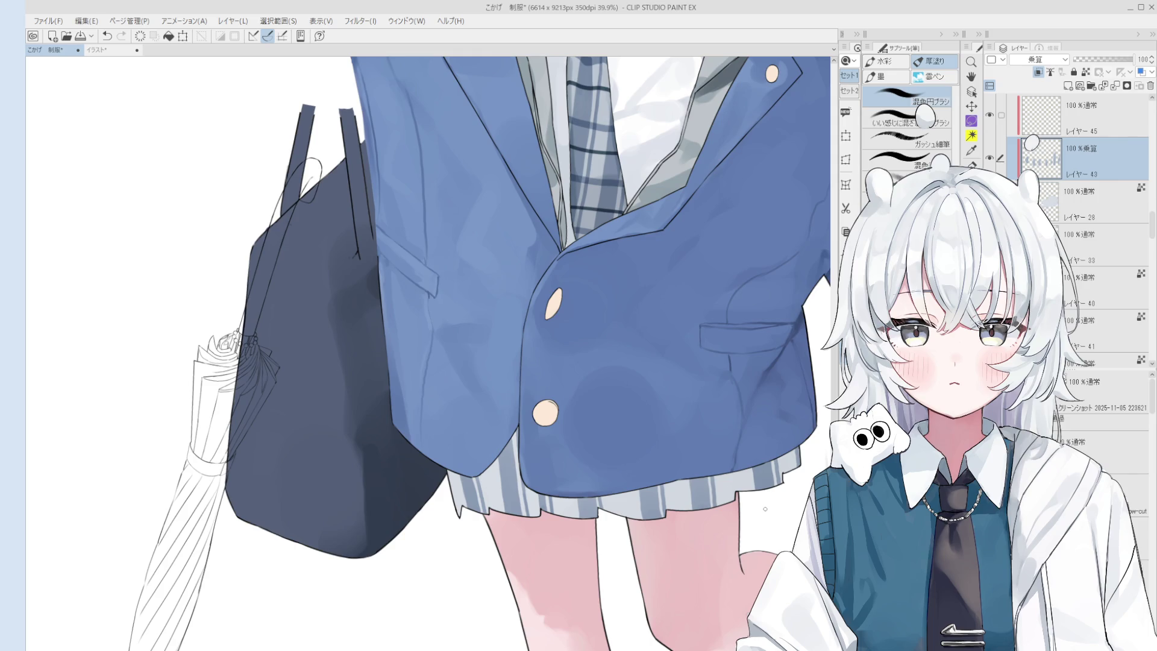
Replace the light stroke on the skirt stripe with a darker one
key("o")
scroll(486, 462, "up", 1)
key("b")
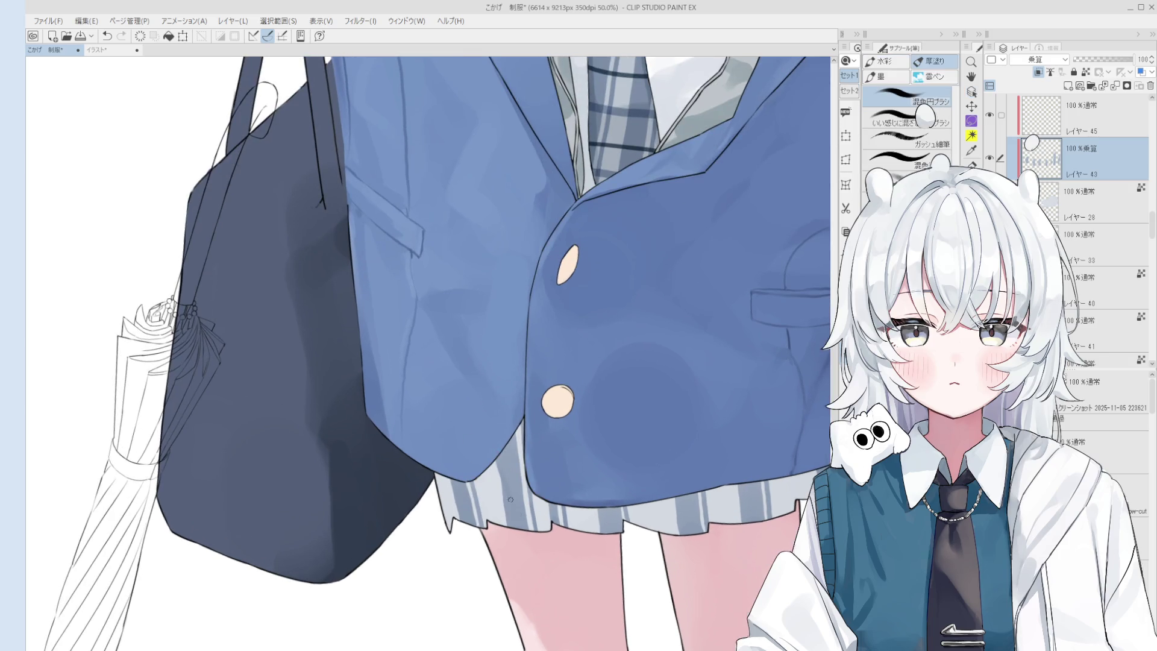
scroll(500, 471, "down", 1)
scroll(500, 471, "down", 2)
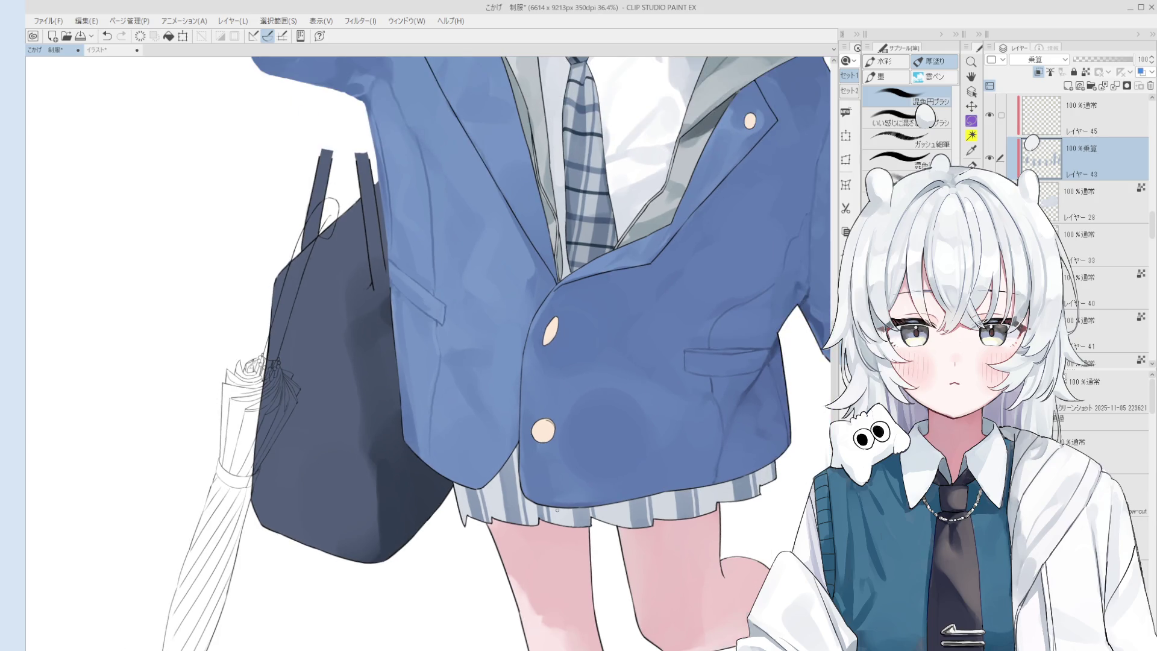
scroll(502, 485, "up", 3)
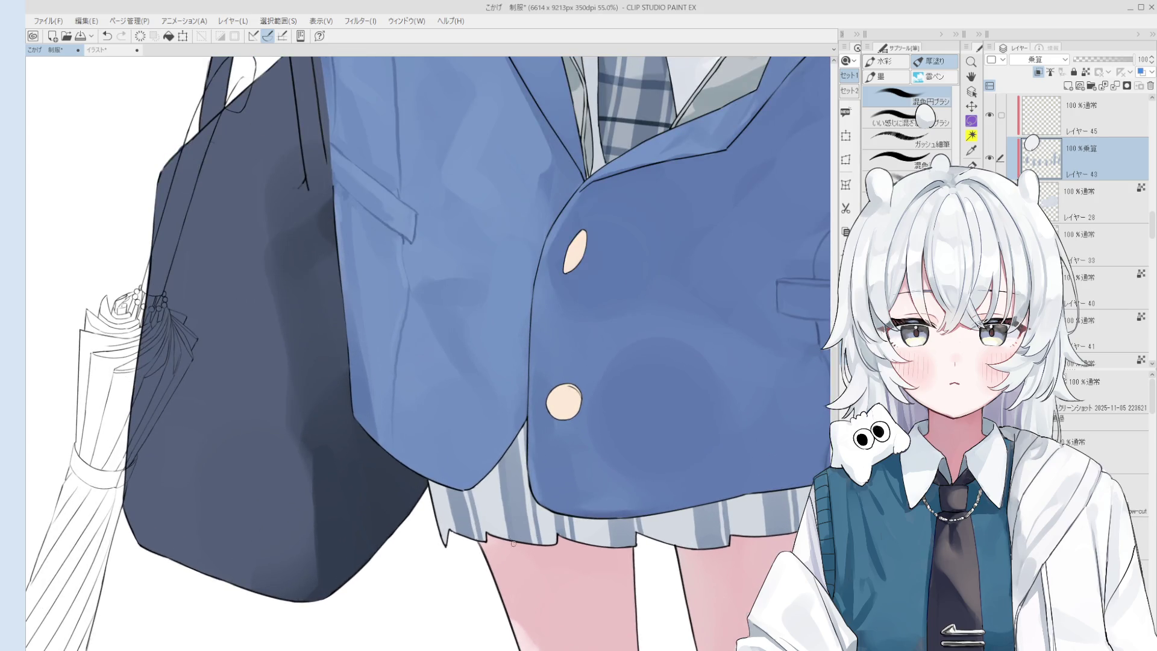
key("ctrl+z")
left_click_drag(502, 469, 509, 503)
Save the illustration
key("ctrl+s")
left_click(530, 612)
scroll(506, 507, "down", 2)
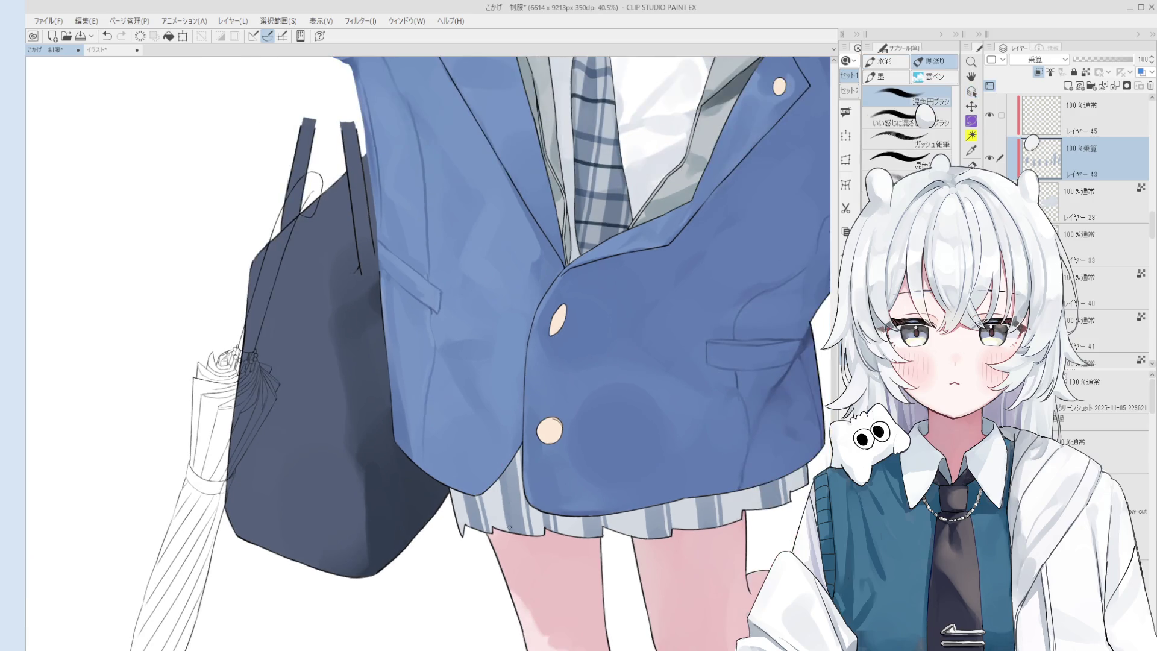
scroll(504, 507, "down", 2)
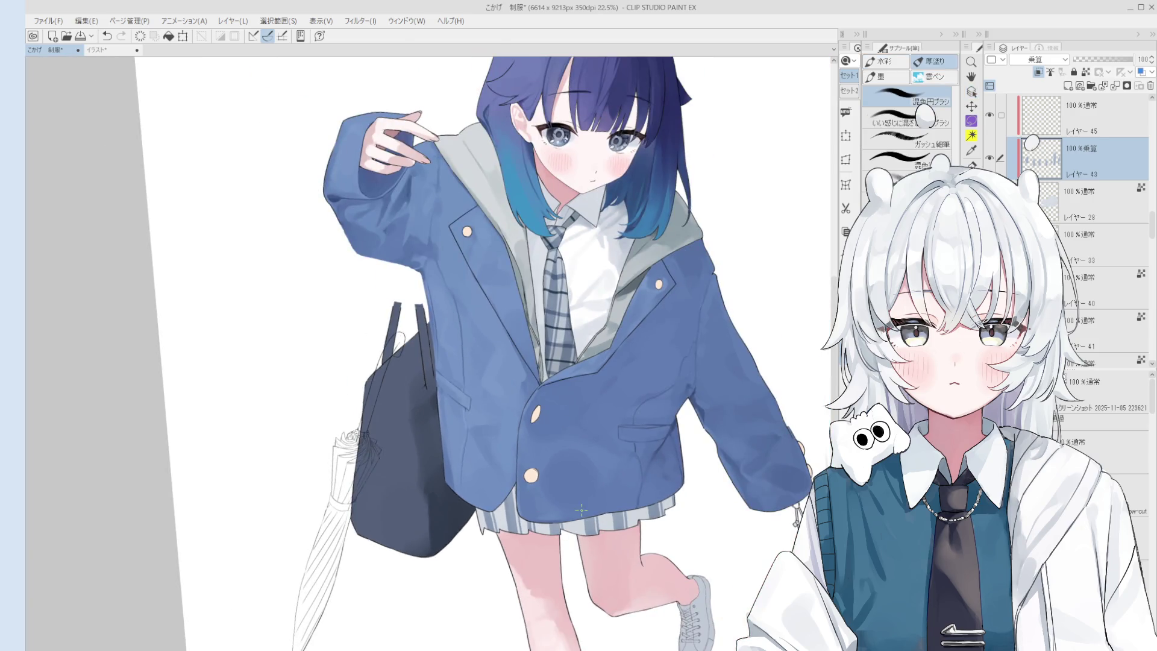
scroll(513, 511, "up", 2)
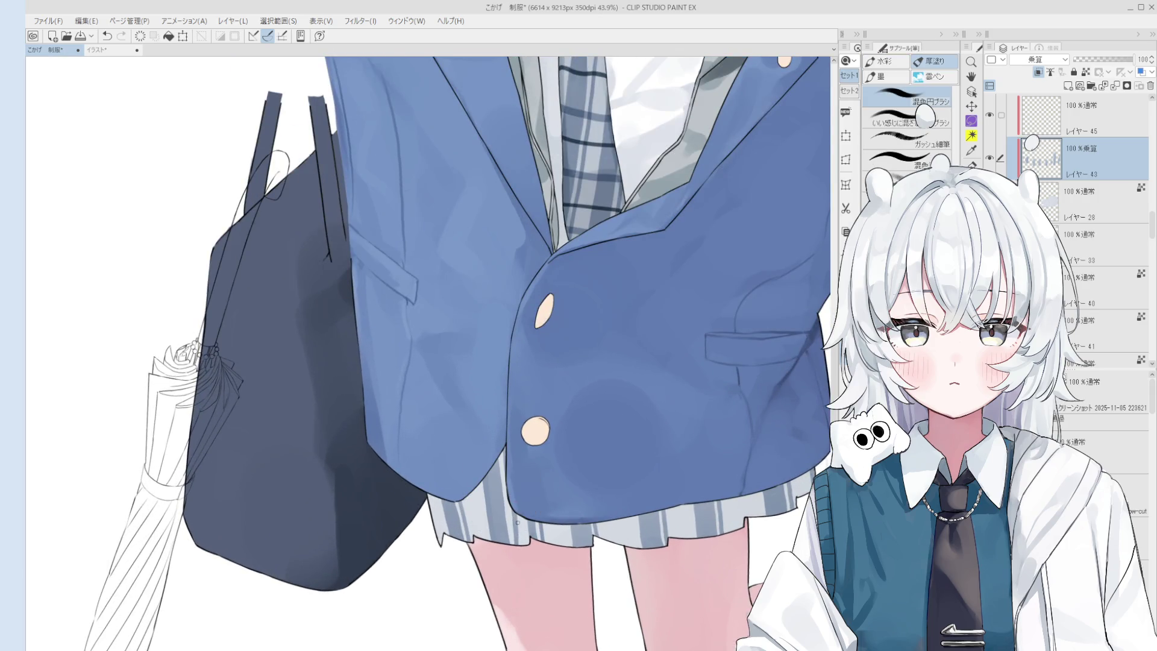
scroll(513, 511, "down", 2)
scroll(537, 548, "down", 1)
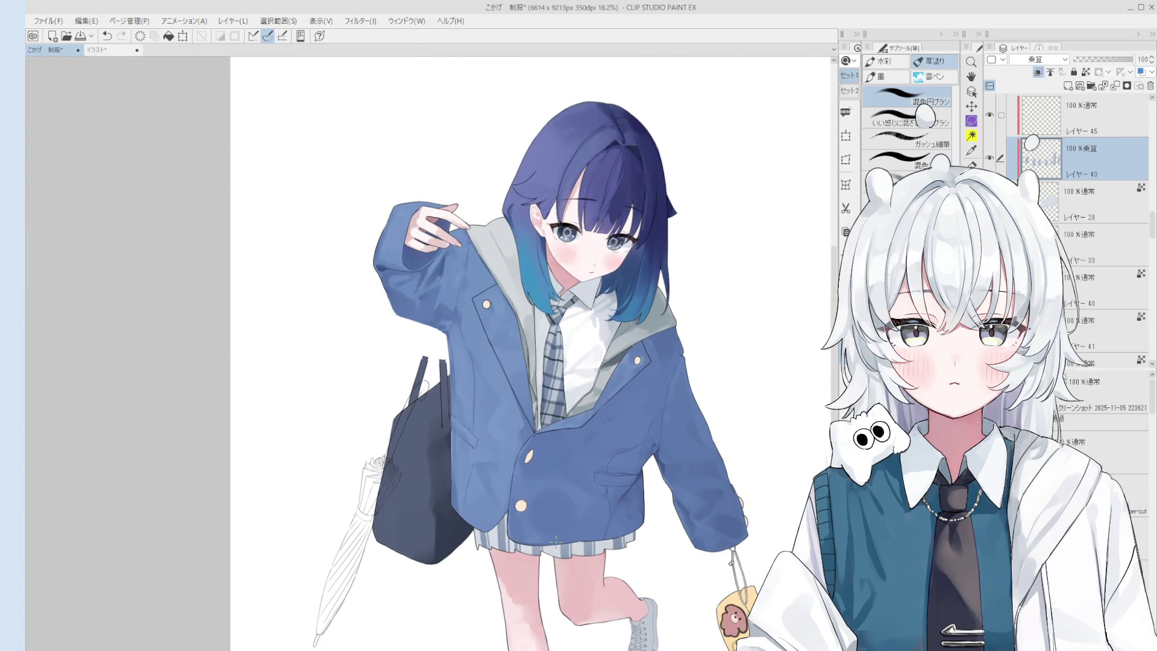
scroll(504, 537, "up", 2)
scroll(505, 530, "up", 2)
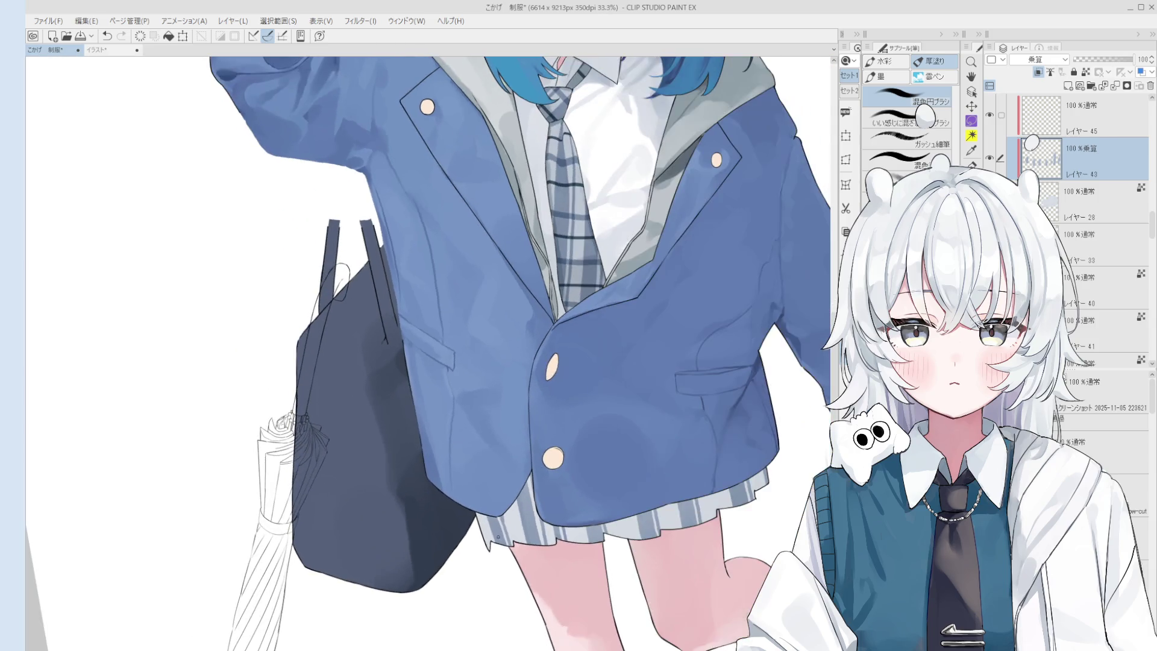
key("e")
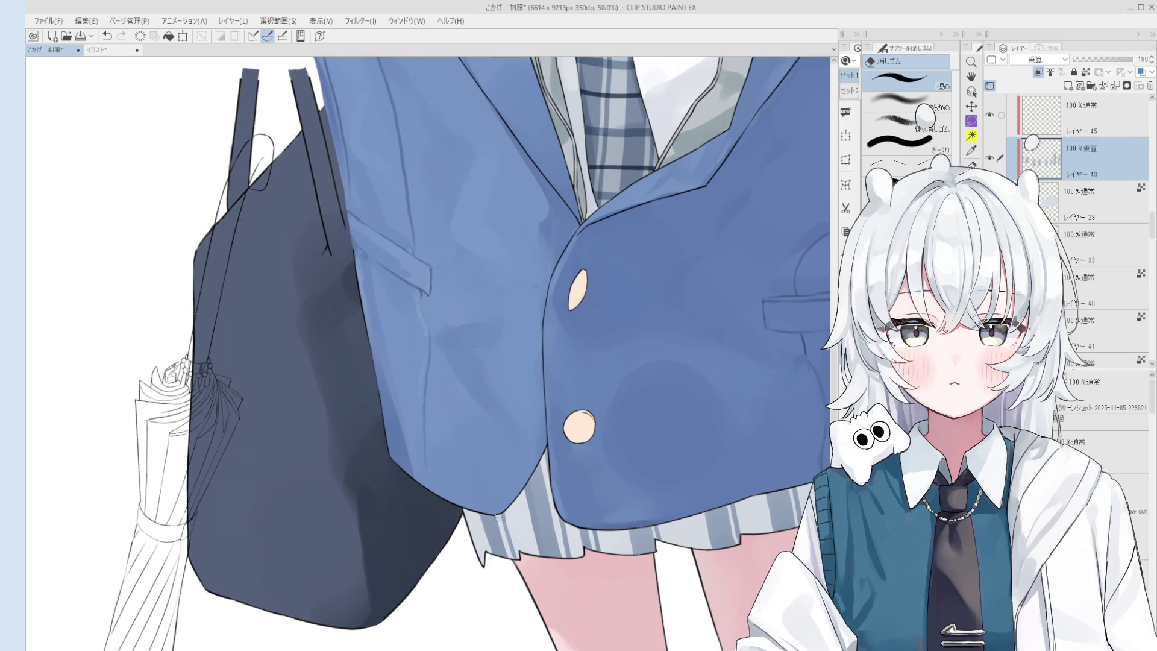
scroll(503, 530, "up", 1)
key("b")
scroll(505, 541, "down", 1)
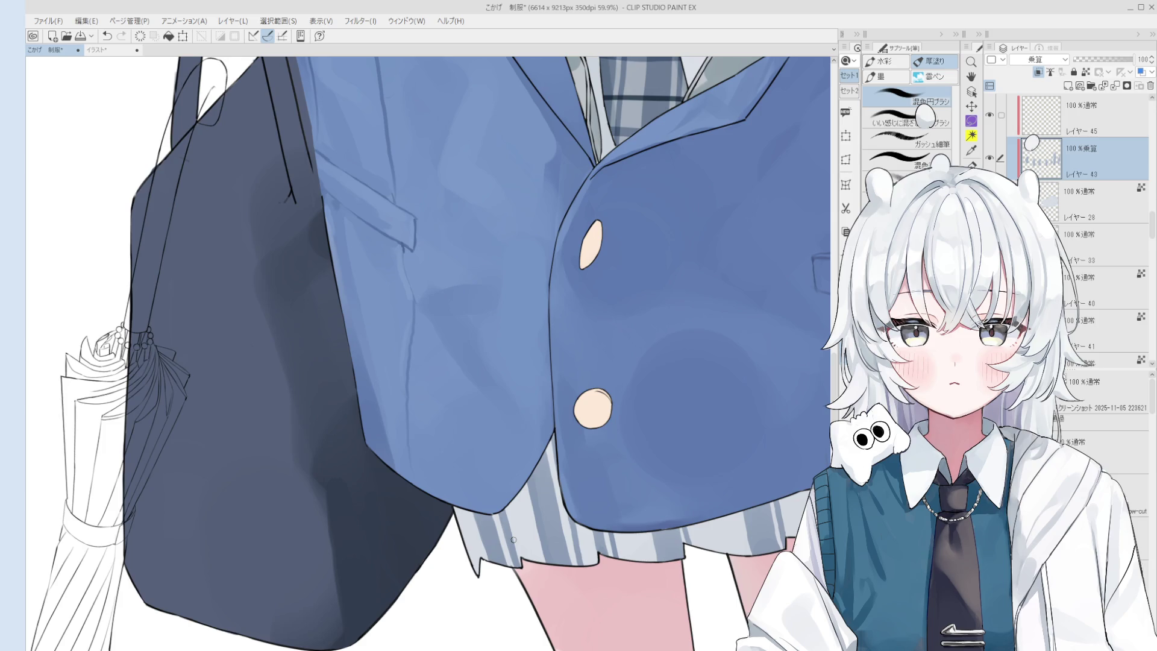
key("e")
scroll(602, 555, "up", 3)
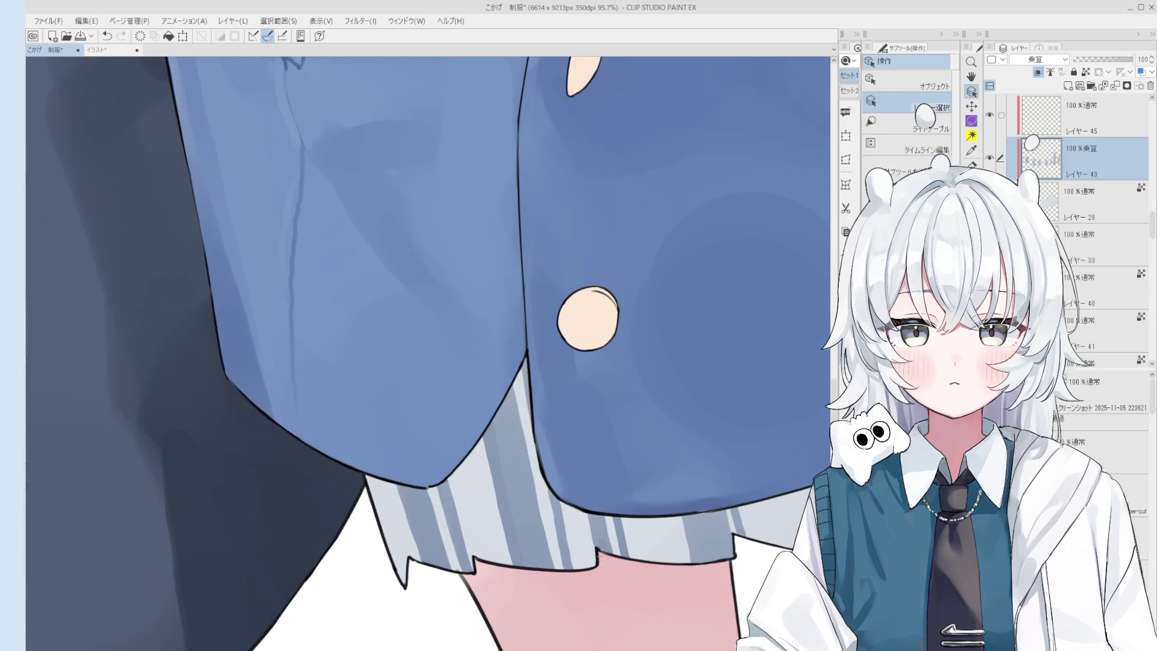
On hem outline layer 14, erase and redraw a short line at the skirt hem
left_click(595, 545, "ctrl")
scroll(595, 551, "up", 2)
left_click_drag(596, 552, 597, 569)
key("p")
scroll(597, 553, "up", 2)
key("ctrl+z")
left_click_drag(593, 530, 594, 566)
Ink short strokes at the skirt-hem notch with the canvas view flipped
key("h")
scroll(585, 583, "down", 4)
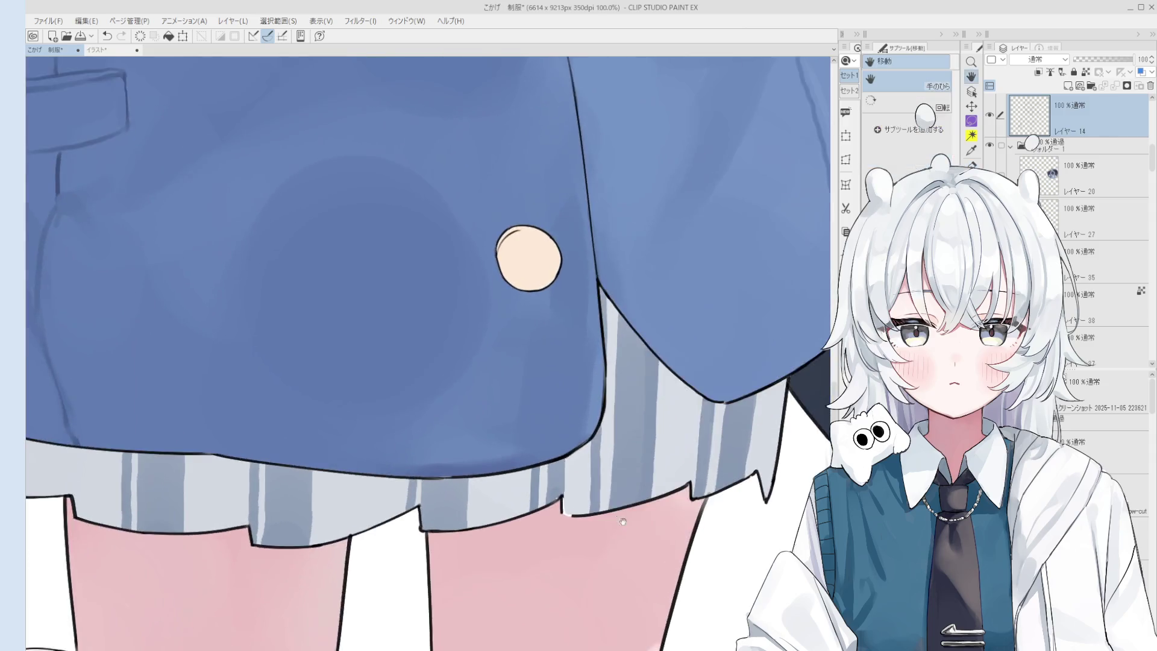
scroll(593, 458, "up", 4)
scroll(586, 447, "up", 2)
key("ctrl+z")
scroll(587, 441, "down", 2)
left_click_drag(598, 463, 620, 480)
scroll(622, 474, "down", 2)
scroll(622, 474, "down", 1)
Switch to the thick-paint brush and select layer 21
key("b")
left_click(612, 483, "ctrl+shift")
scroll(612, 483, "down", 1)
scroll(612, 483, "down", 5)
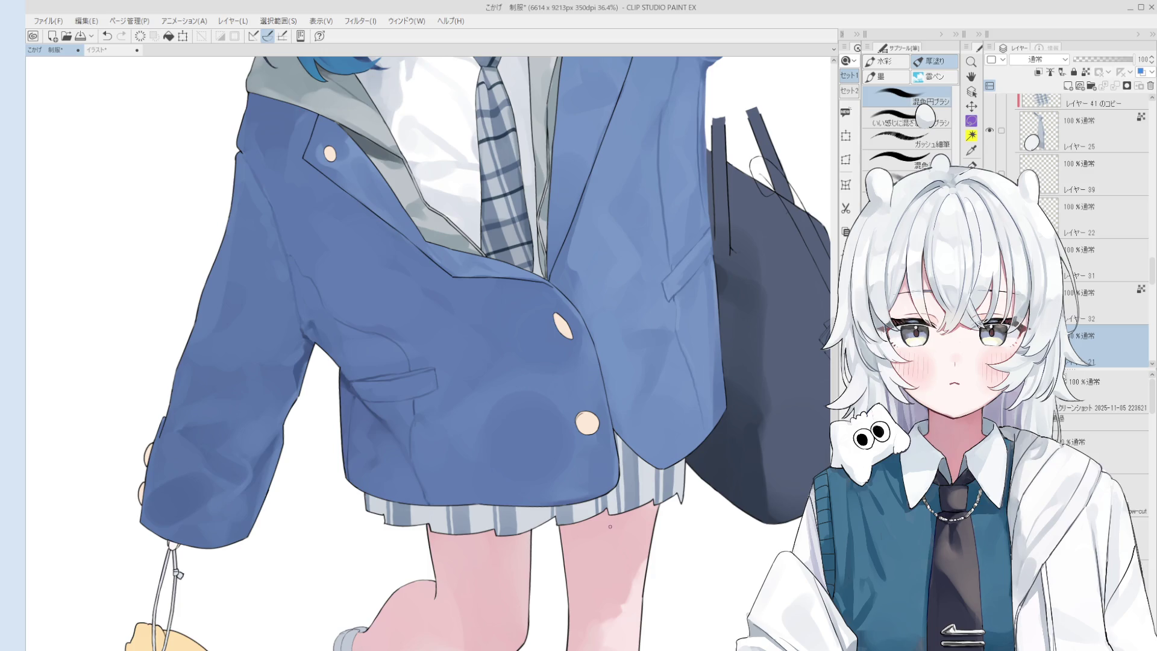
scroll(610, 527, "down", 3)
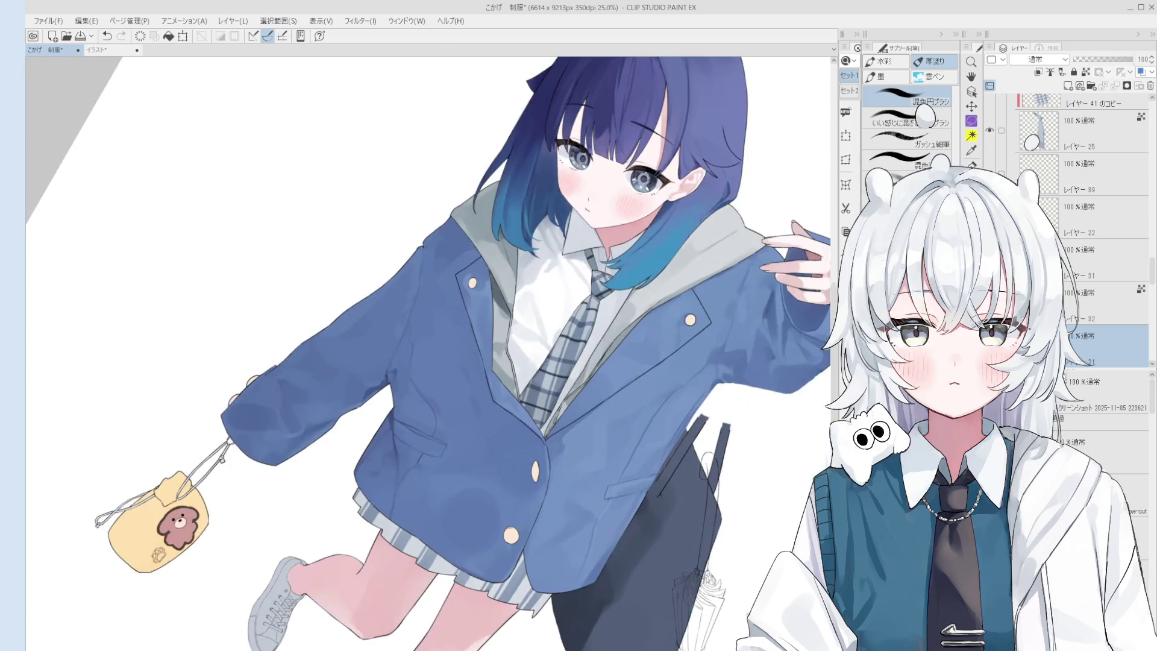
scroll(463, 517, "up", 4)
Erase on multiply shading layer 43, then add new empty layer レイヤー 46 above it
key("o")
scroll(462, 517, "up", 2)
left_click(463, 517)
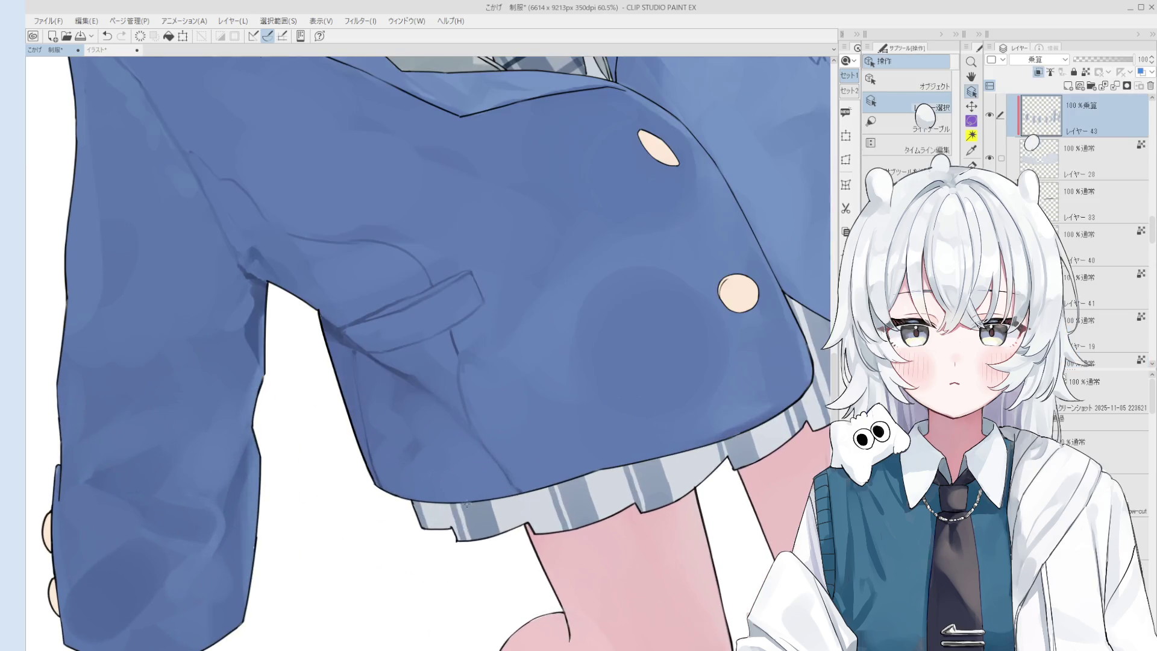
key("e")
scroll(456, 501, "up", 1)
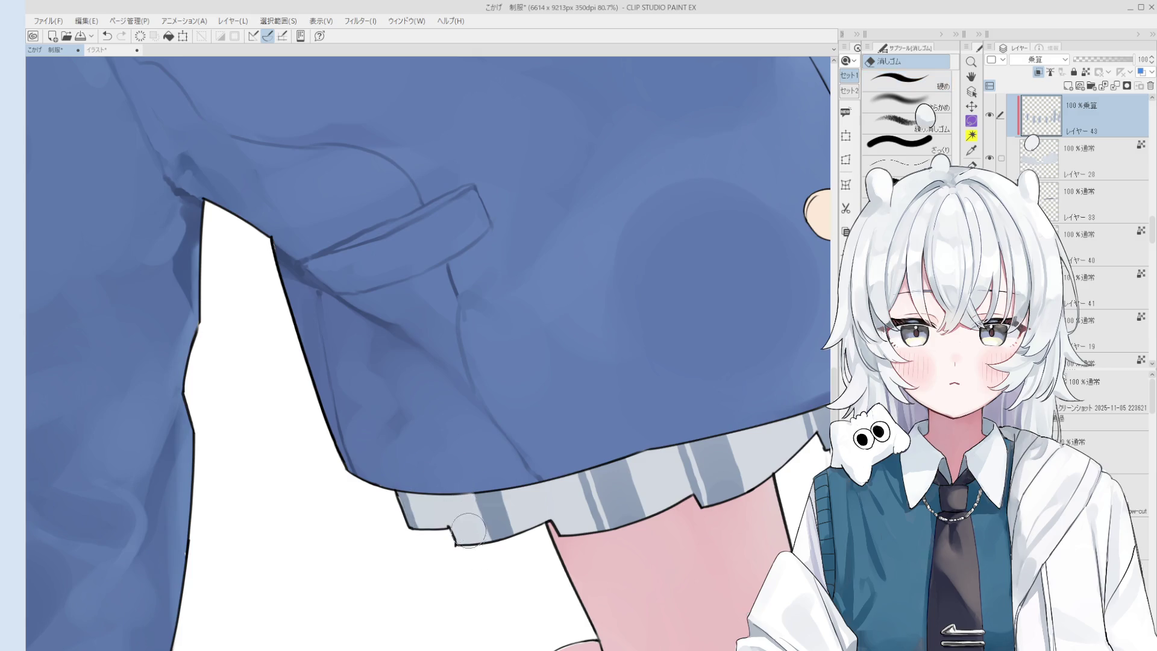
scroll(446, 509, "down", 3)
key("o")
key("e")
scroll(463, 505, "up", 2)
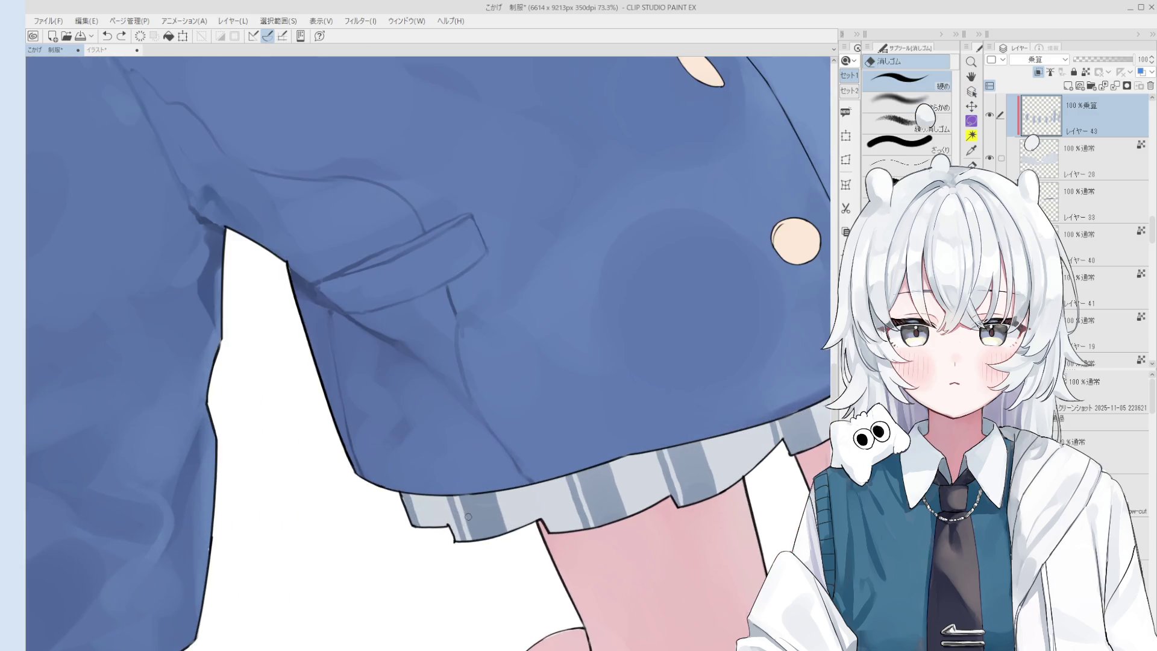
scroll(472, 544, "down", 5)
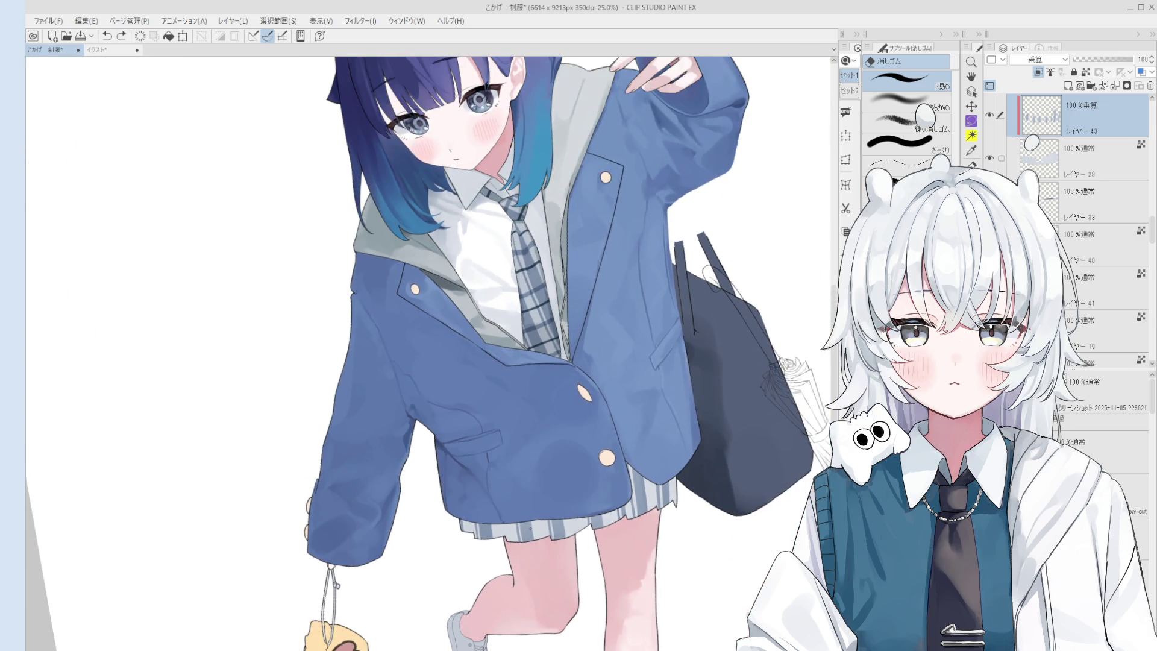
key("minus")
left_click(1068, 86)
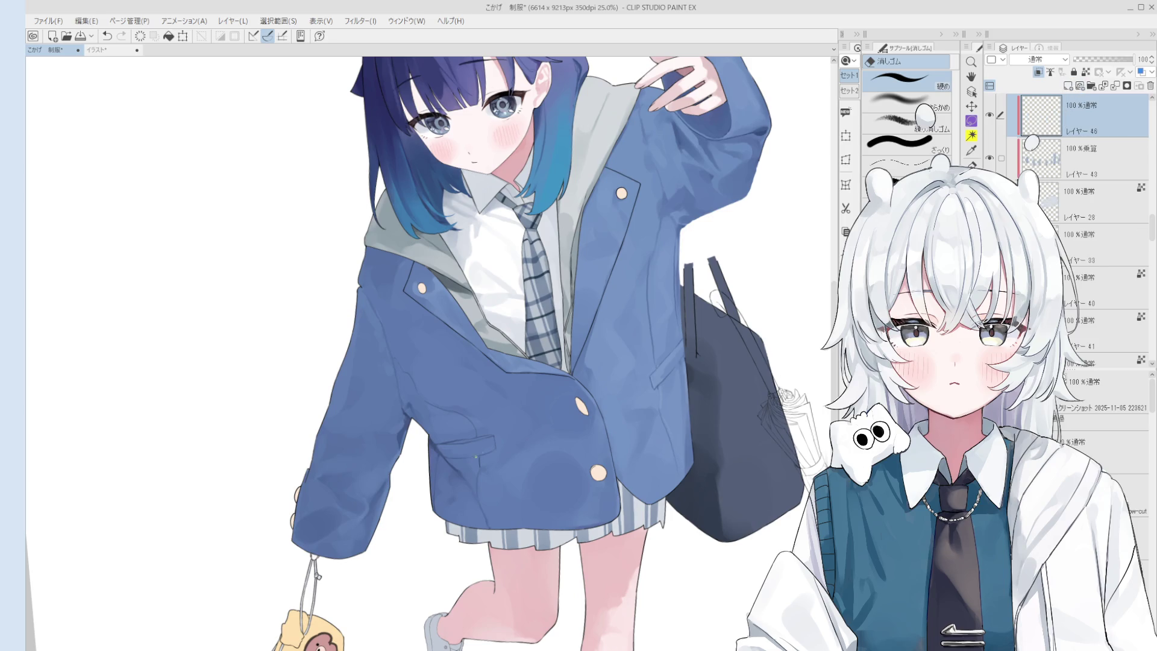
Set shading layer 46 to multiply blending and switch to the brush
scroll(1036, 59, "down", 2)
key("minus")
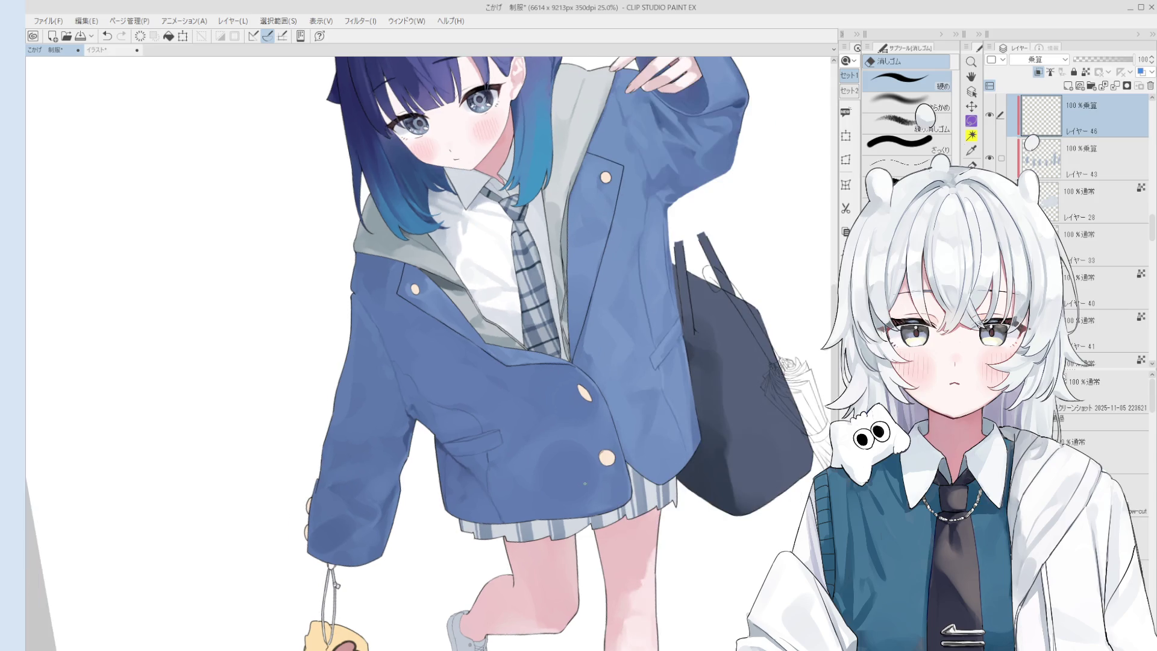
key("b")
Paint a short multiply shading stroke near the jacket hem
scroll(539, 514, "up", 2)
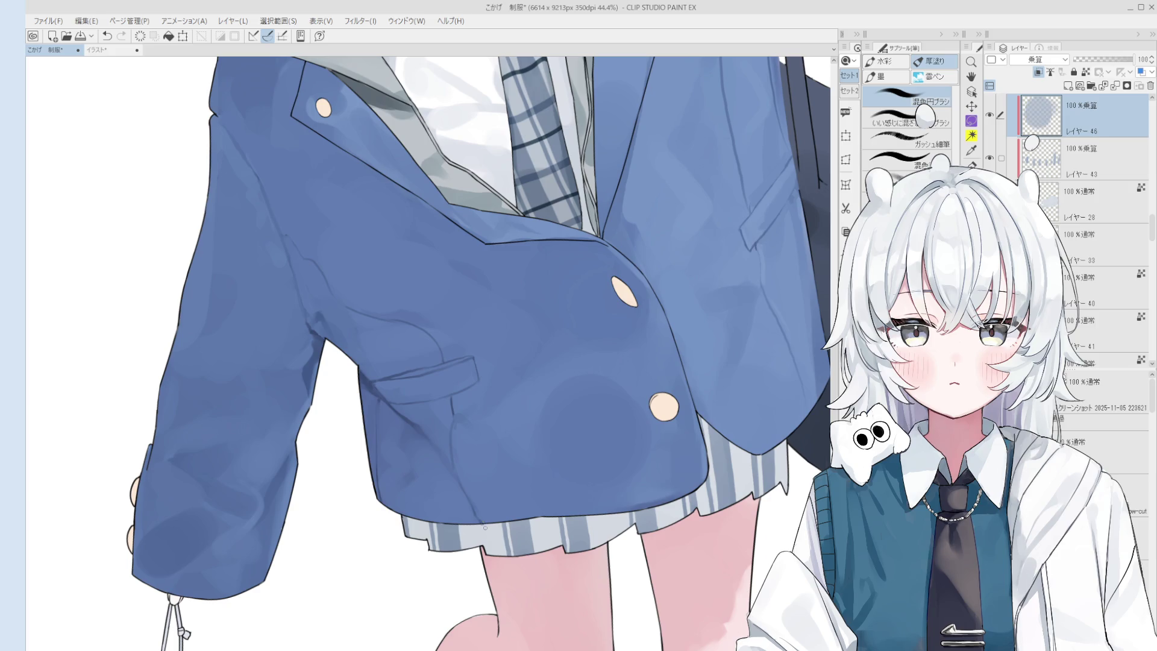
scroll(541, 522, "down", 1)
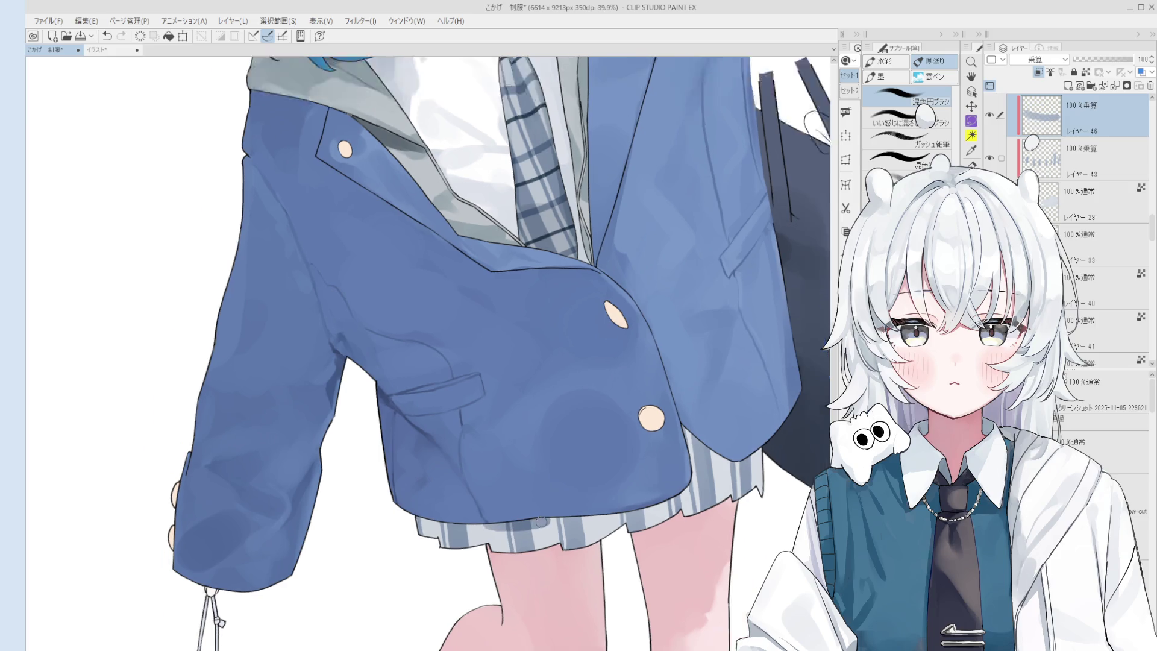
scroll(541, 521, "down", 1)
scroll(560, 522, "down", 1)
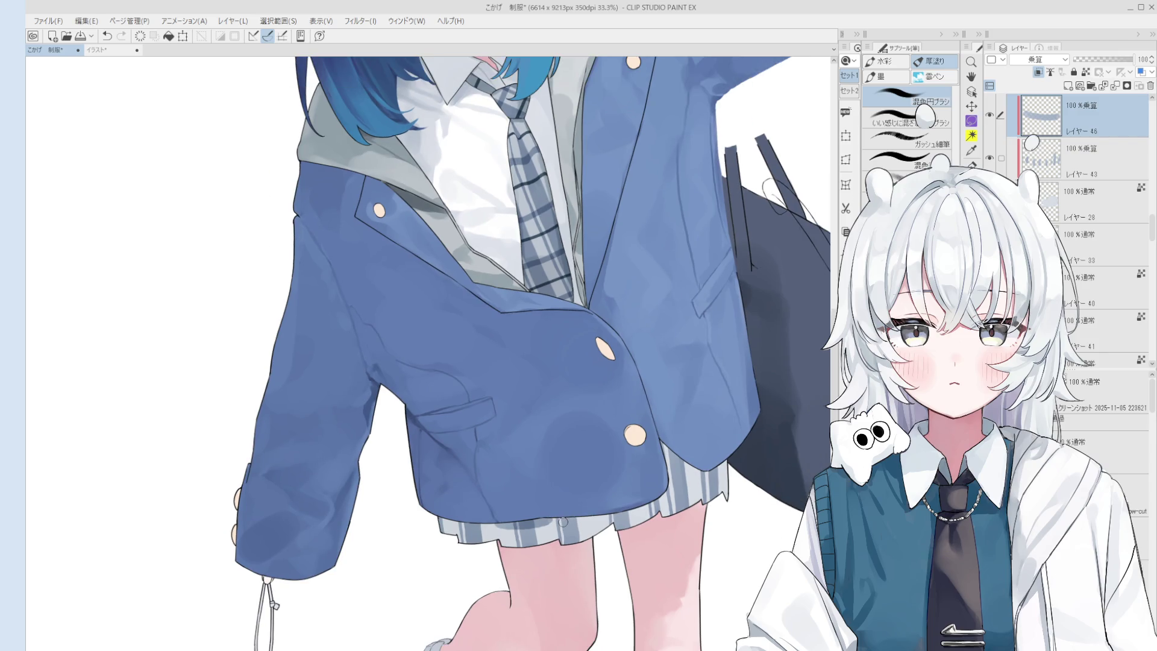
scroll(615, 546, "down", 1)
scroll(615, 546, "down", 2)
scroll(627, 508, "up", 5)
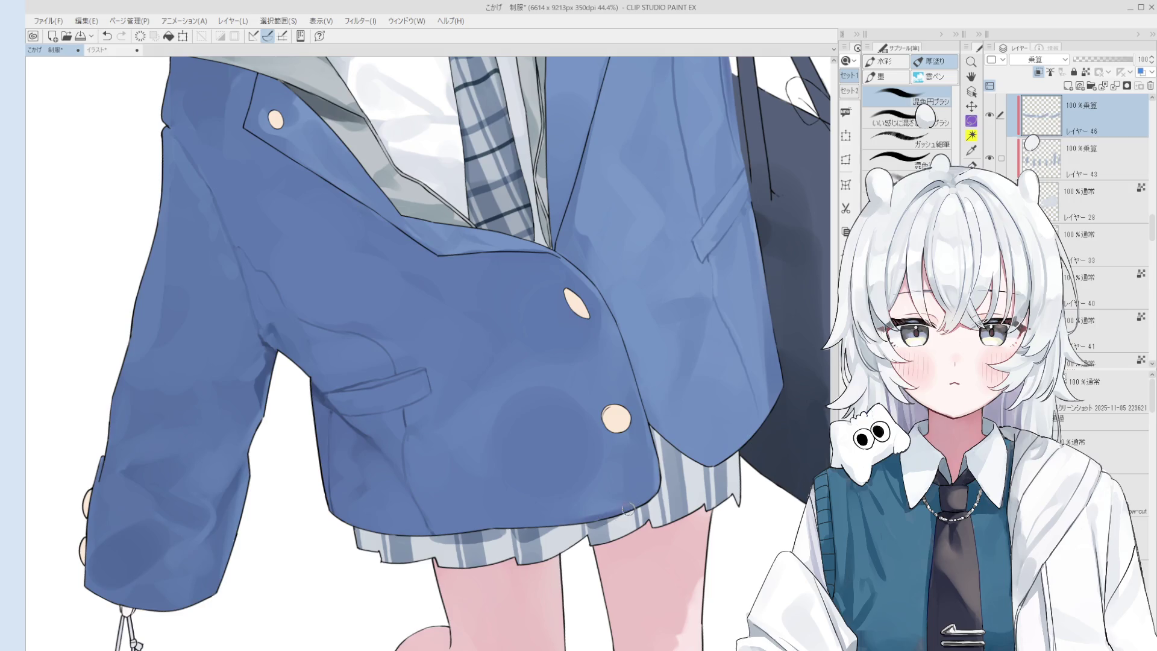
scroll(596, 524, "down", 2)
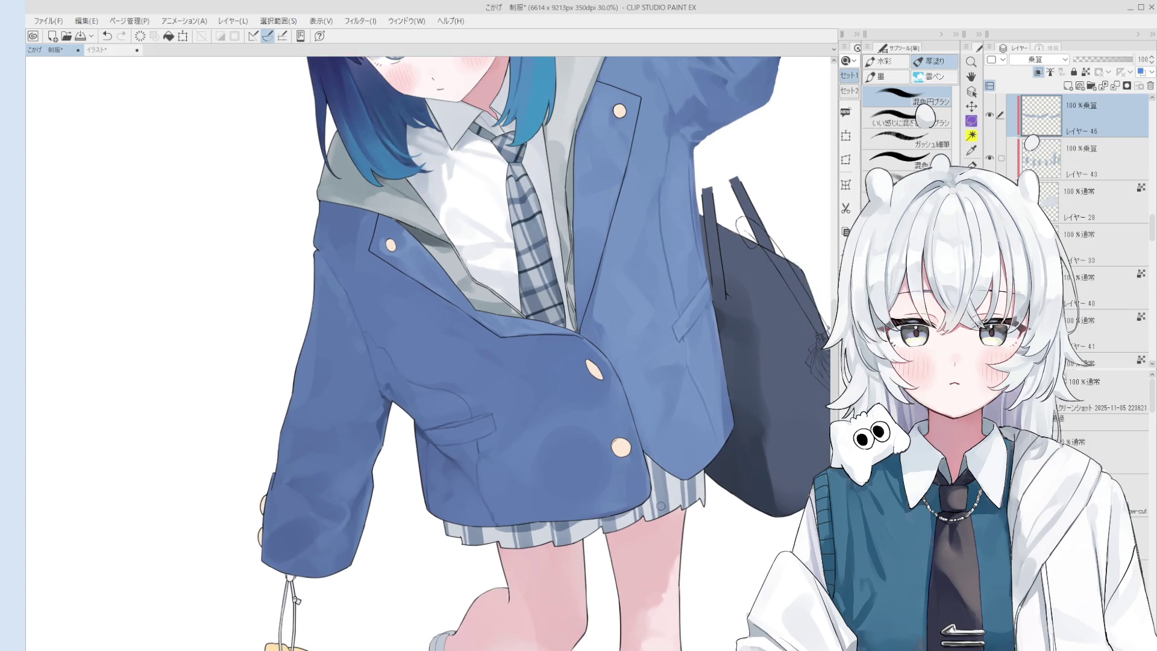
scroll(678, 493, "down", 1)
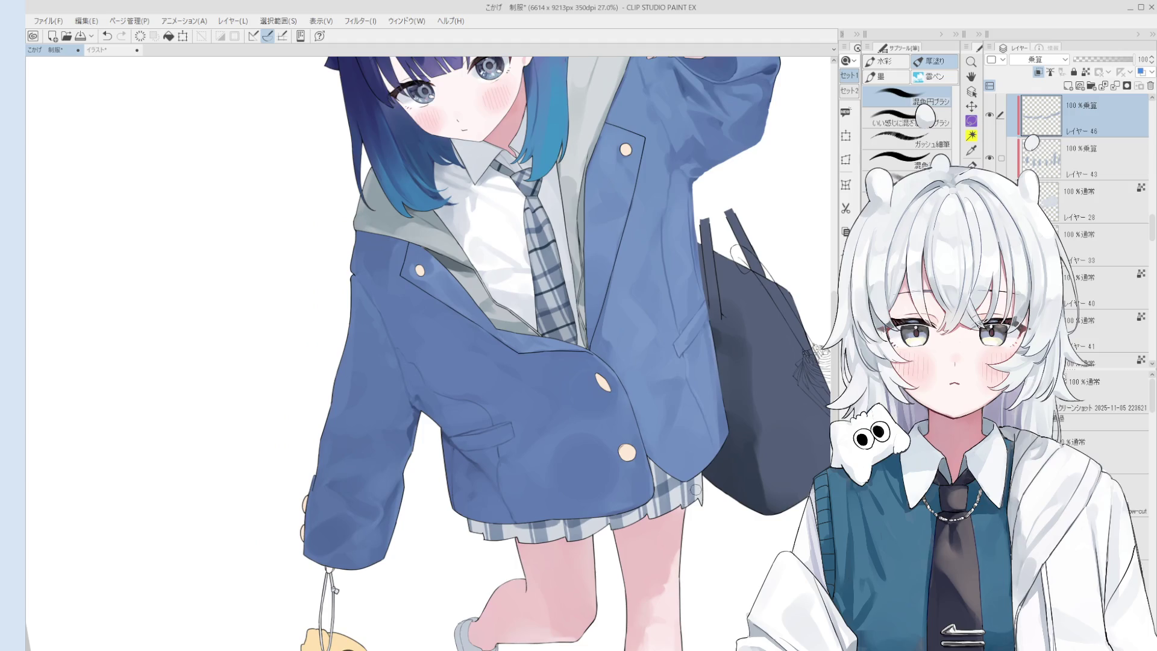
scroll(697, 483, "up", 1)
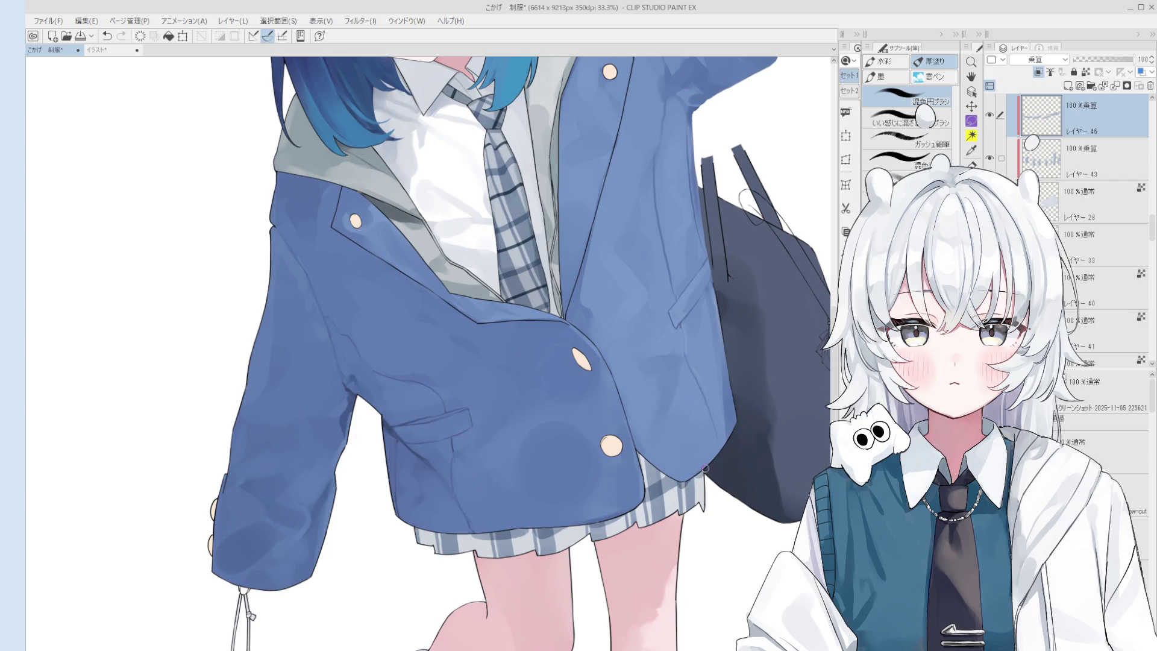
scroll(704, 468, "down", 1)
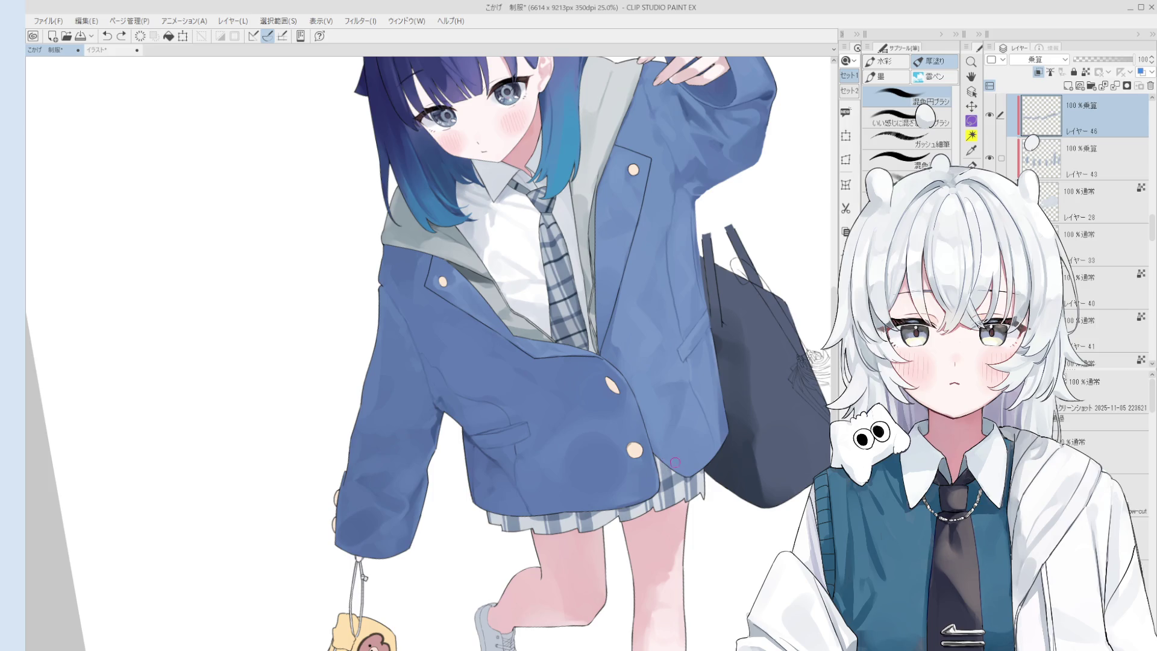
scroll(669, 473, "down", 1)
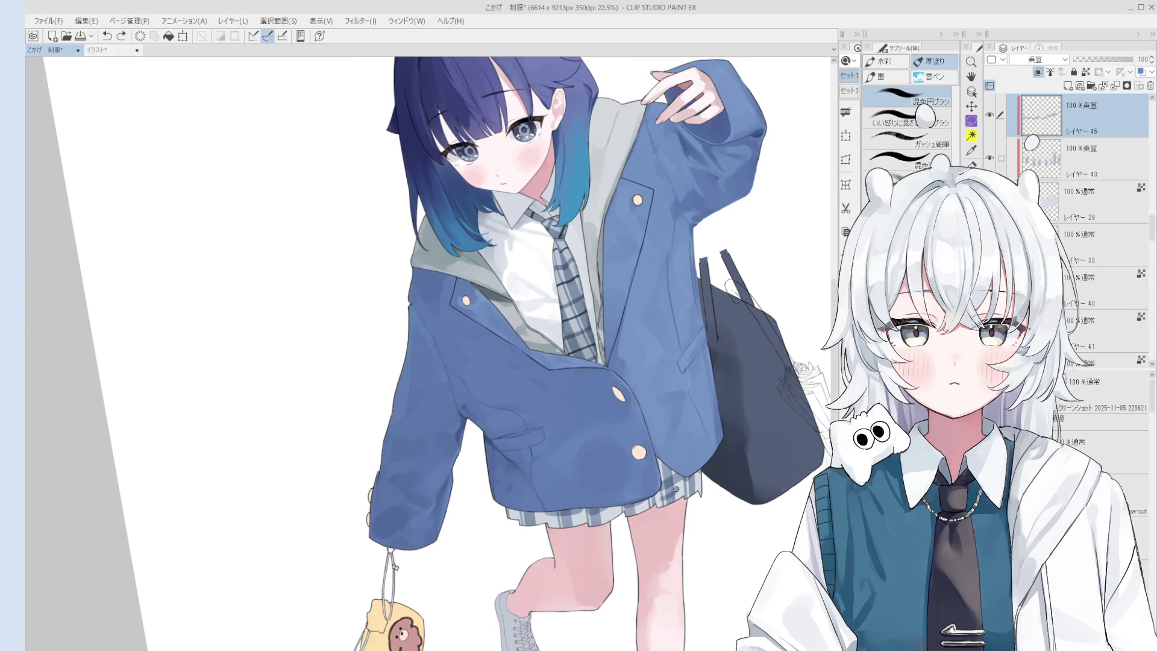
scroll(666, 498, "up", 1)
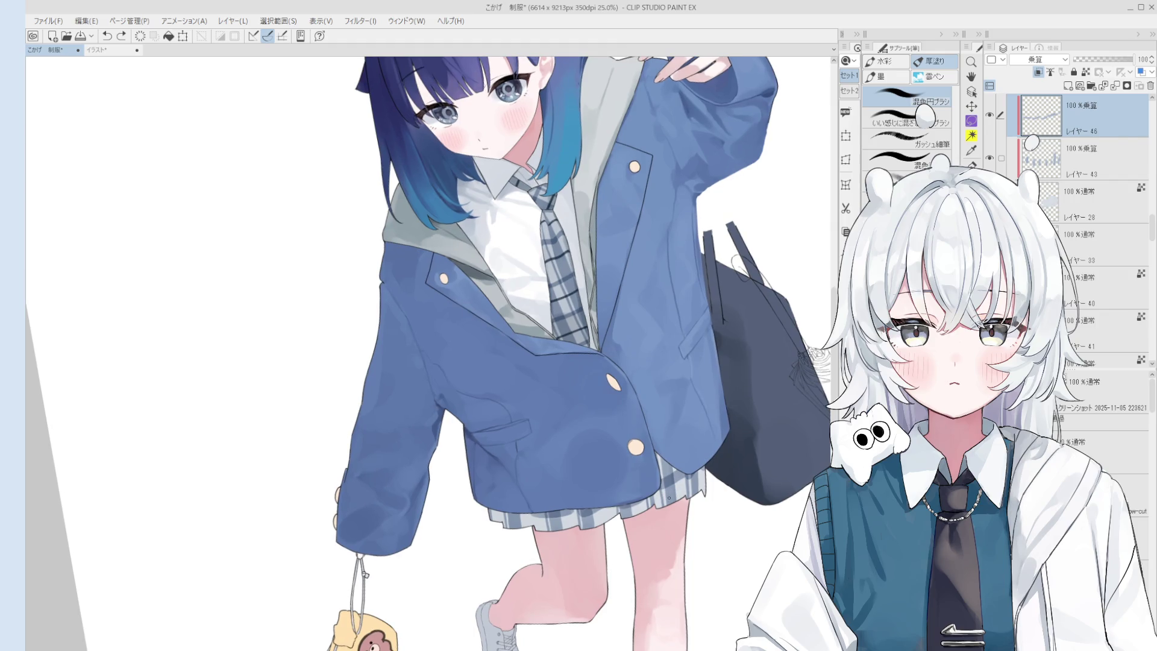
scroll(670, 508, "up", 2)
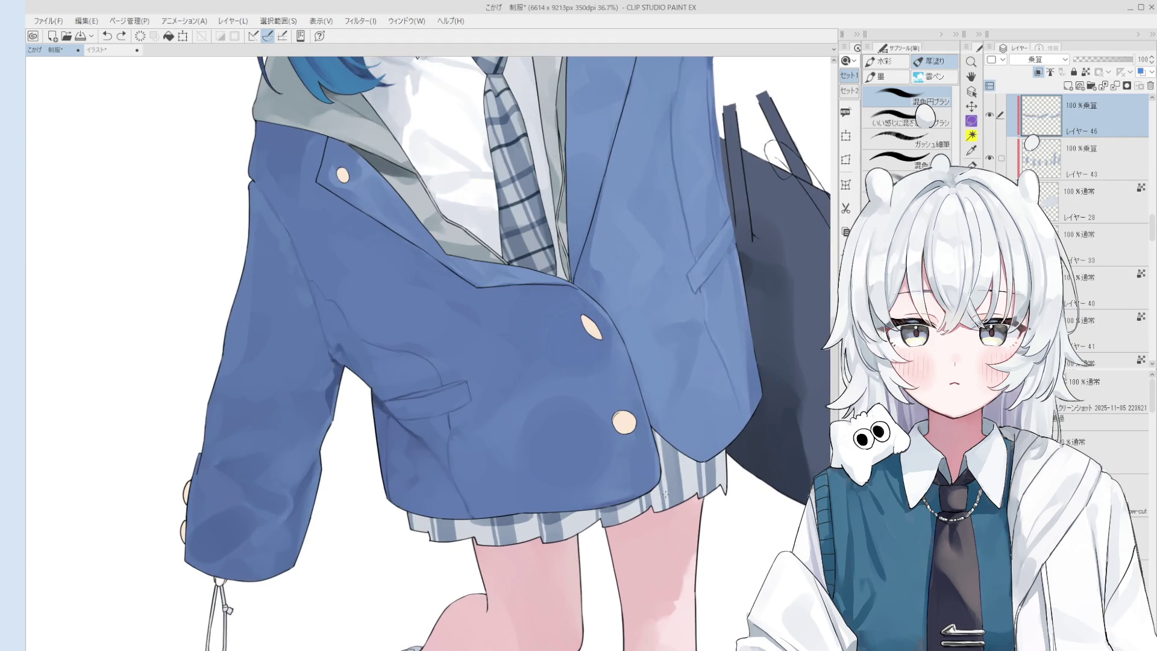
scroll(664, 519, "up", 2)
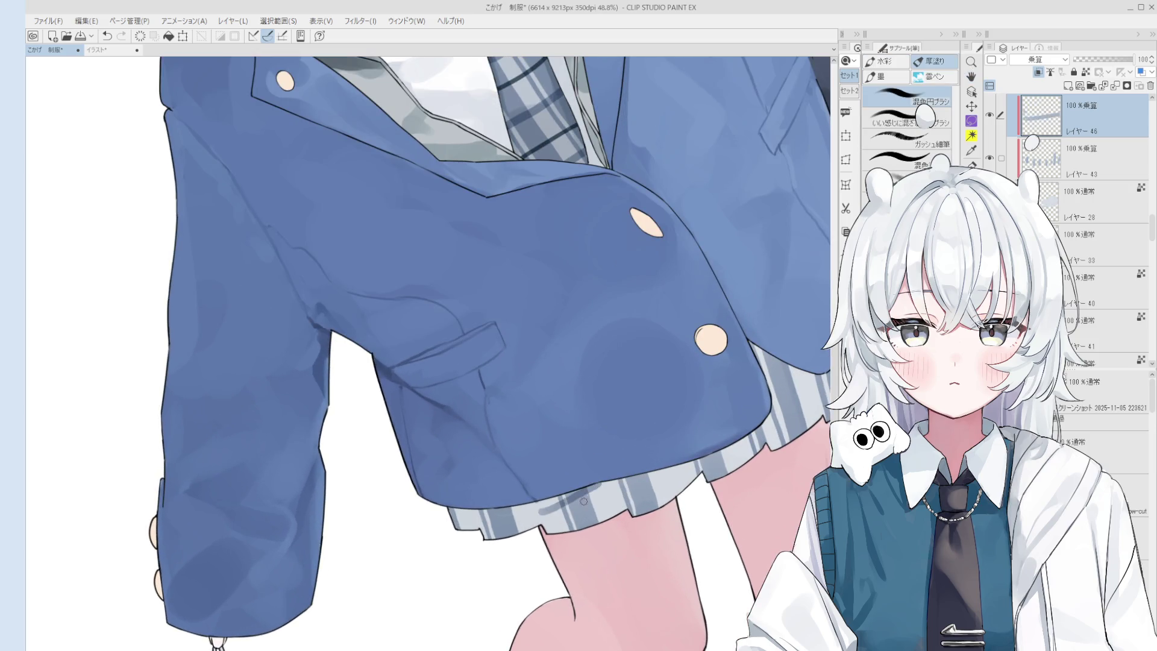
scroll(542, 500, "down", 1)
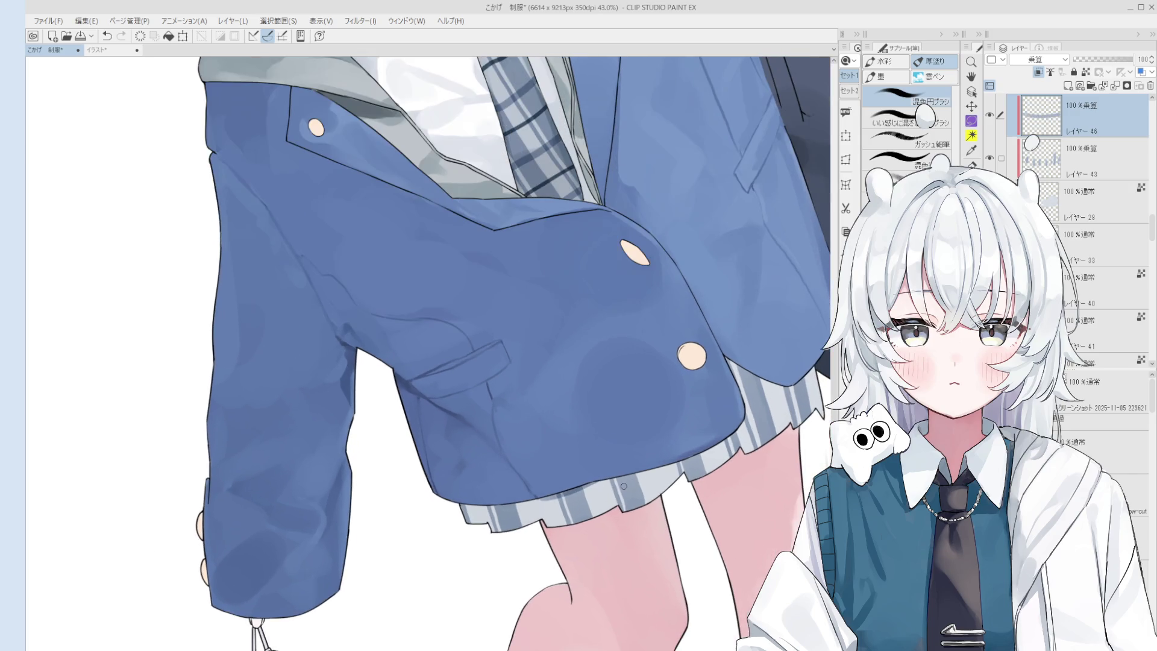
left_click_drag(621, 482, 650, 473)
Compare the jacket shading with and without the last strokes, keeping them
key("ctrl+z")
key("ctrl+y")
key("ctrl+z")
key("ctrl+y")
key("ctrl+z")
key("ctrl+y")
scroll(781, 397, "down", 1)
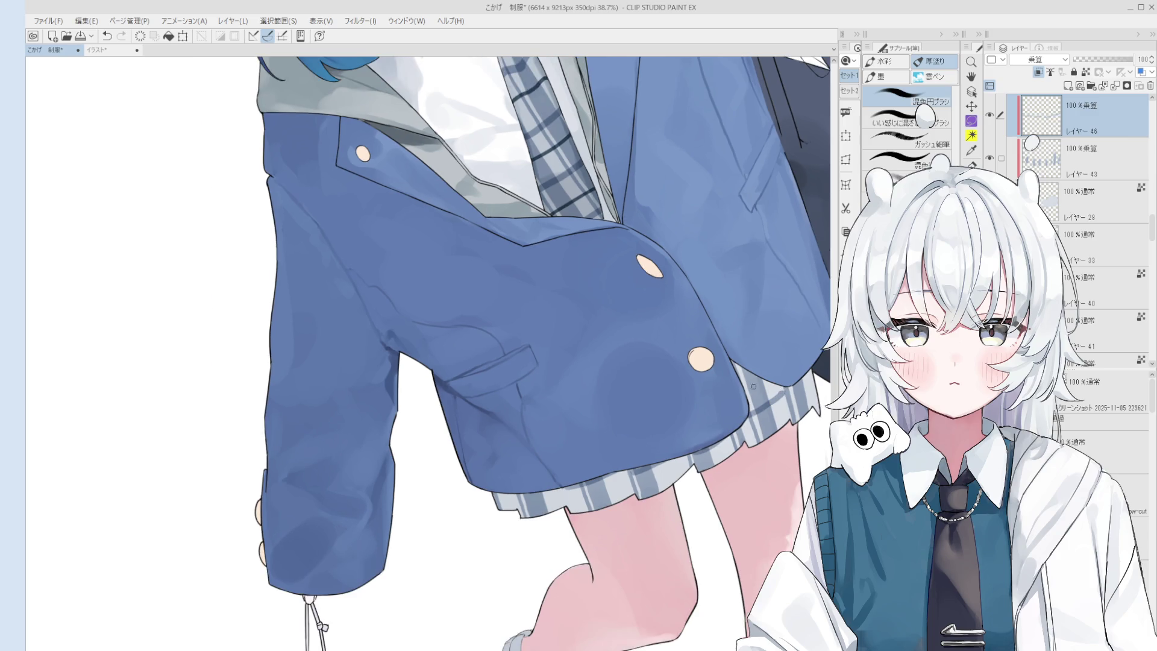
scroll(748, 374, "down", 2)
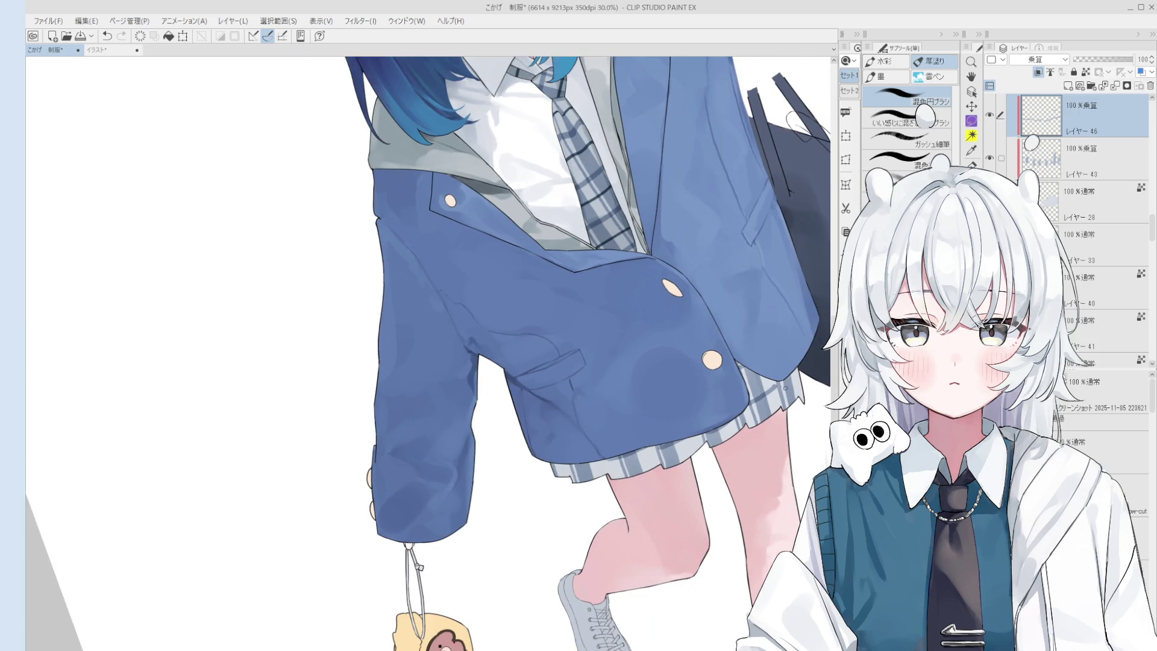
key("ctrl+z")
key("ctrl+y")
scroll(796, 375, "down", 2)
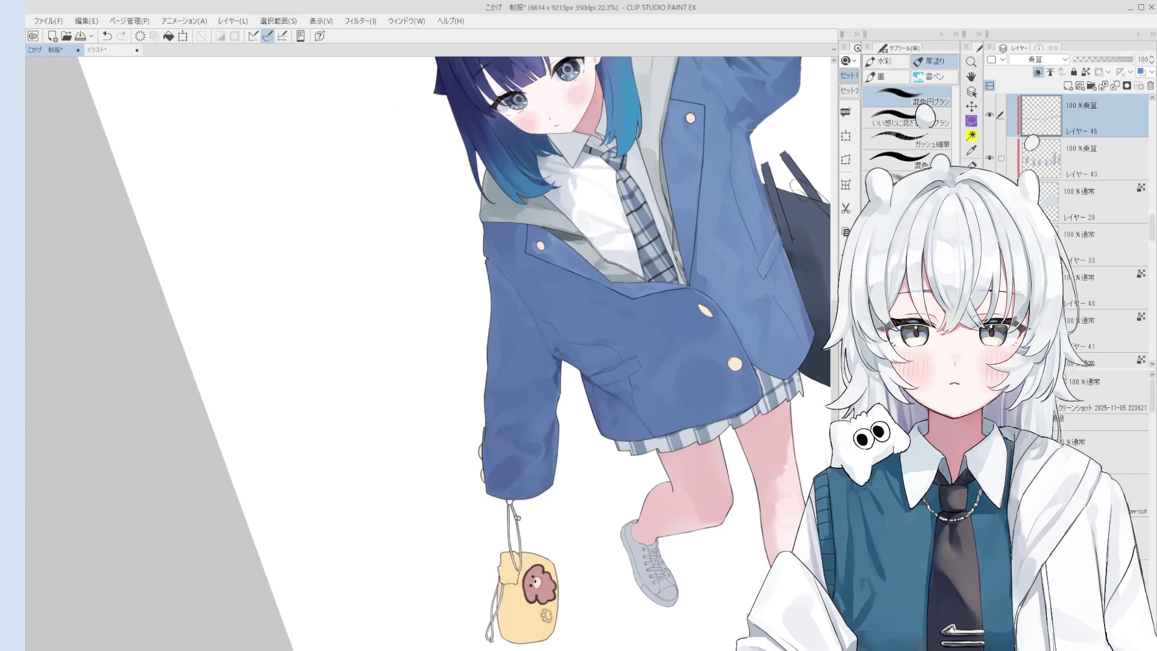
scroll(798, 376, "down", 2)
scroll(671, 431, "up", 3)
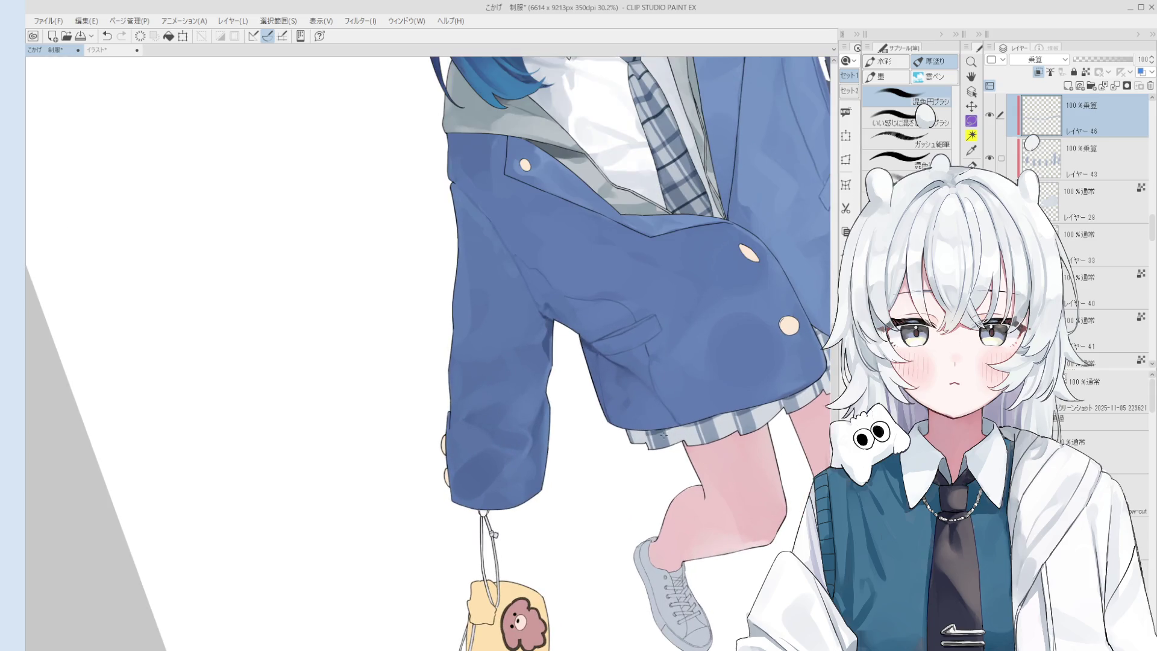
scroll(634, 434, "down", 3)
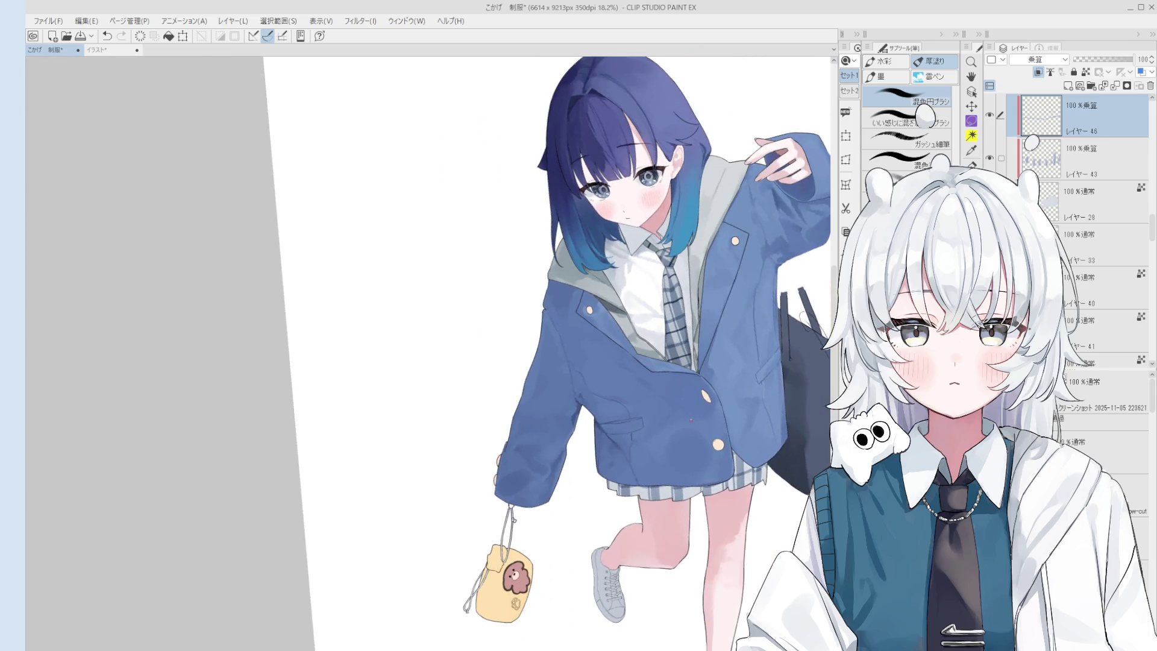
scroll(705, 407, "down", 2)
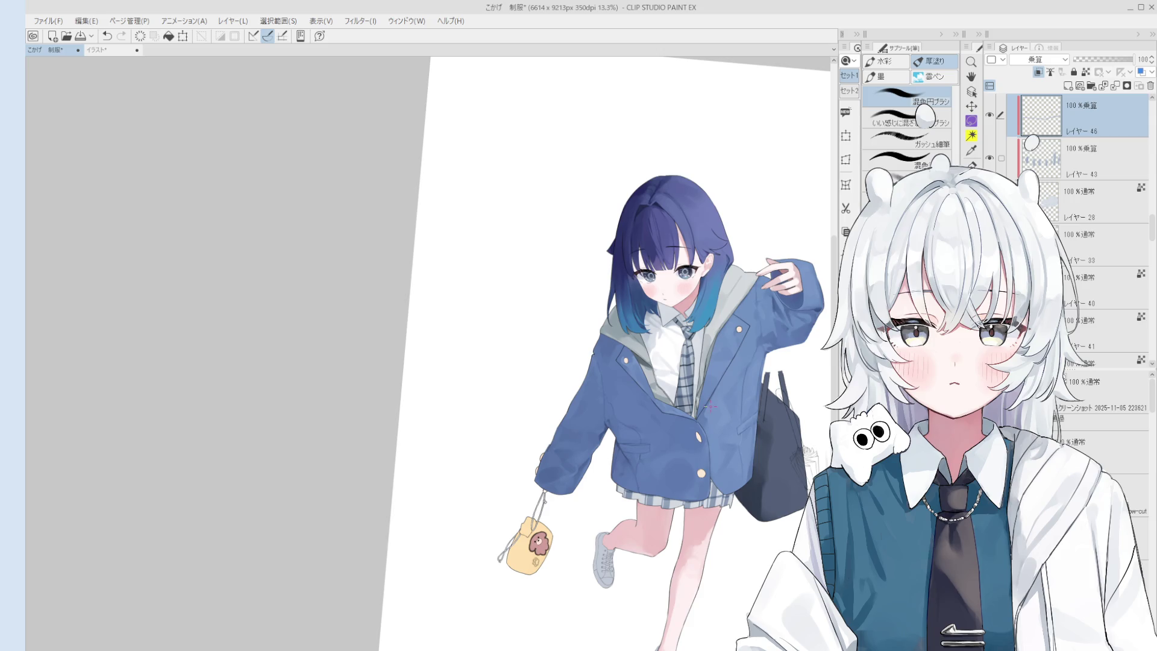
scroll(712, 407, "up", 2)
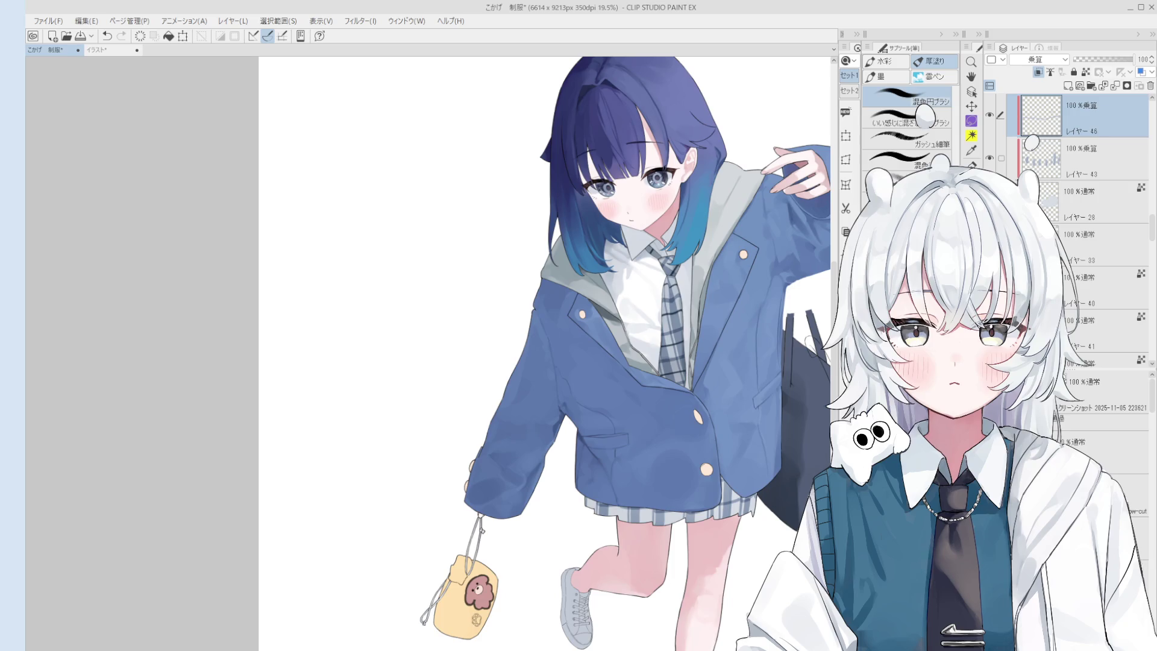
Switch from the eraser to the pen and rotate the canvas slightly counter-clockwise
scroll(712, 491, "up", 3)
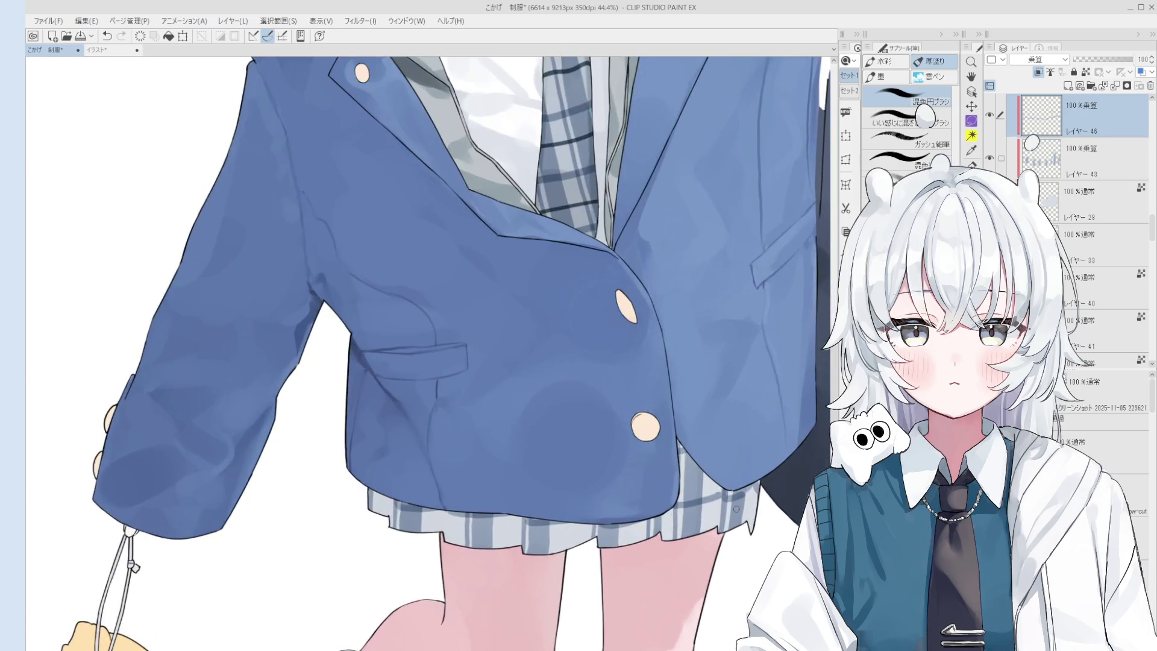
key("e")
key("p")
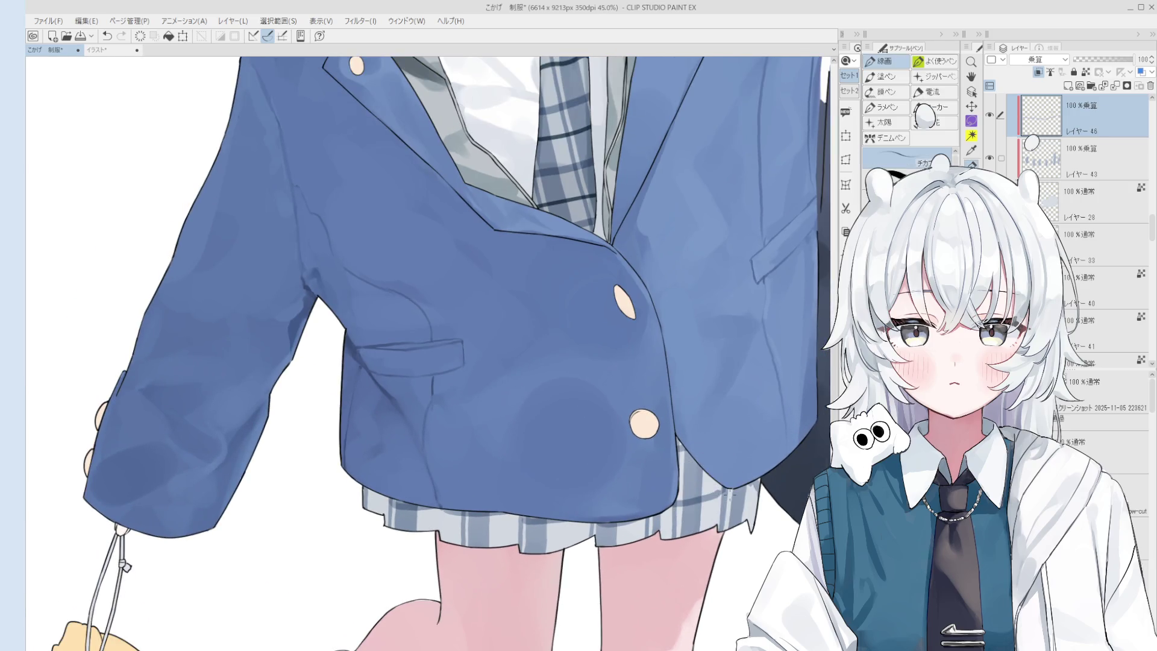
scroll(711, 492, "up", 2)
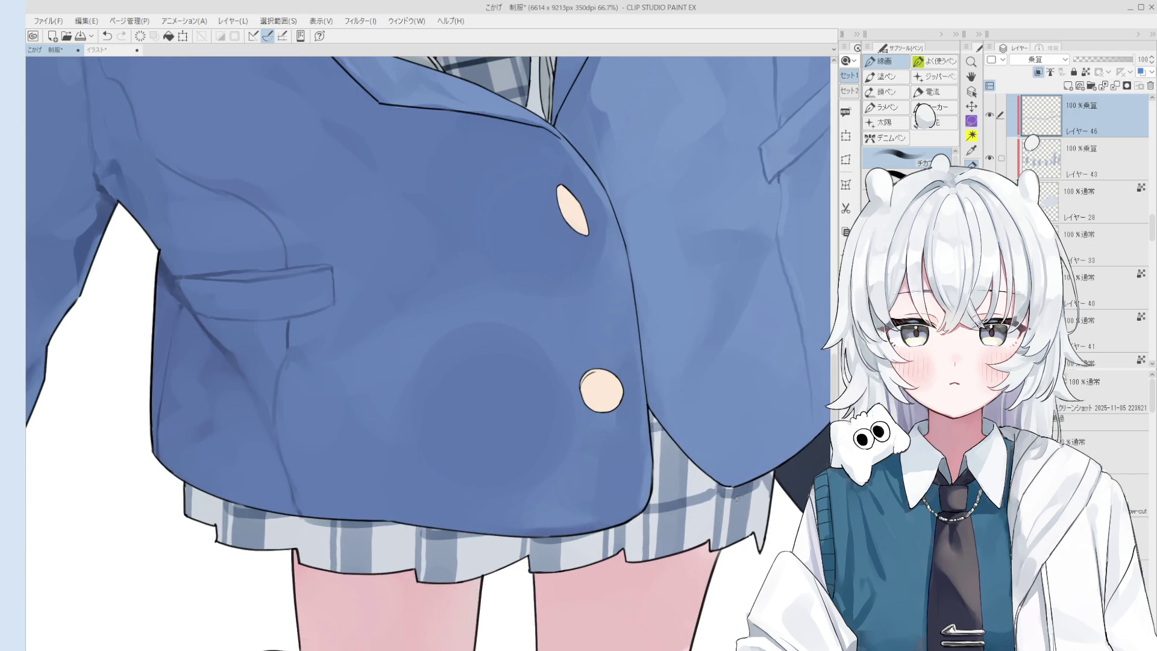
scroll(734, 499, "down", 2)
scroll(736, 491, "down", 1)
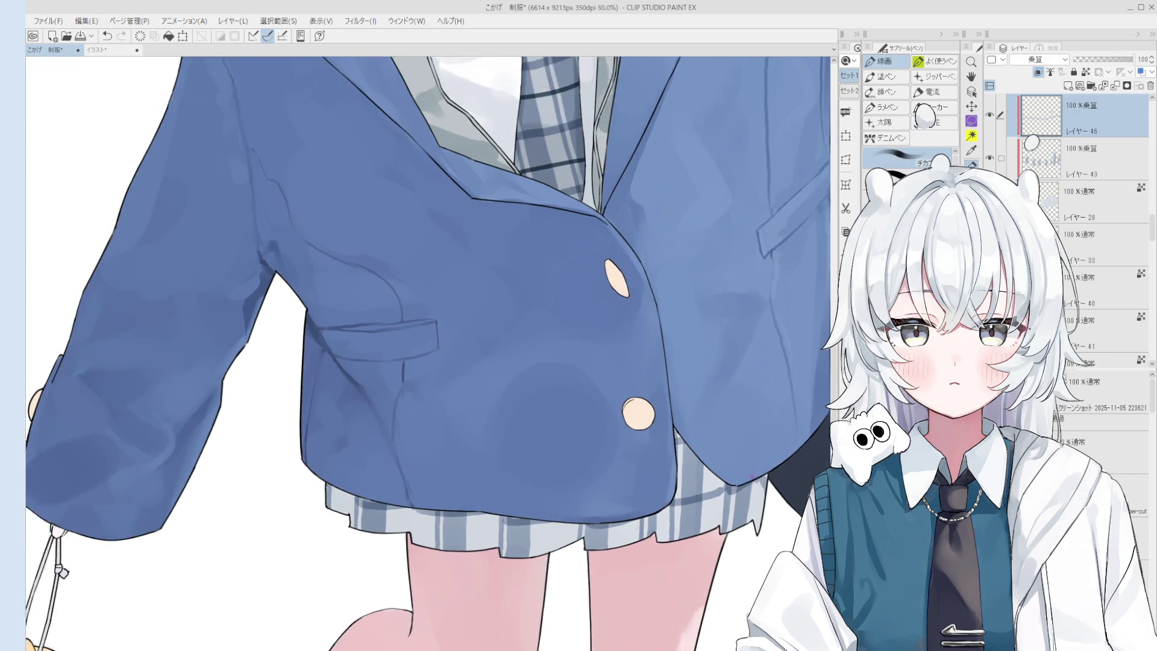
scroll(765, 474, "down", 3)
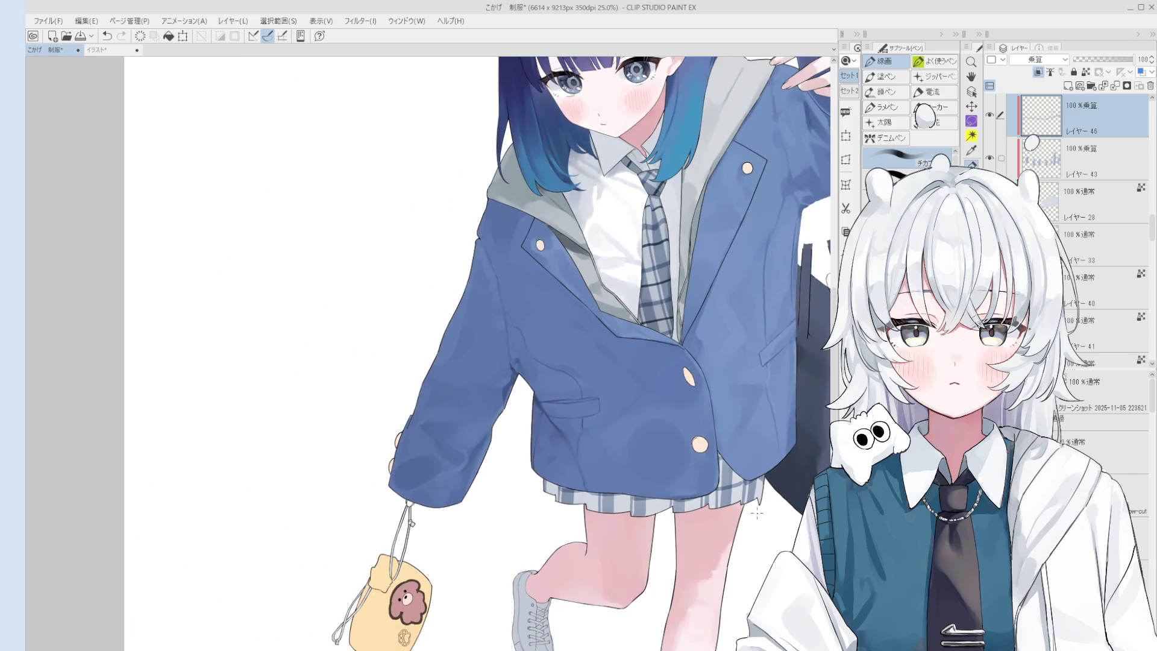
scroll(725, 478, "up", 1)
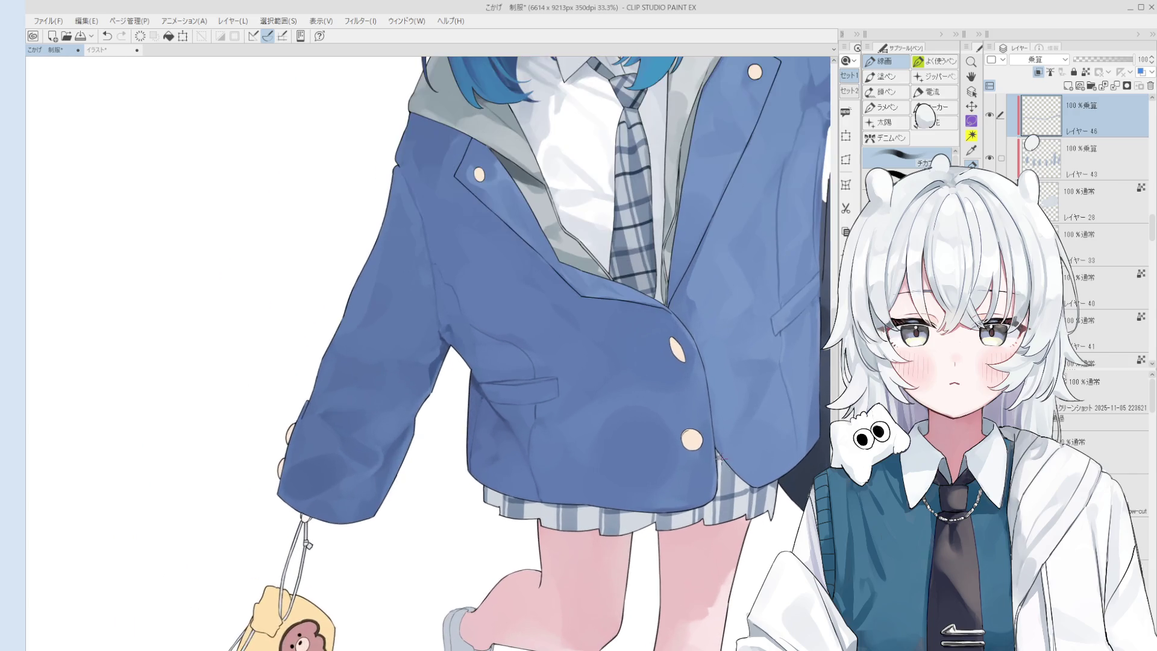
scroll(734, 459, "down", 2)
scroll(723, 482, "up", 1)
scroll(717, 500, "down", 1)
key("h")
scroll(699, 540, "up", 1)
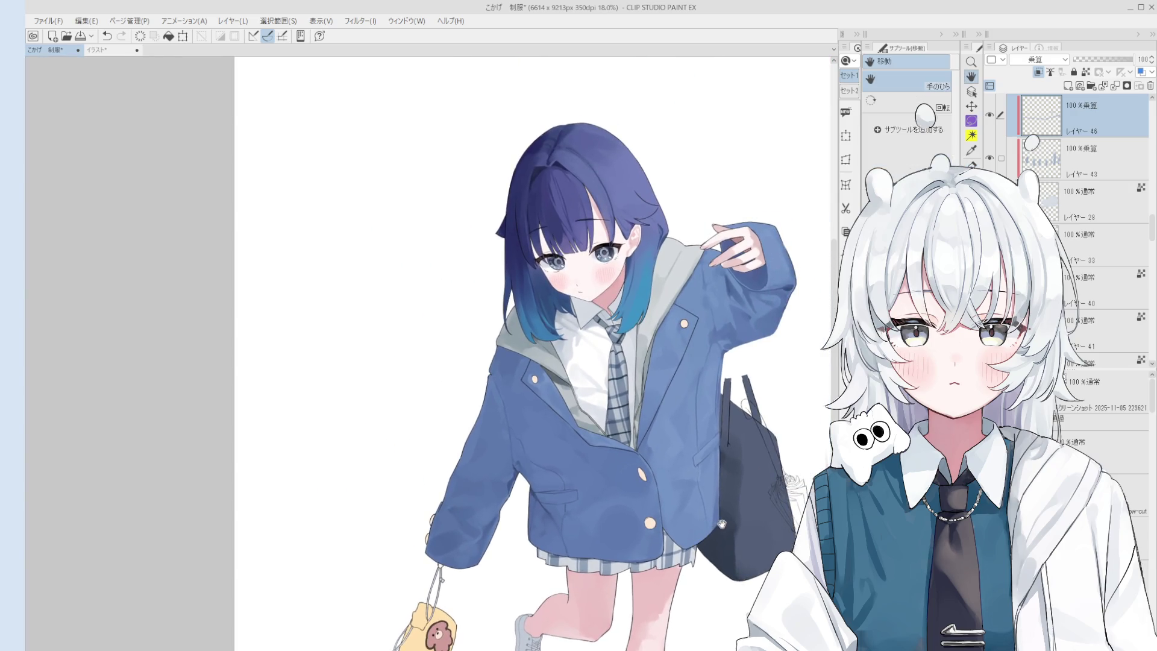
key("minus")
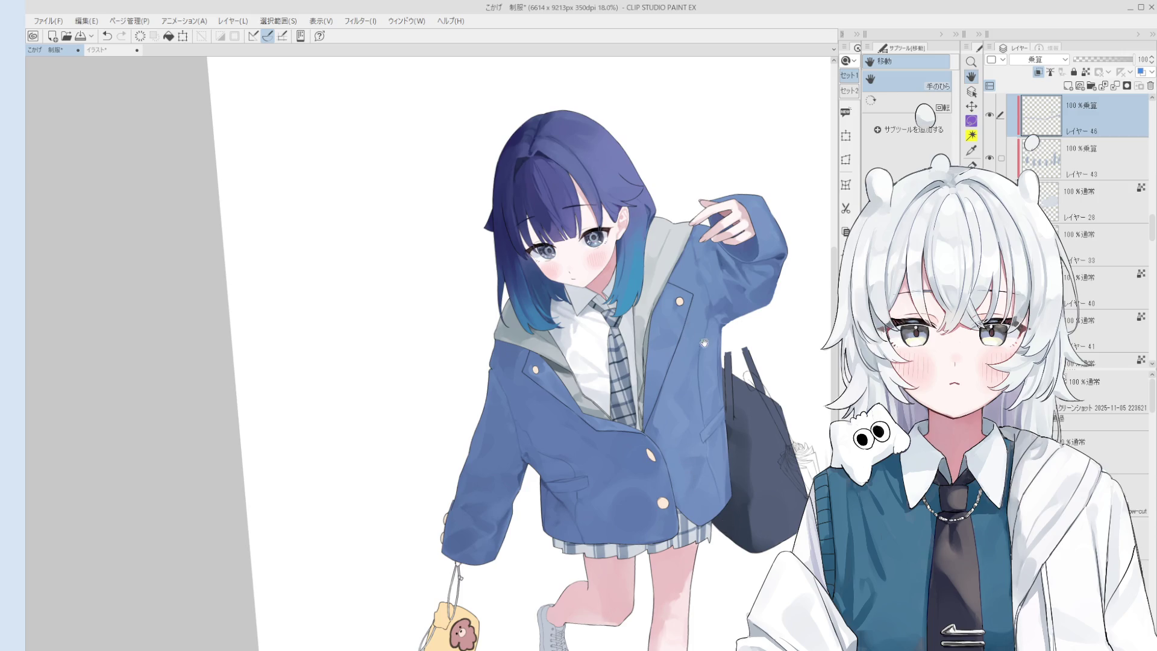
Sample the tie colour, check layers 41 copy and 46, then activate layer 45
left_click(629, 384, "alt")
scroll(629, 384, "up", 4)
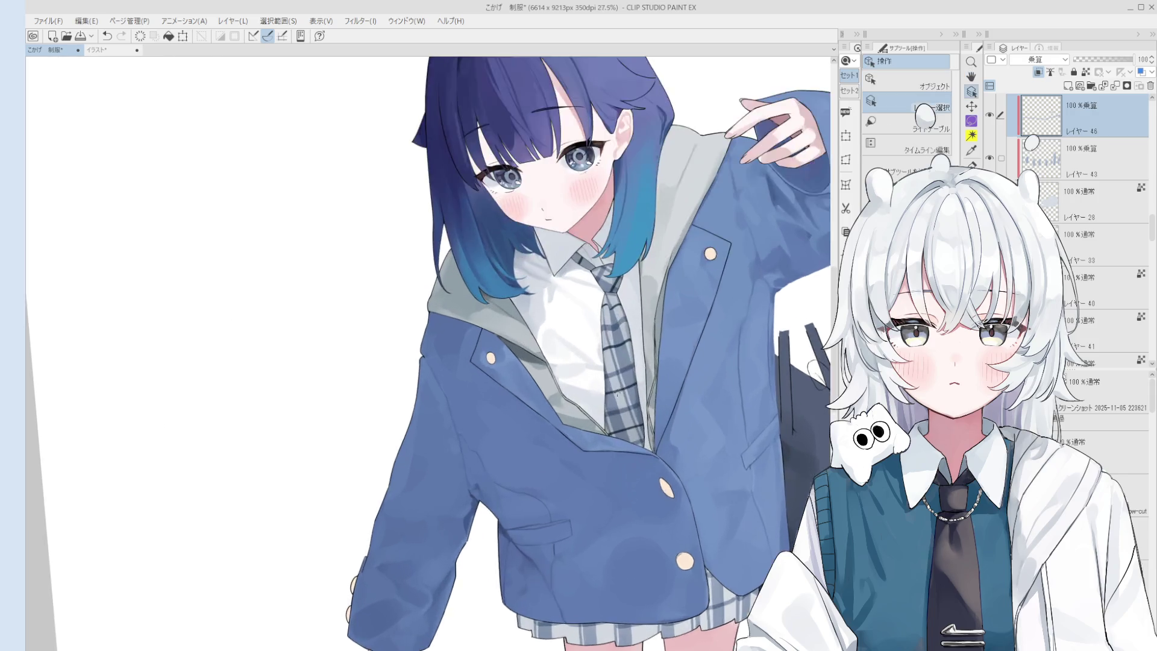
left_click(617, 389, "ctrl+shift")
scroll(617, 388, "down", 4)
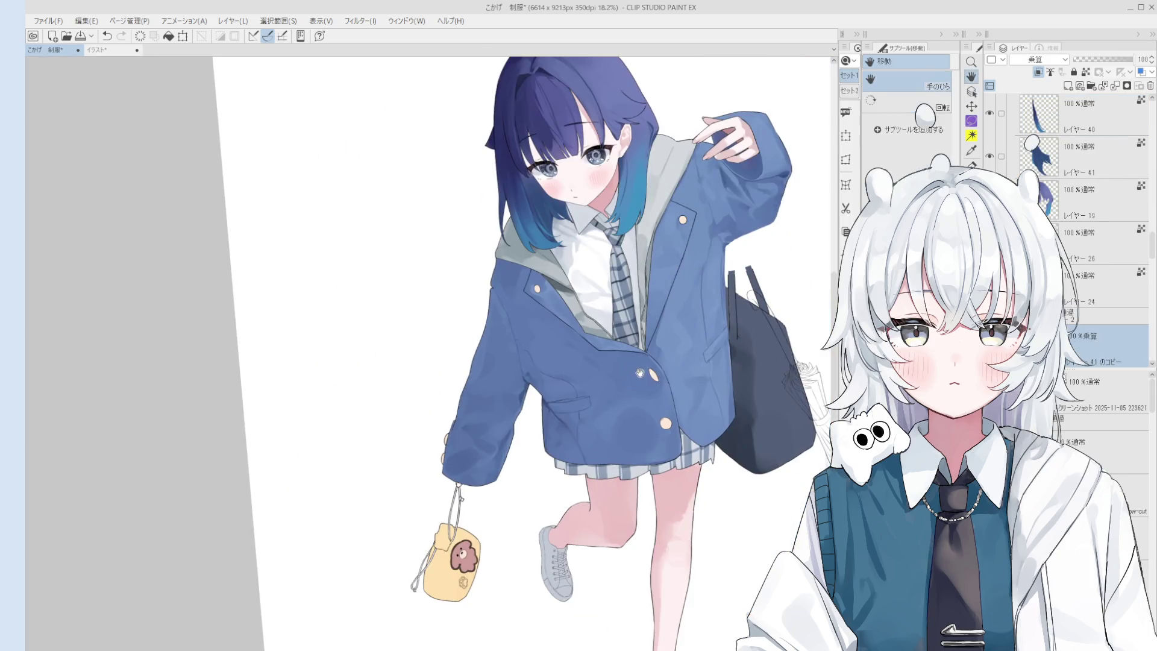
left_click(708, 368, "ctrl+shift")
scroll(708, 369, "up", 2)
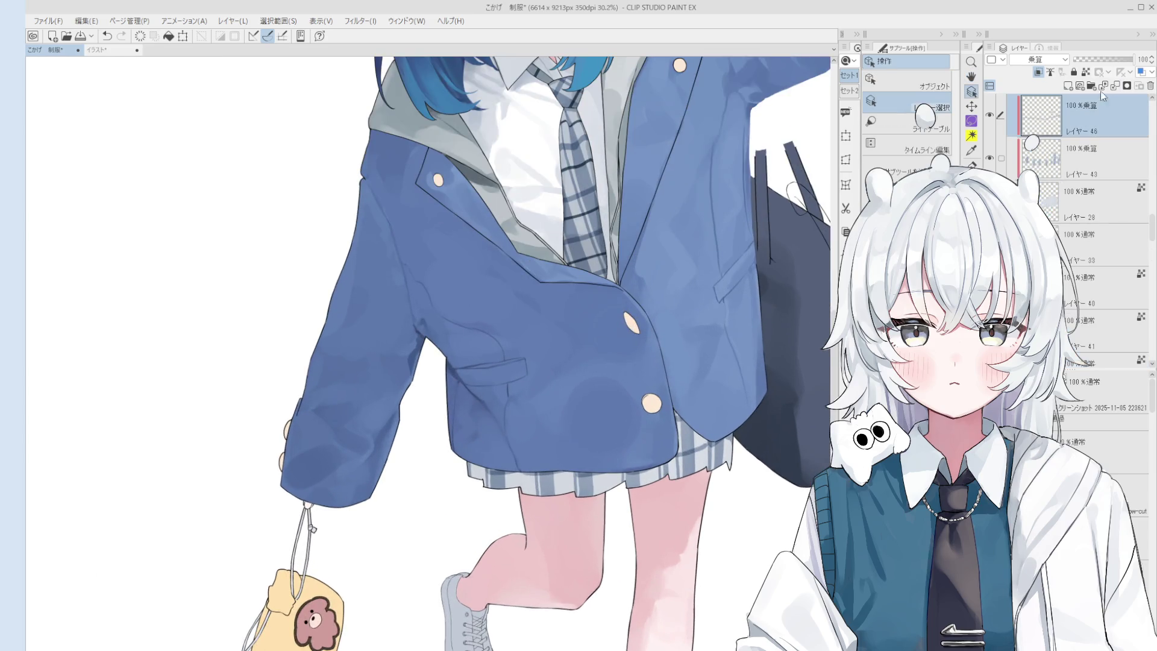
scroll(1031, 142, "up", 2)
left_click(1032, 142)
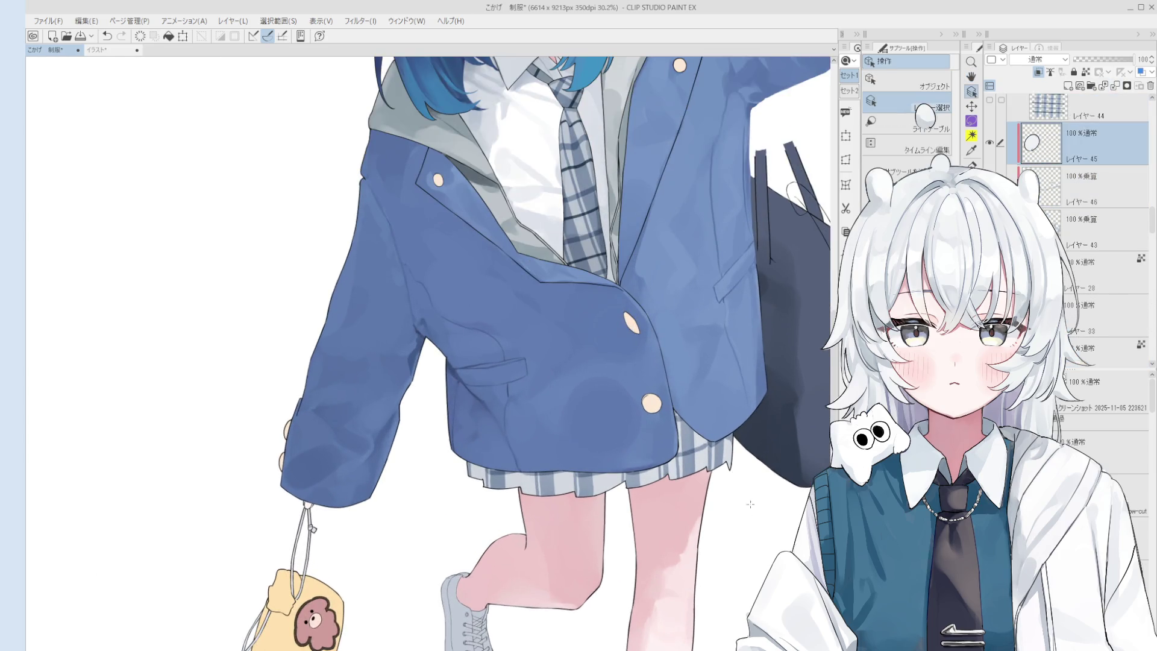
Paint over the dark plaid stripe at the skirt hem with the brush
scroll(705, 440, "up", 2)
key("b")
key("ctrl+z")
scroll(672, 435, "down", 3)
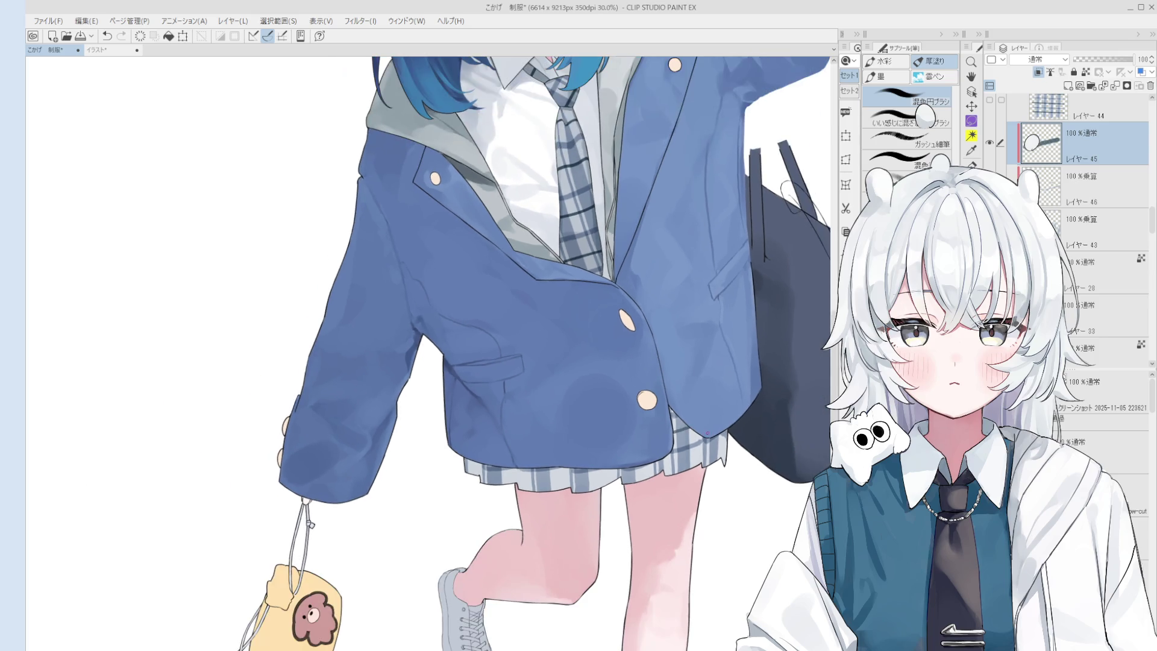
scroll(686, 437, "up", 3)
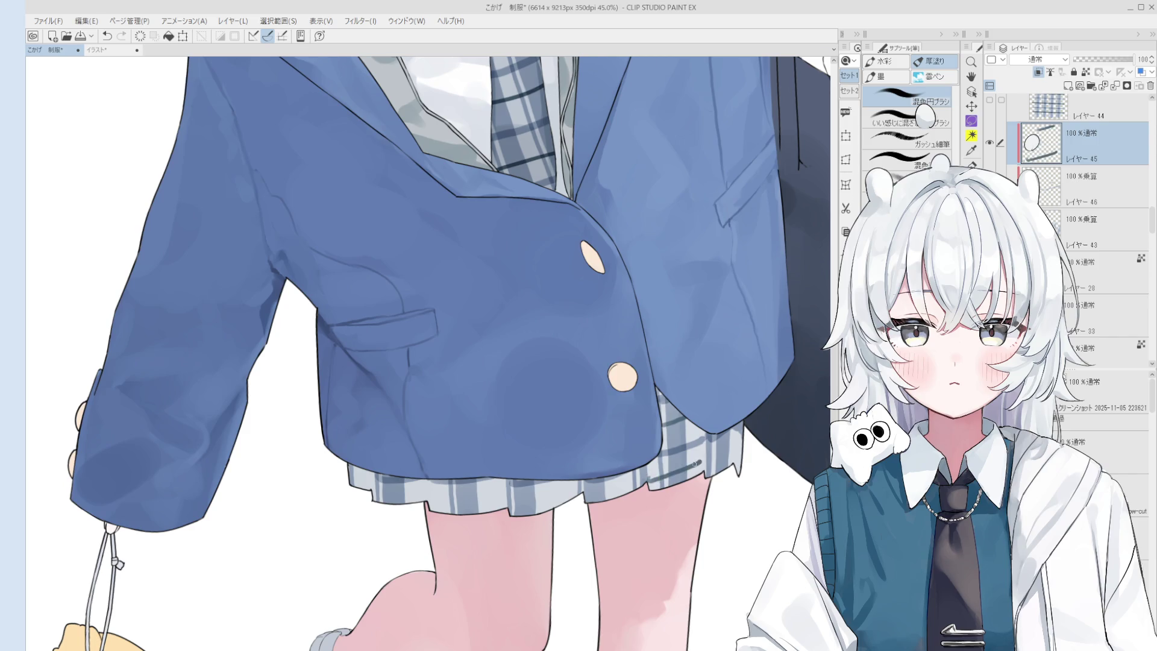
scroll(698, 462, "down", 1)
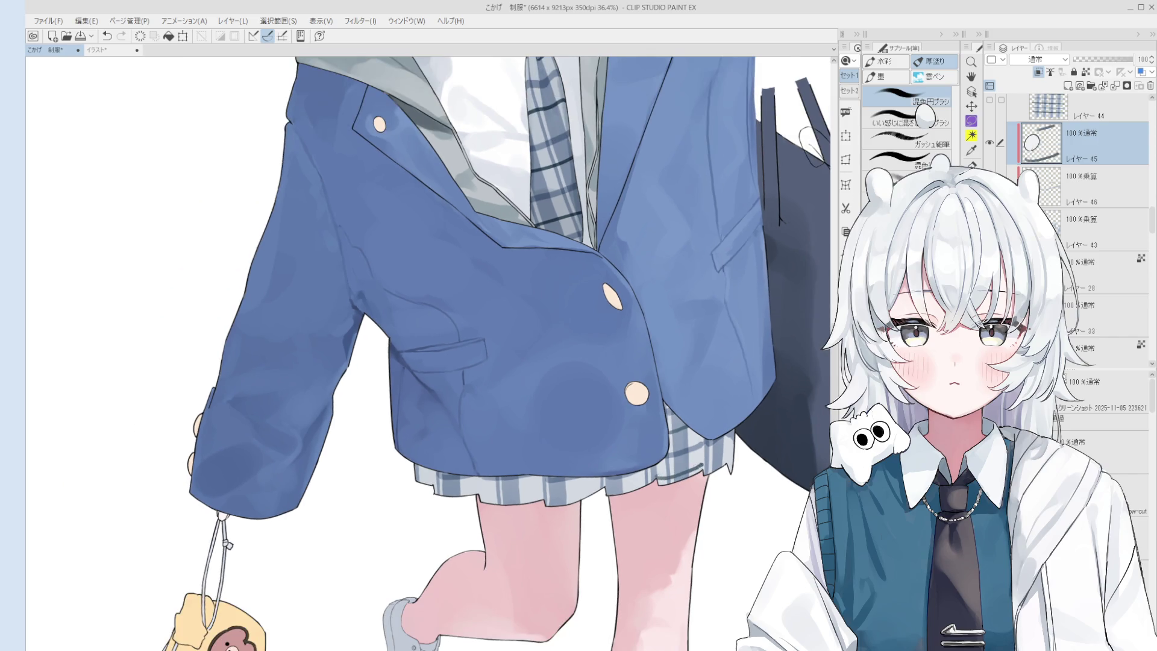
scroll(713, 482, "up", 1)
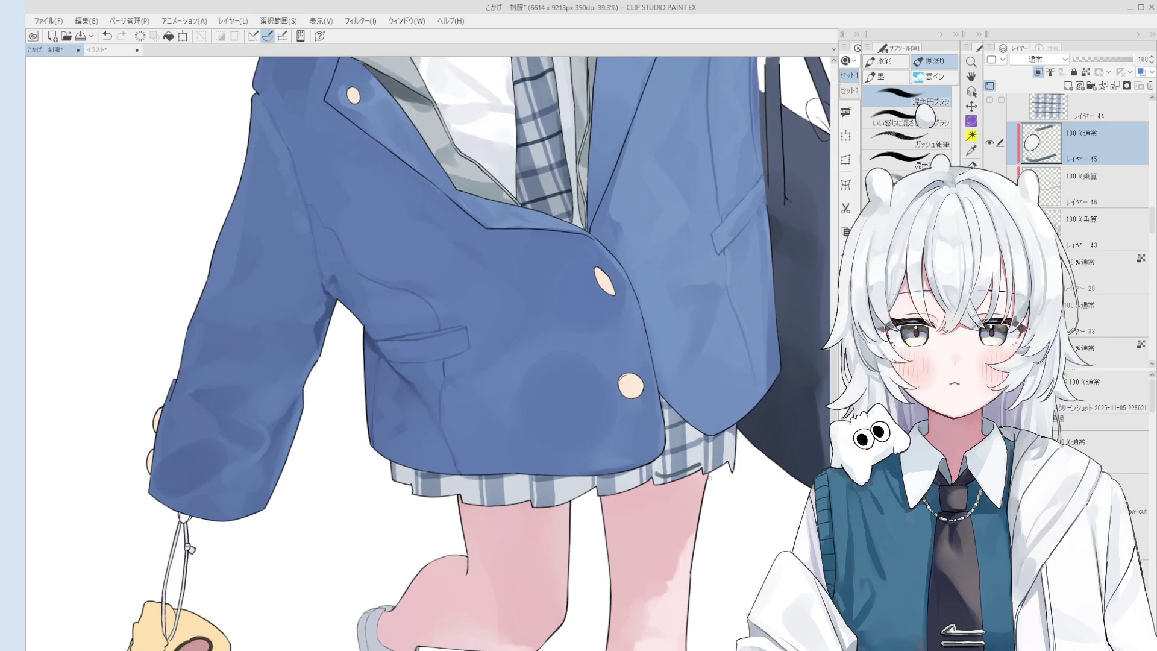
scroll(713, 482, "up", 2)
mouse_move(697, 459)
left_mouse_down()
mouse_move(651, 477)
mouse_move(725, 444)
left_mouse_up()
Draw a small pen stroke at the skirt hem, then view the whole figure
scroll(702, 455, "down", 3)
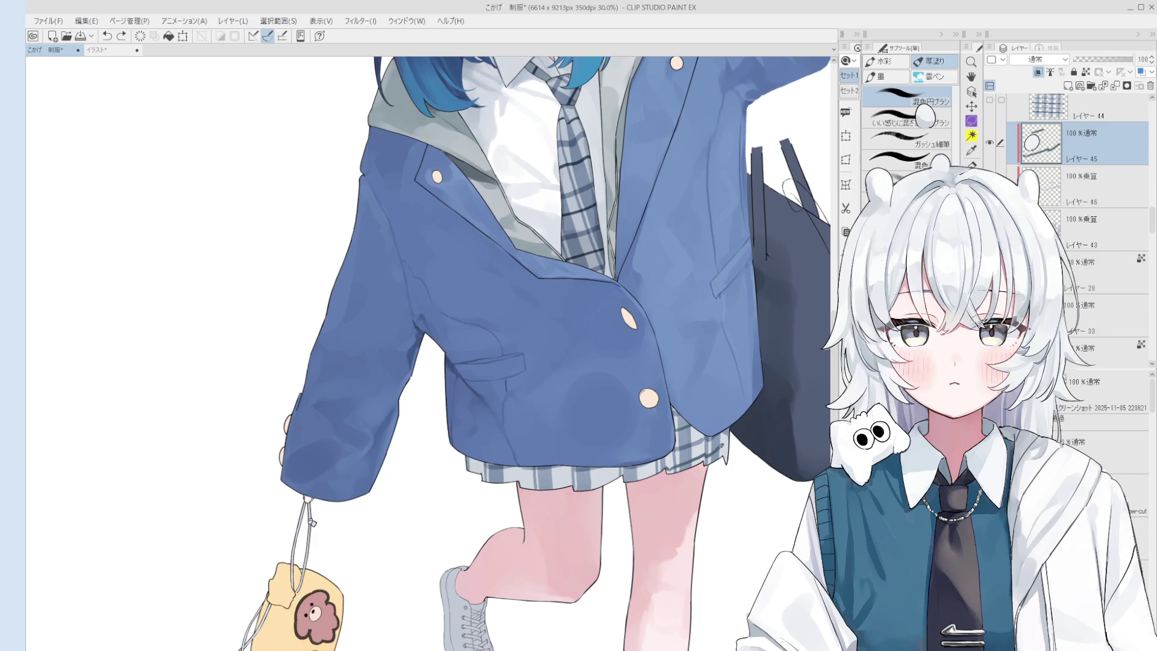
scroll(724, 449, "up", 1)
key("p")
left_click_drag(725, 447, 726, 462)
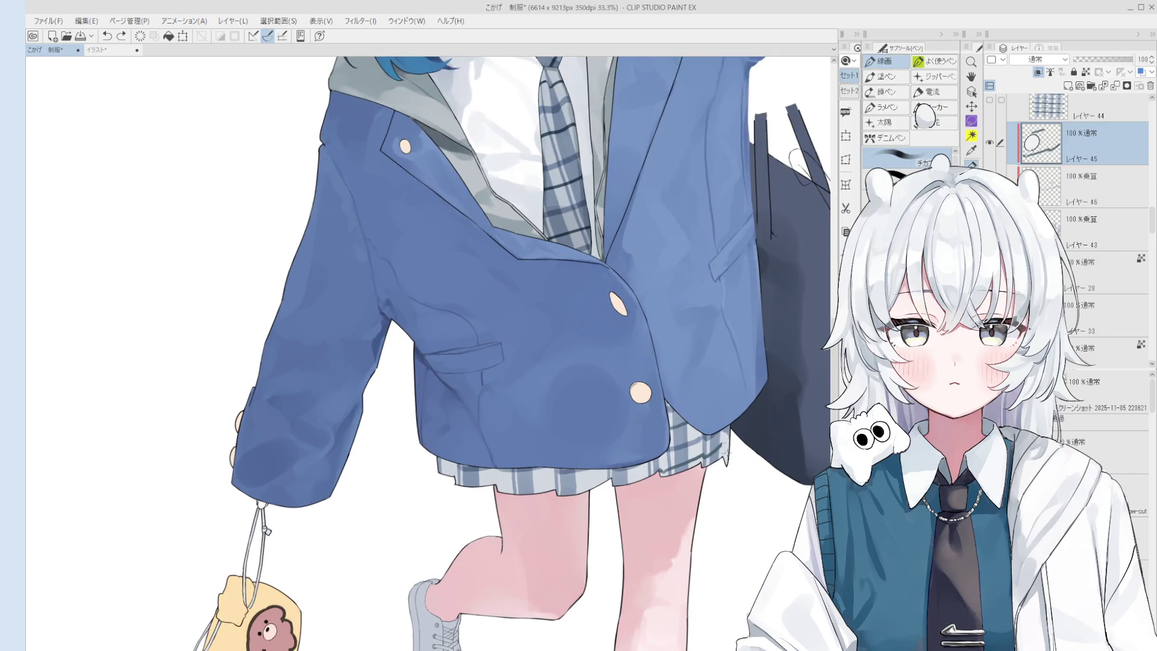
scroll(729, 461, "down", 4)
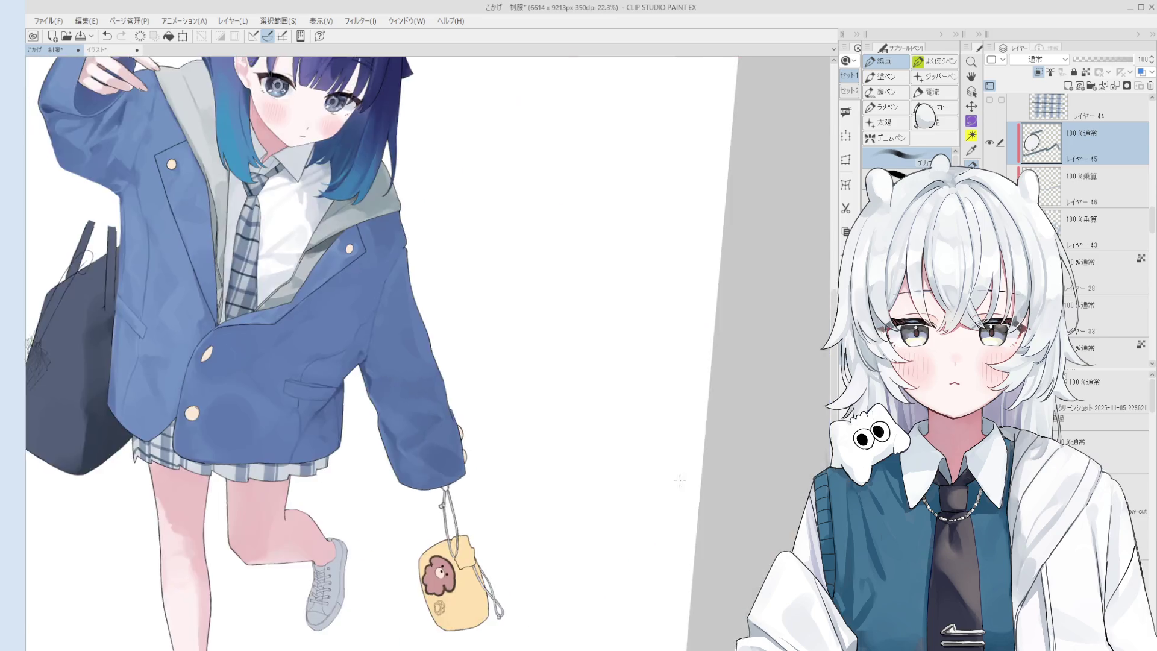
left_click_drag(482, 482, 696, 485)
scroll(413, 461, "up", 4)
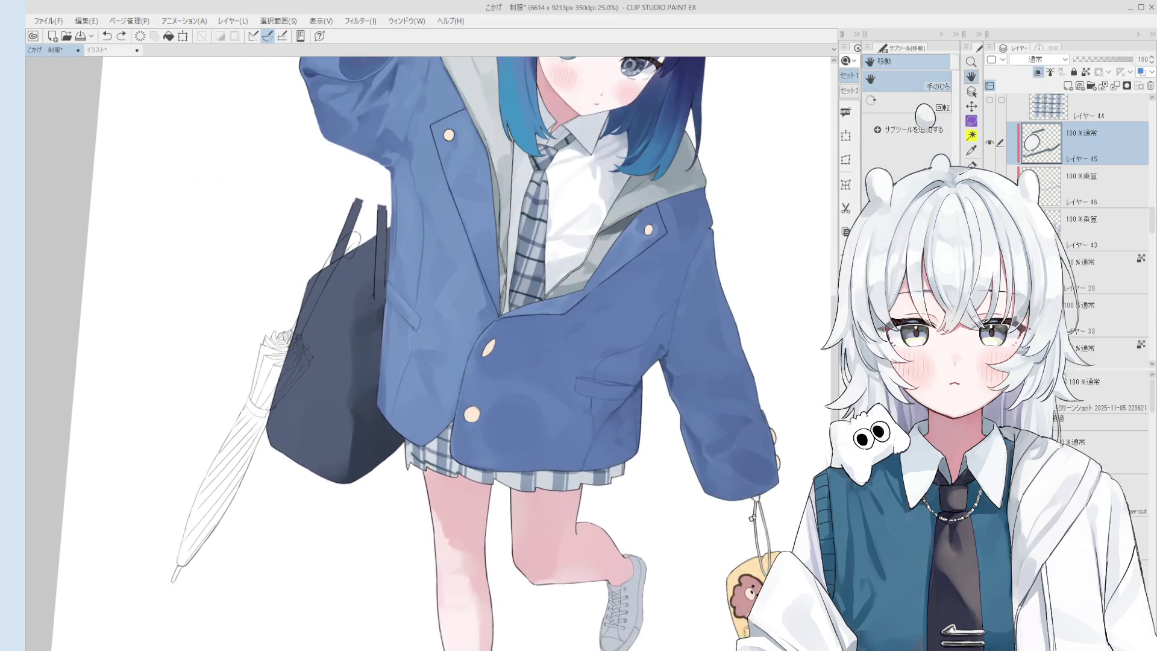
Try erasing a bit of the skirt's left edge, undo it, and return to the pen
key("e")
left_click(413, 458)
scroll(414, 458, "up", 1)
key("p")
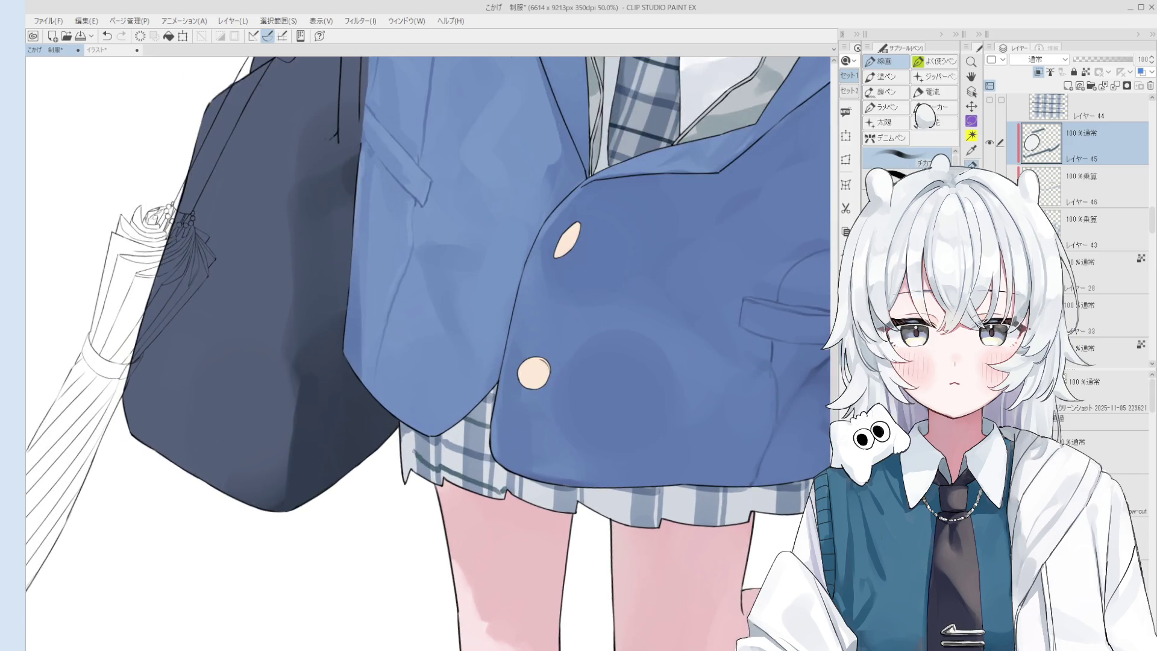
key("ctrl+z")
key("e")
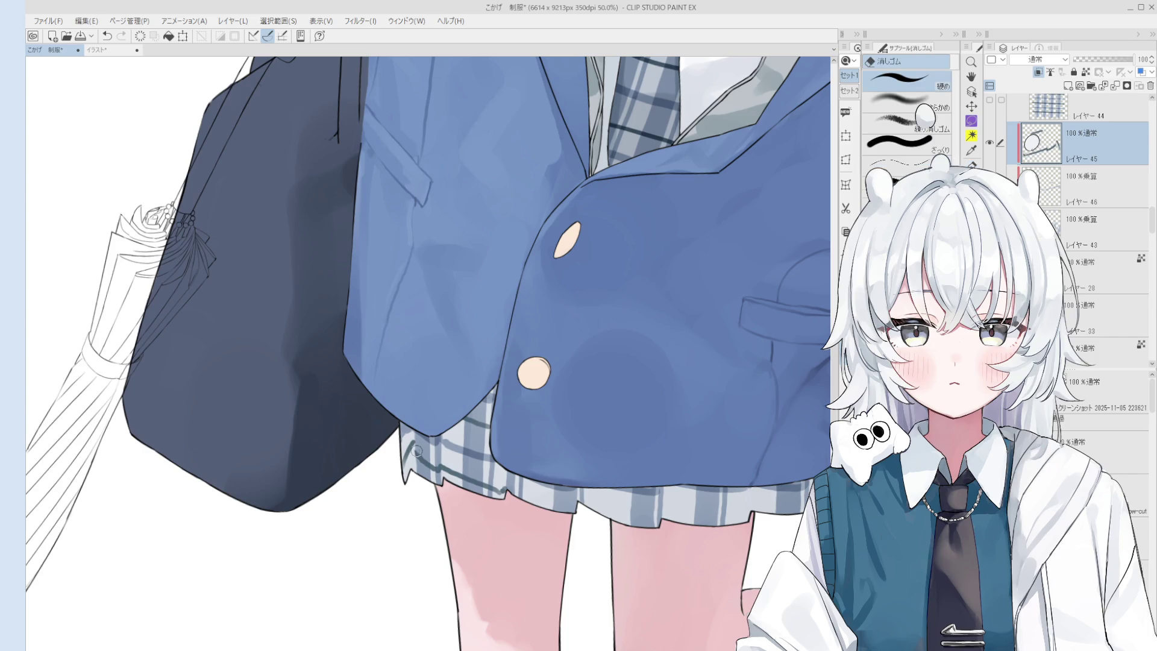
scroll(416, 451, "up", 1)
key("p")
key("e")
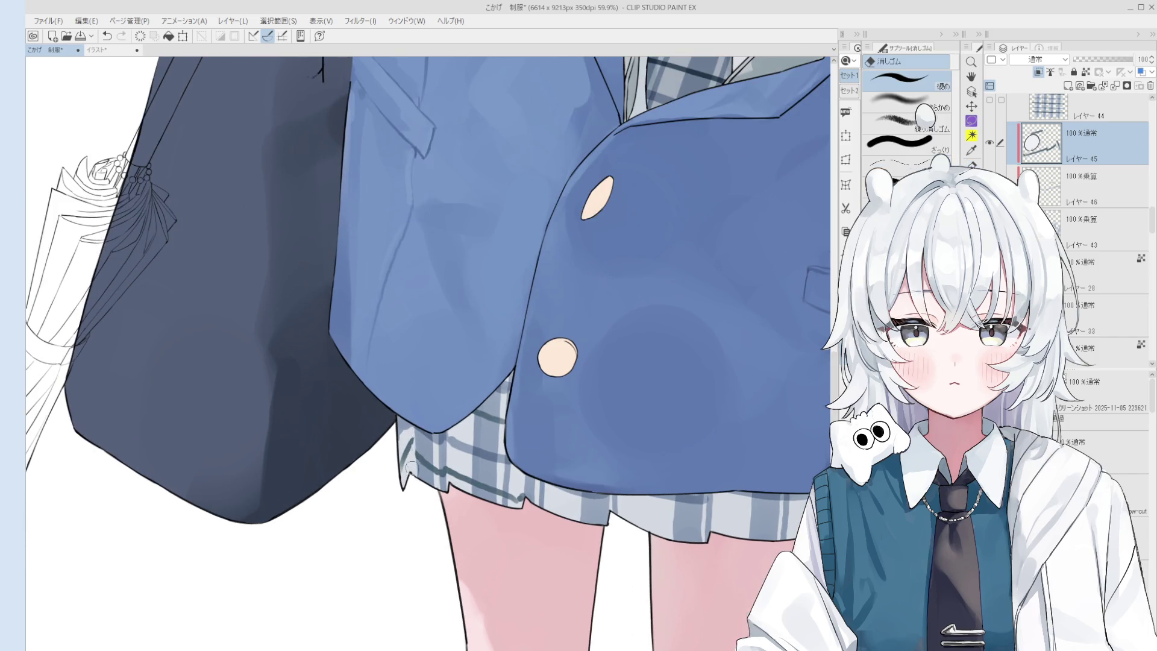
key("p")
scroll(411, 443, "up", 3)
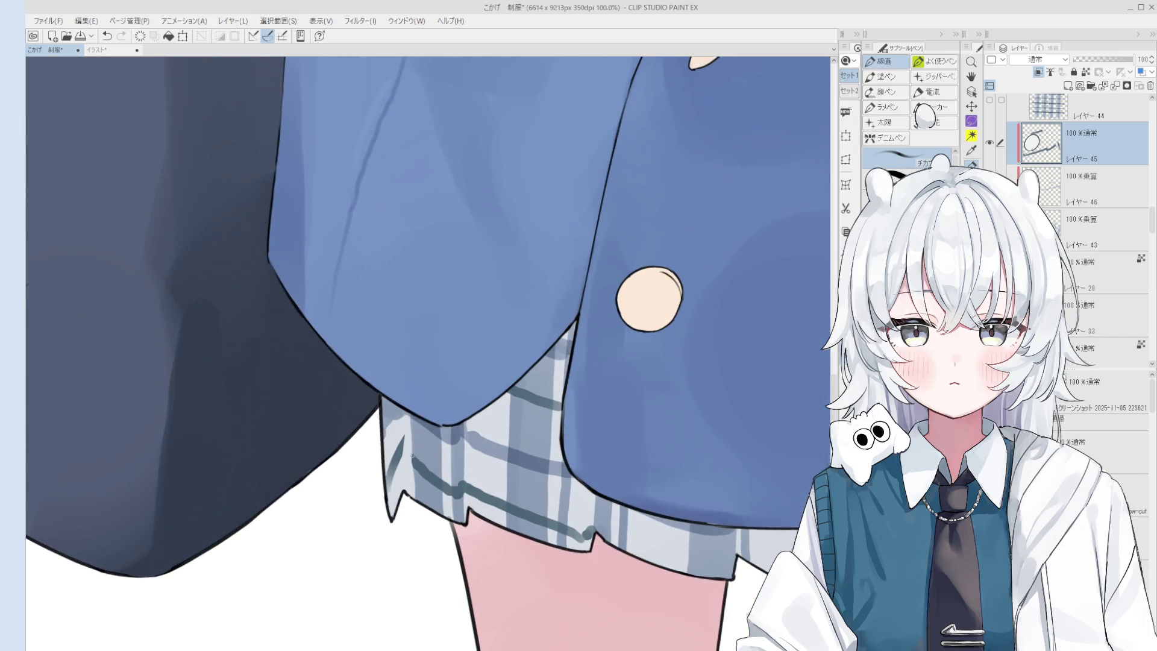
key("e")
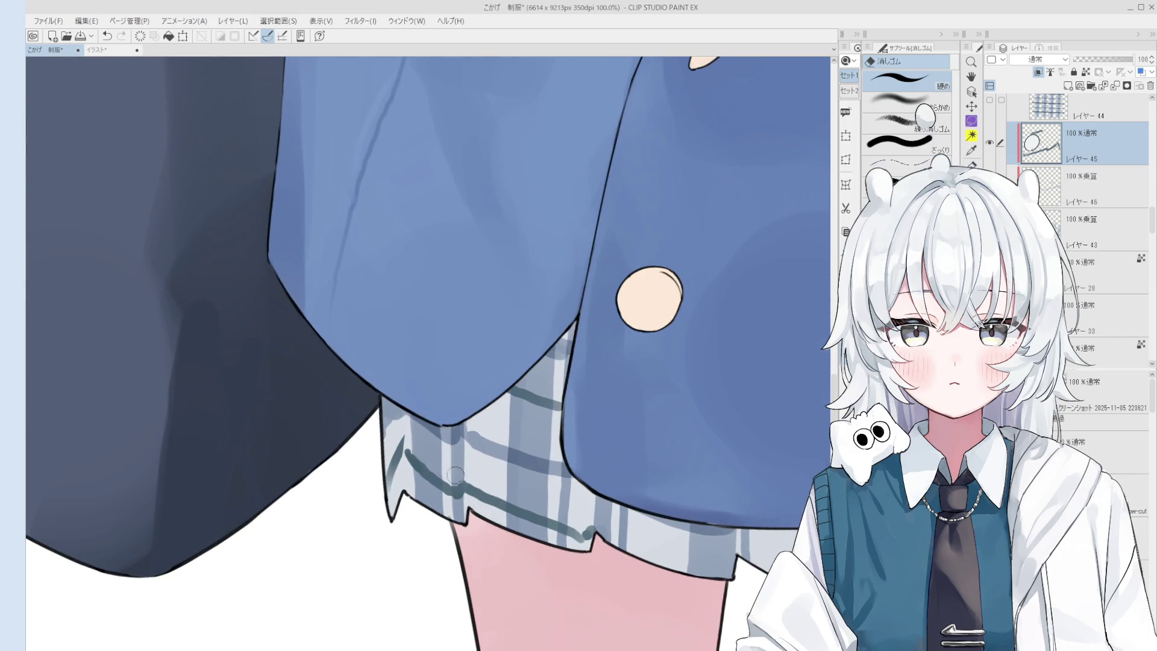
scroll(452, 474, "down", 2)
scroll(453, 474, "down", 4)
scroll(423, 472, "up", 3)
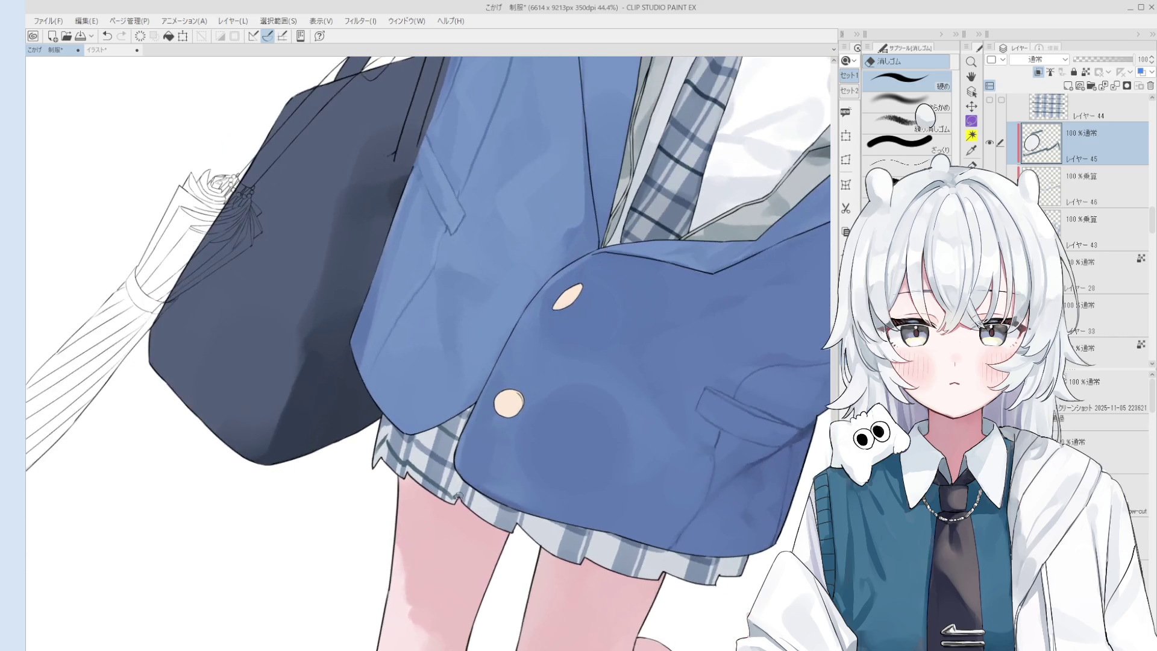
key("p")
scroll(423, 472, "up", 1)
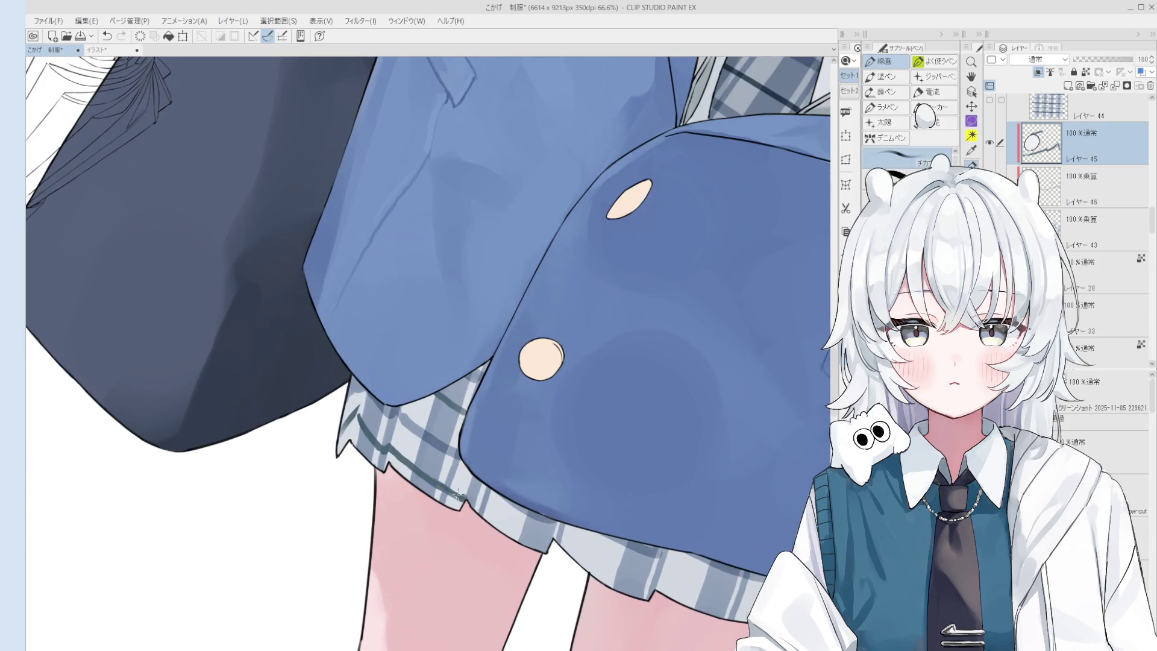
scroll(494, 493, "down", 1)
Draw a dark grey pleat line along the hem and mirror the canvas to check
left_click_drag(465, 480, 535, 529)
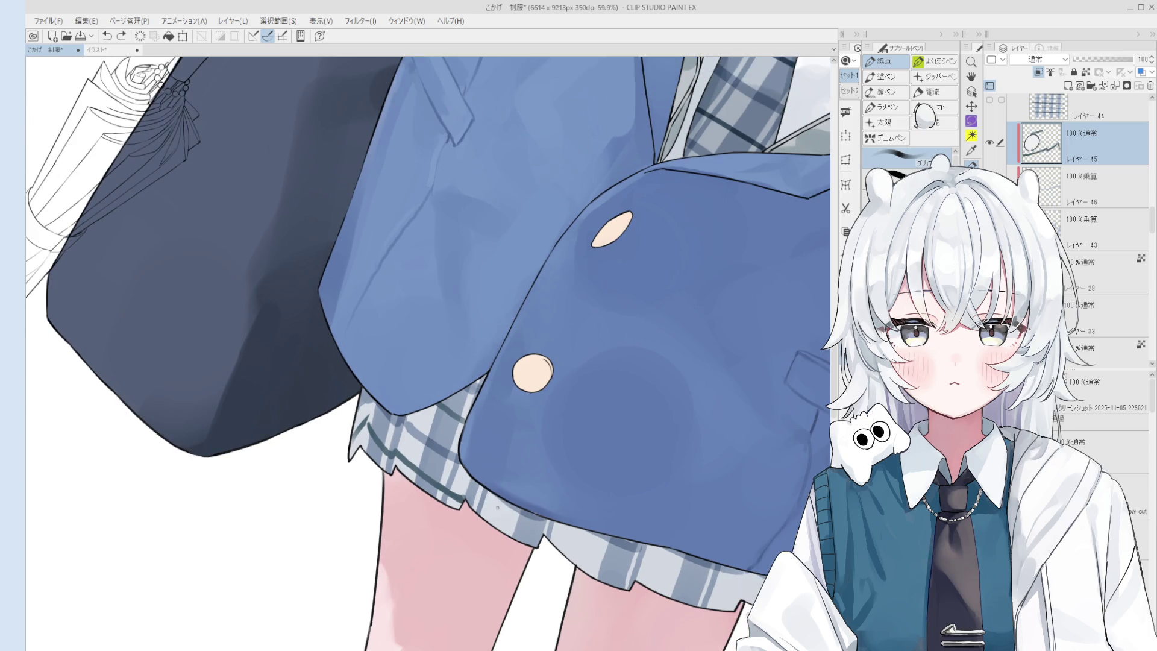
scroll(533, 529, "down", 3)
scroll(519, 523, "down", 1)
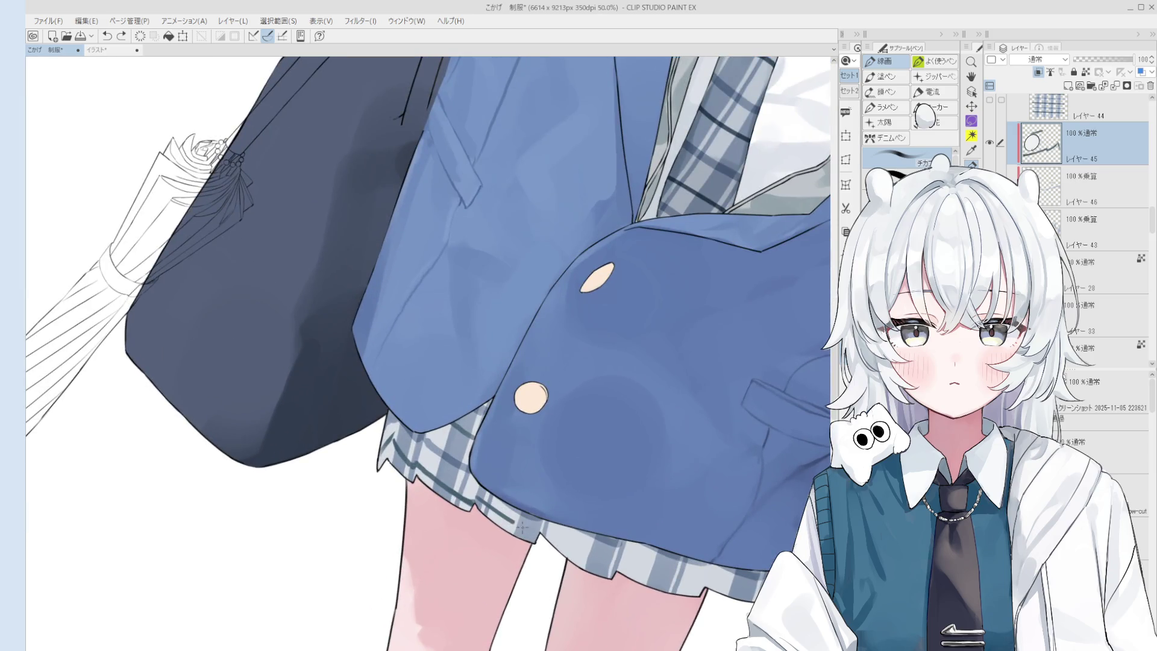
scroll(519, 523, "down", 1)
key("h")
scroll(508, 533, "down", 2)
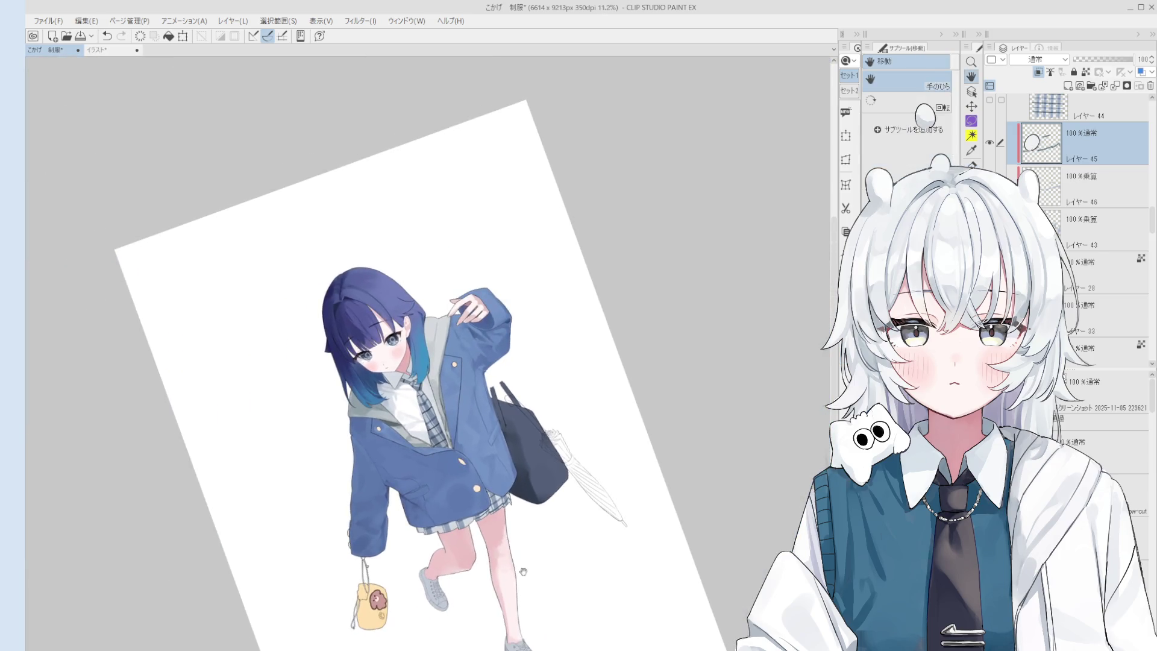
scroll(508, 532, "up", 2)
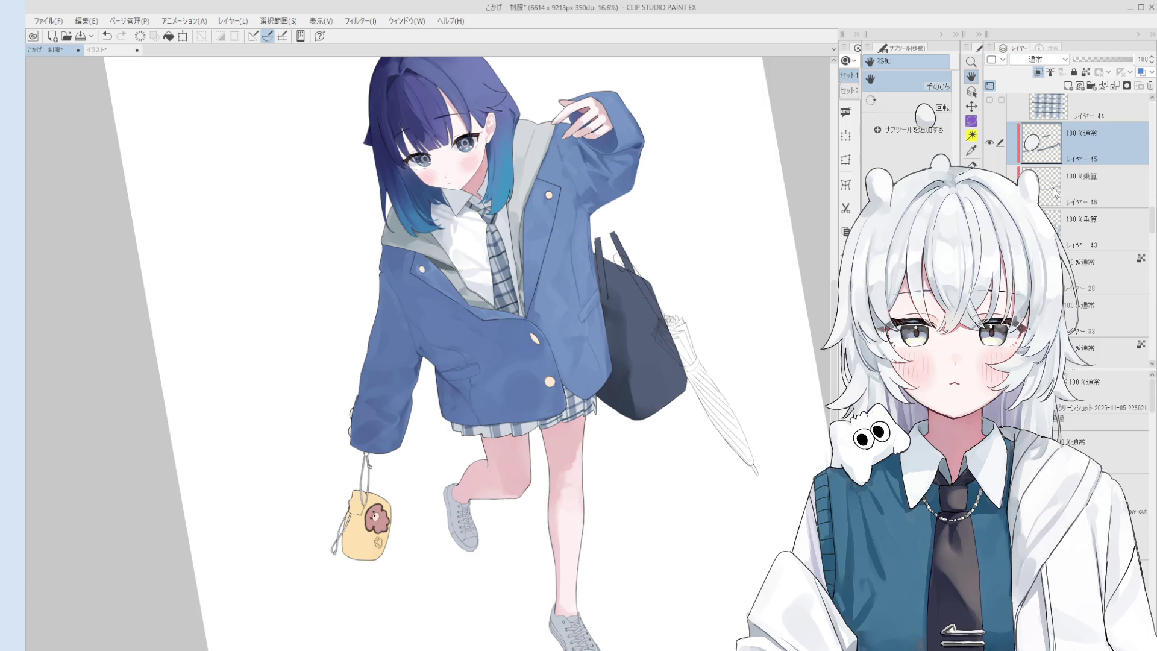
Remove the empty new layer and shift layer 46's skirt shading slightly upward
left_click(1053, 193)
left_click(1068, 86)
scroll(561, 383, "up", 3)
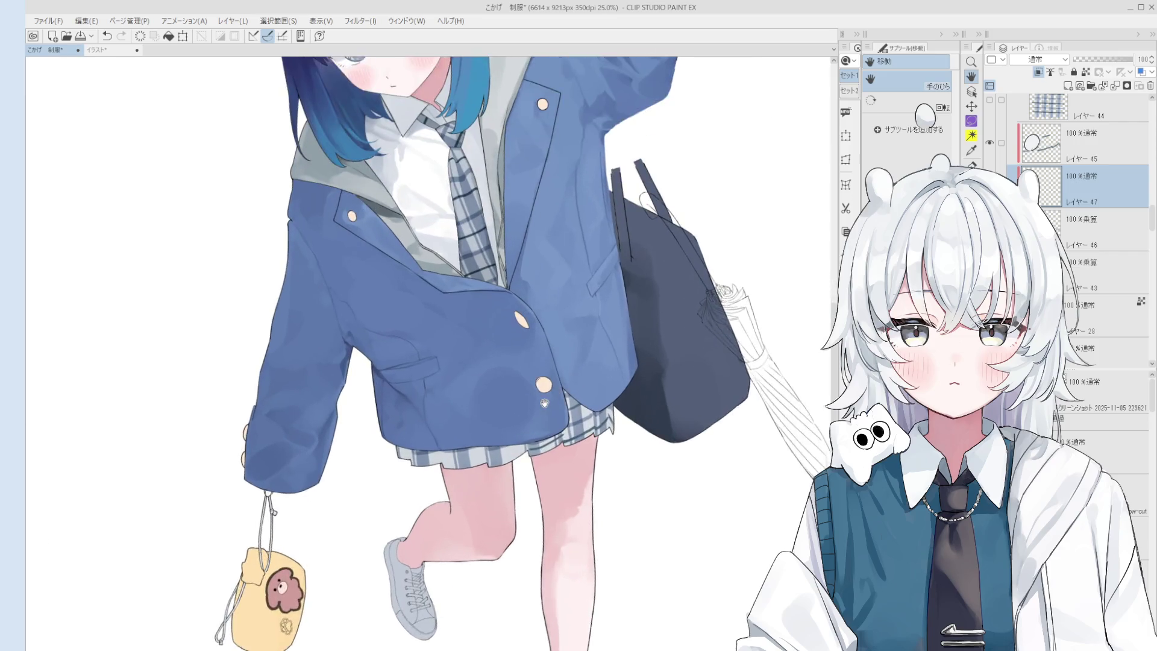
key("ctrl+e")
key("ctrl+t")
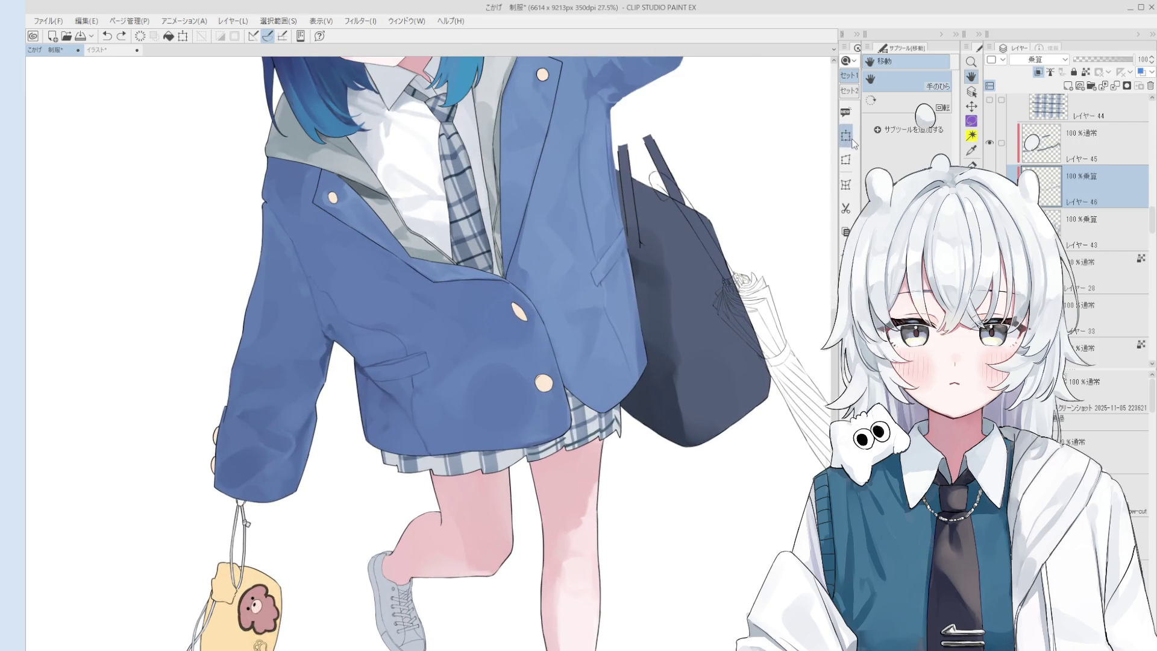
left_click_drag(561, 414, 565, 411)
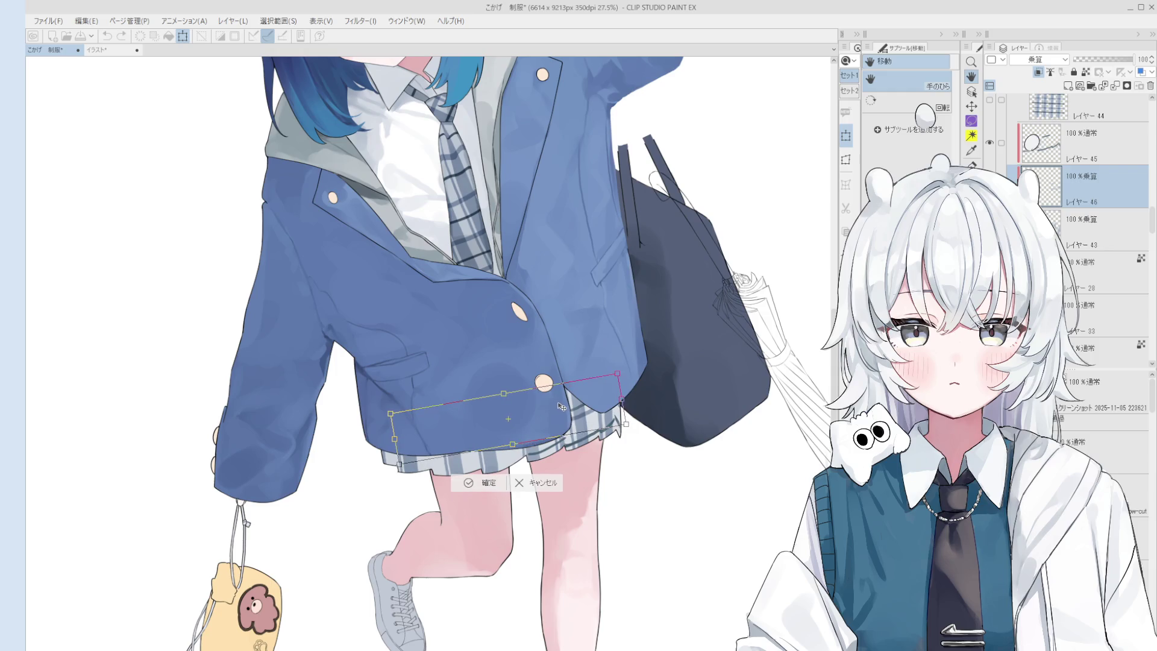
left_click(479, 484)
Nudge the skirt piece on layer 45 up about 5 px and confirm
left_click(1051, 145)
key("ctrl+t")
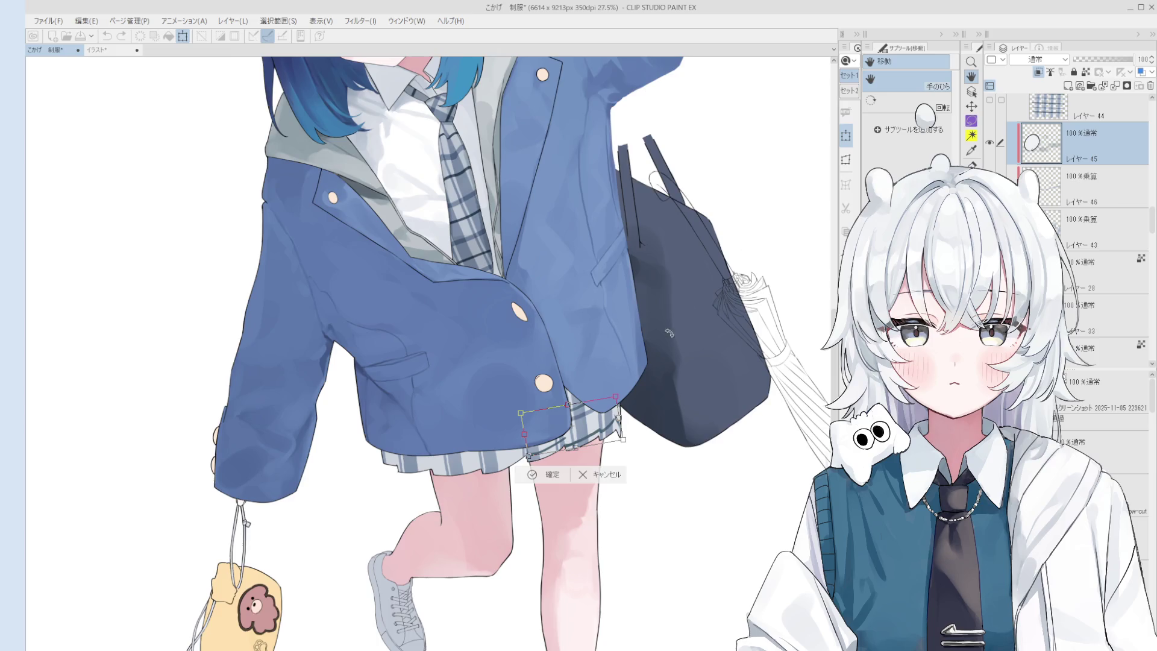
scroll(590, 393, "up", 1)
left_click_drag(592, 437, 592, 433)
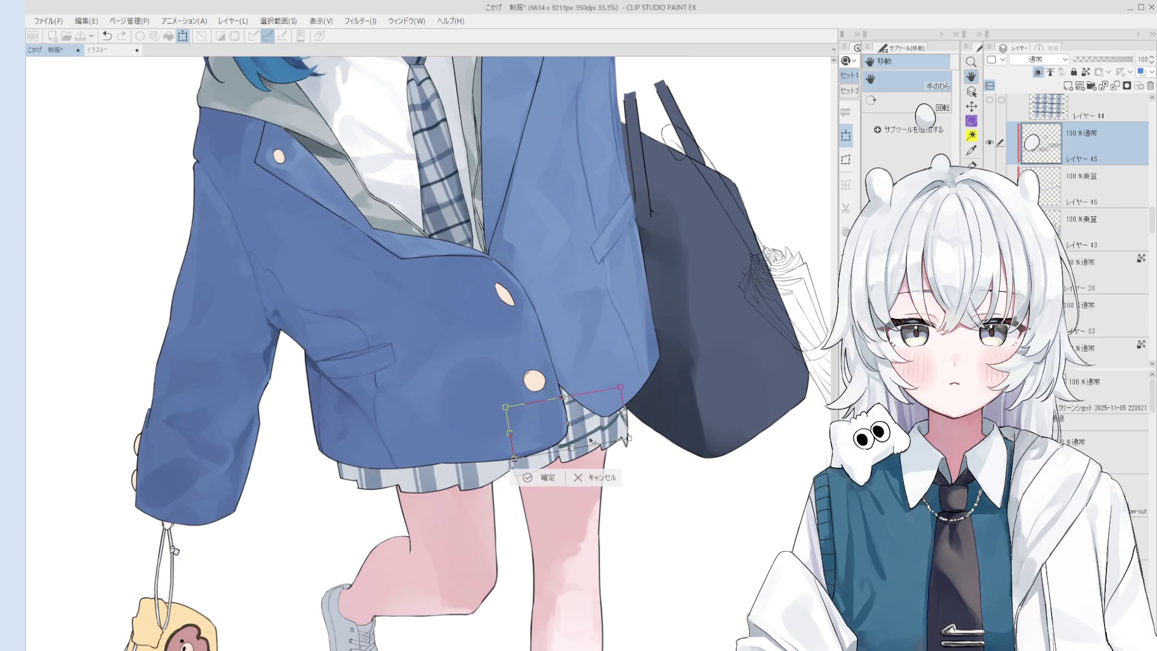
left_click(552, 480)
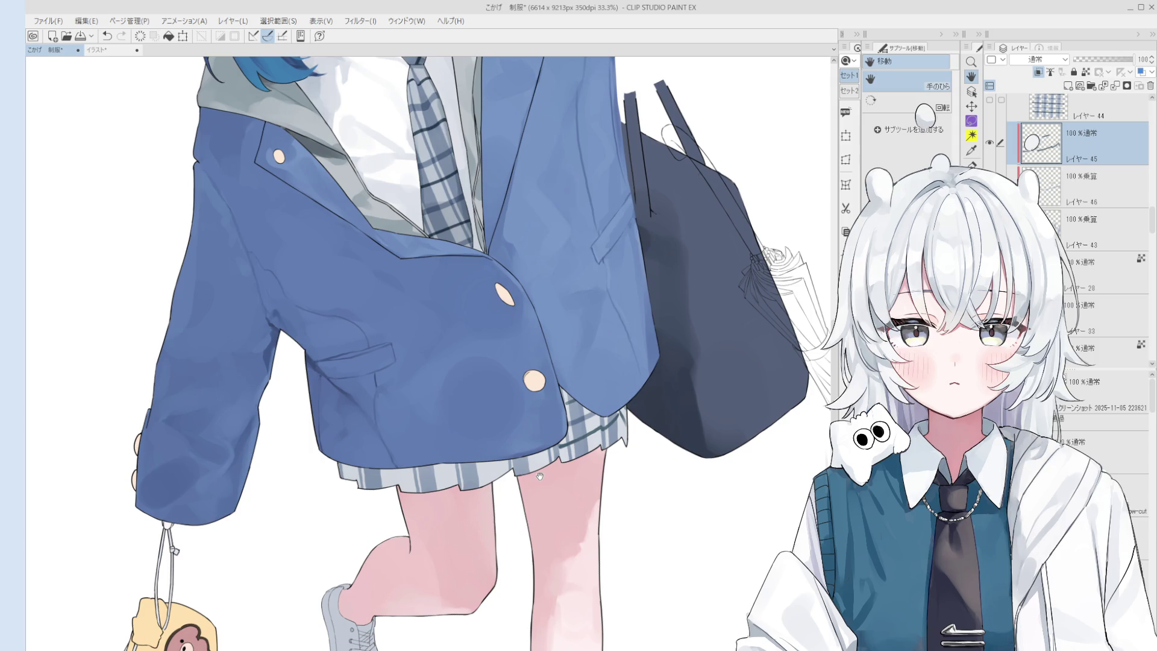
Select Layer 14 by picking the jacket from the canvas, and switch to the pen
left_click_drag(539, 476, 600, 539)
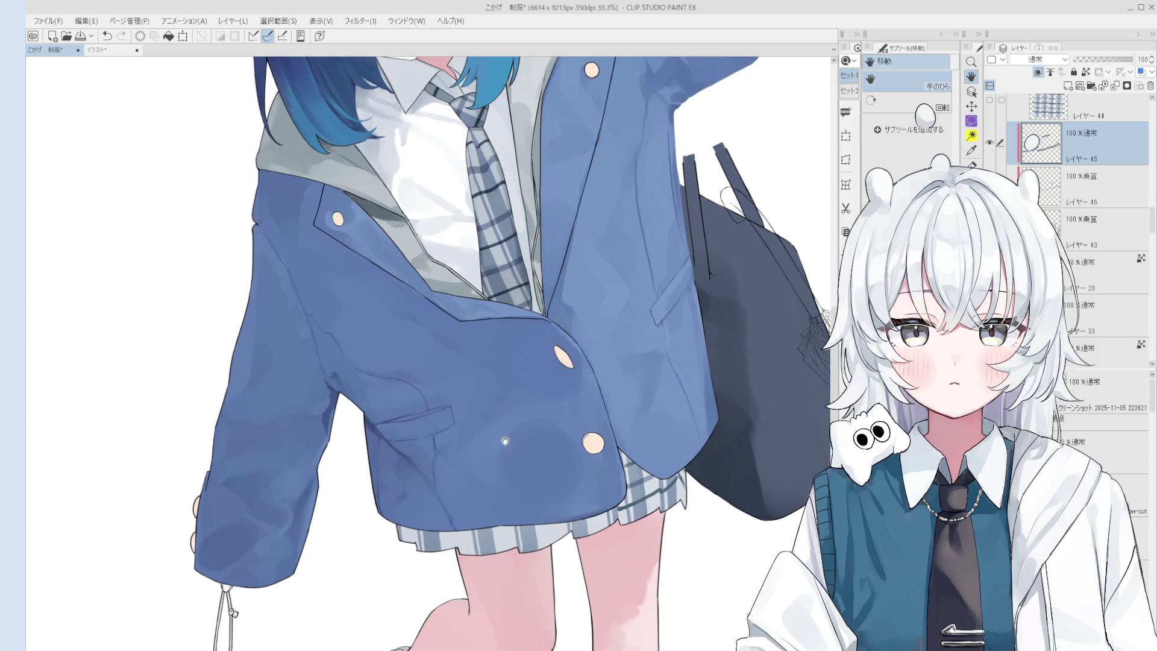
scroll(619, 565, "down", 1)
key("o")
scroll(497, 381, "up", 3)
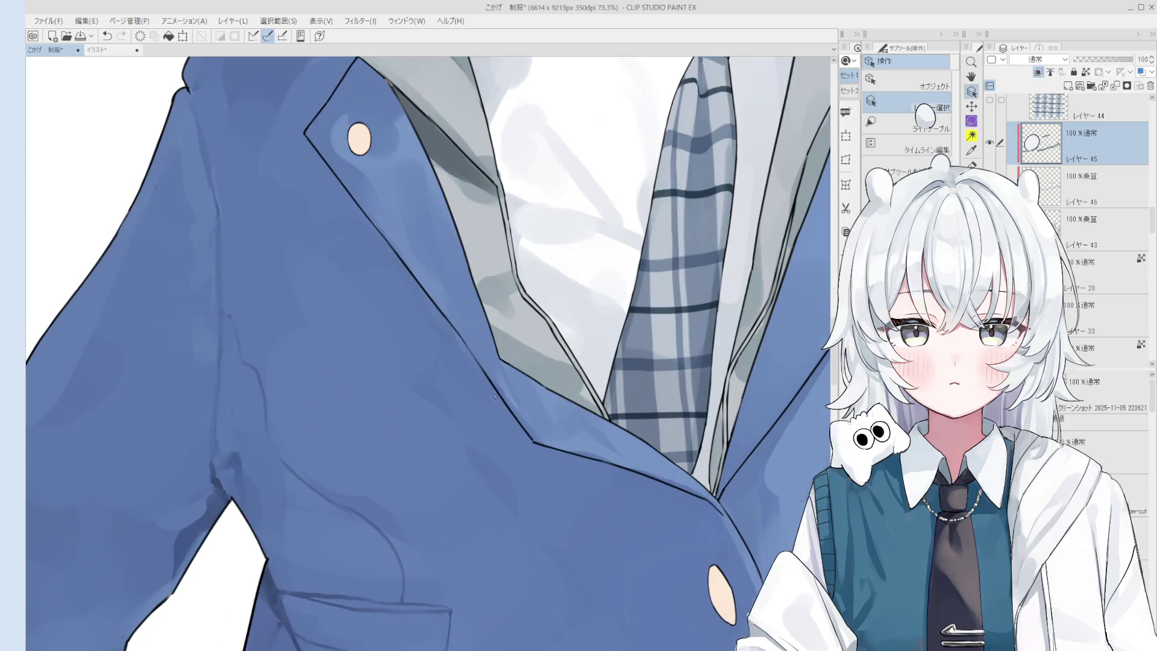
left_click(497, 380)
left_click(497, 380)
scroll(497, 381, "up", 2)
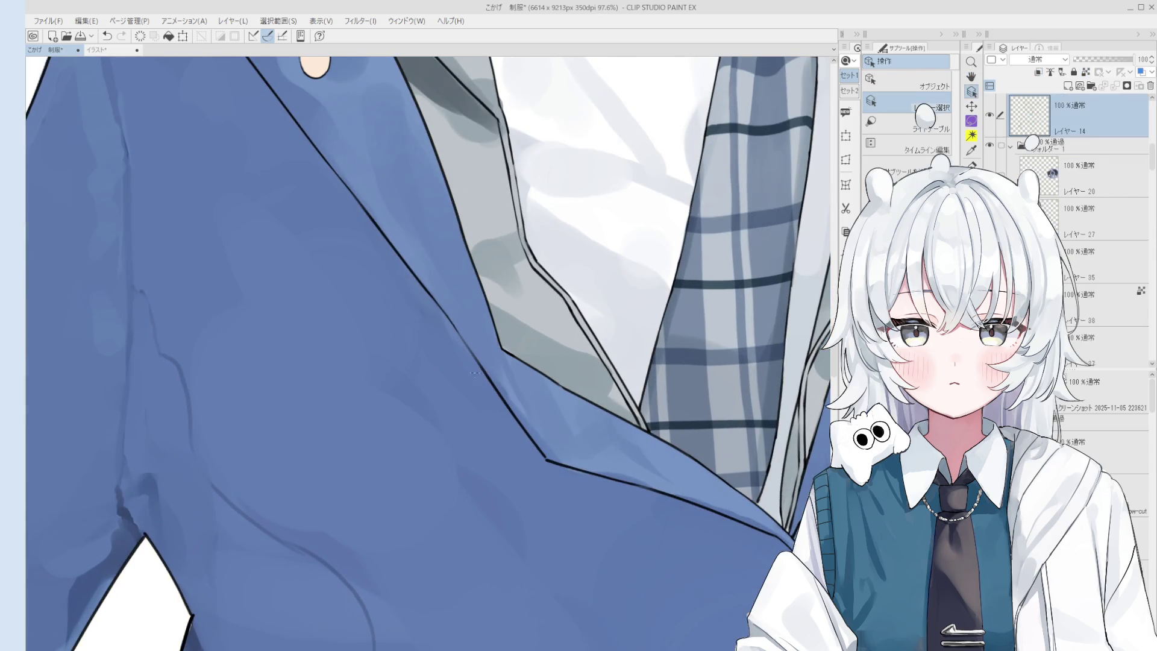
key("p")
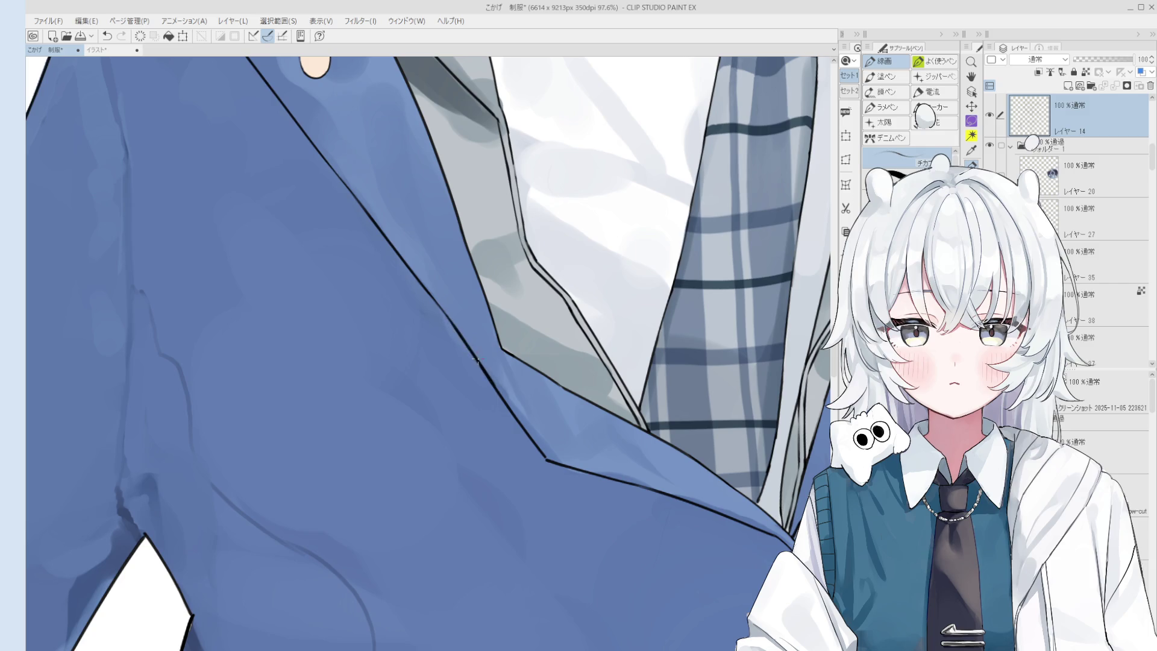
scroll(485, 374, "down", 3)
scroll(486, 375, "down", 3)
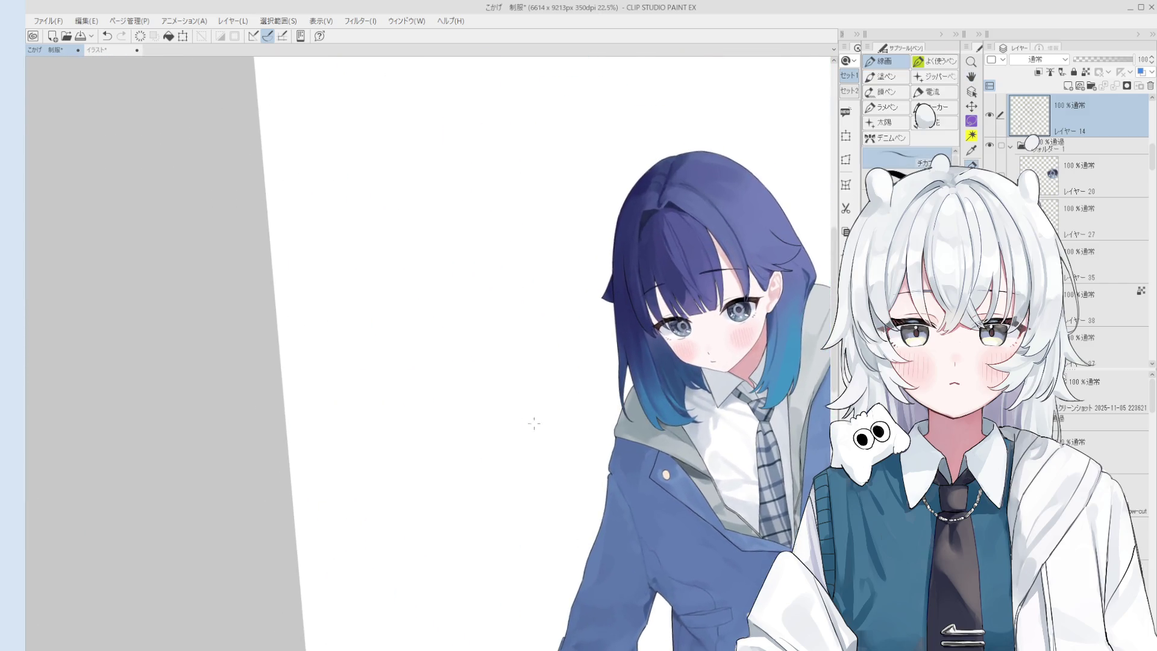
Sketch the skirt's left side, curved hem and waistband, undoing misplaced strokes
left_click_drag(440, 327, 476, 411)
mouse_move(442, 291)
left_mouse_down()
mouse_move(550, 287)
mouse_move(582, 409)
left_mouse_up()
key("ctrl+z")
mouse_move(476, 411)
left_mouse_down()
mouse_move(464, 299)
mouse_move(543, 285)
mouse_move(599, 392)
left_mouse_up()
key("ctrl+z")
key("ctrl+z")
left_click_drag(487, 413, 609, 361)
mouse_move(546, 300)
left_mouse_down()
mouse_move(622, 339)
mouse_move(550, 306)
mouse_move(606, 362)
mouse_move(570, 377)
left_mouse_up()
key("ctrl+z")
key("ctrl+z")
mouse_move(535, 309)
left_mouse_down()
mouse_move(571, 373)
mouse_move(547, 397)
mouse_move(576, 368)
mouse_move(634, 346)
mouse_move(545, 295)
mouse_move(600, 360)
left_mouse_up()
key("ctrl+z")
Erase and redraw parts of the skirt's hem and fold line
scroll(542, 393, "up", 1)
key("e")
key("p")
key("e")
key("p")
key("e")
key("p")
key("e")
key("p")
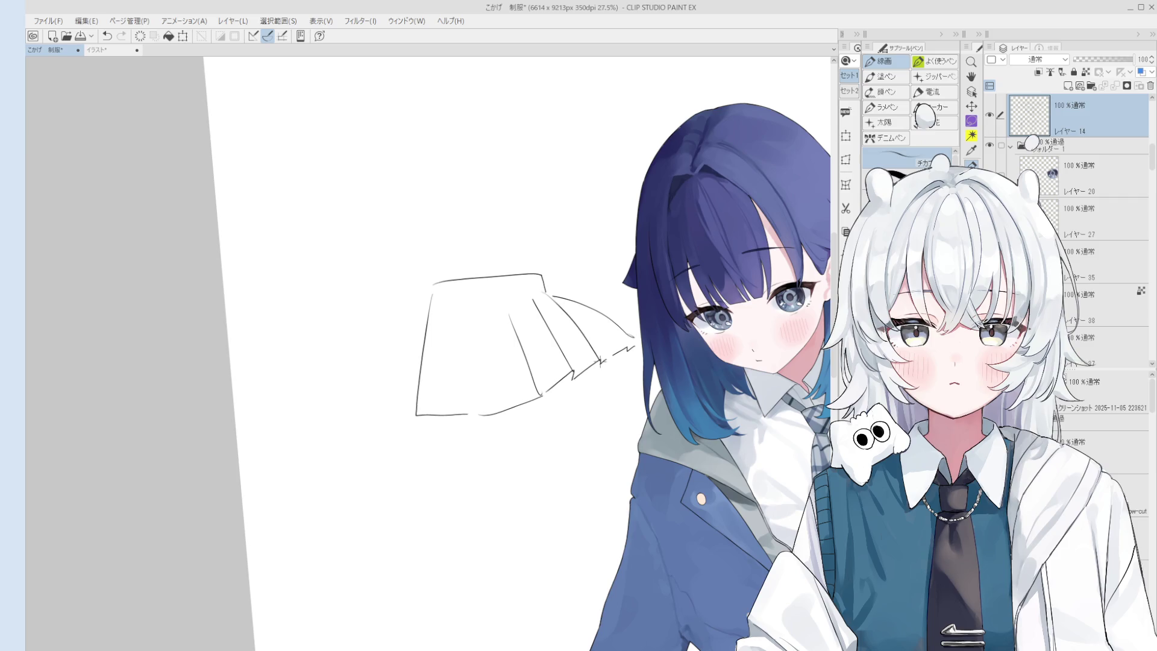
Add several pleat fold lines inside the skirt sketch
left_click_drag(555, 301, 624, 342)
key("ctrl+z")
scroll(622, 338, "down", 1)
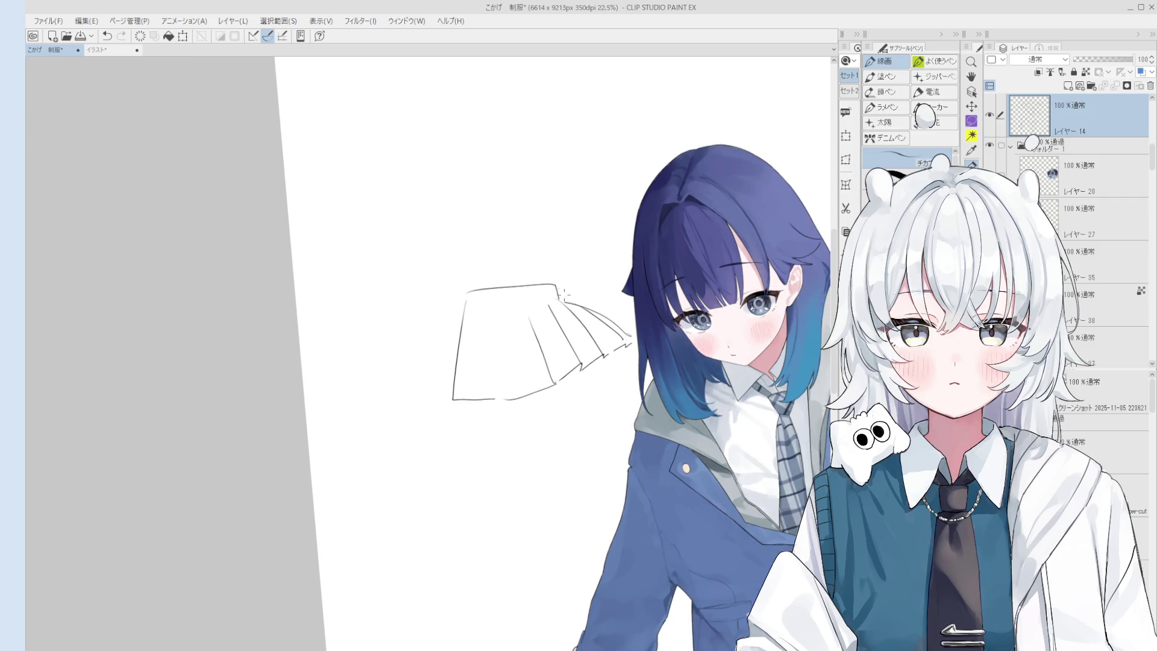
scroll(547, 298, "up", 1)
left_click_drag(547, 294, 575, 346)
mouse_move(503, 297)
left_mouse_down()
mouse_move(519, 402)
mouse_move(487, 403)
left_mouse_up()
left_click_drag(457, 308, 447, 390)
scroll(494, 338, "down", 3)
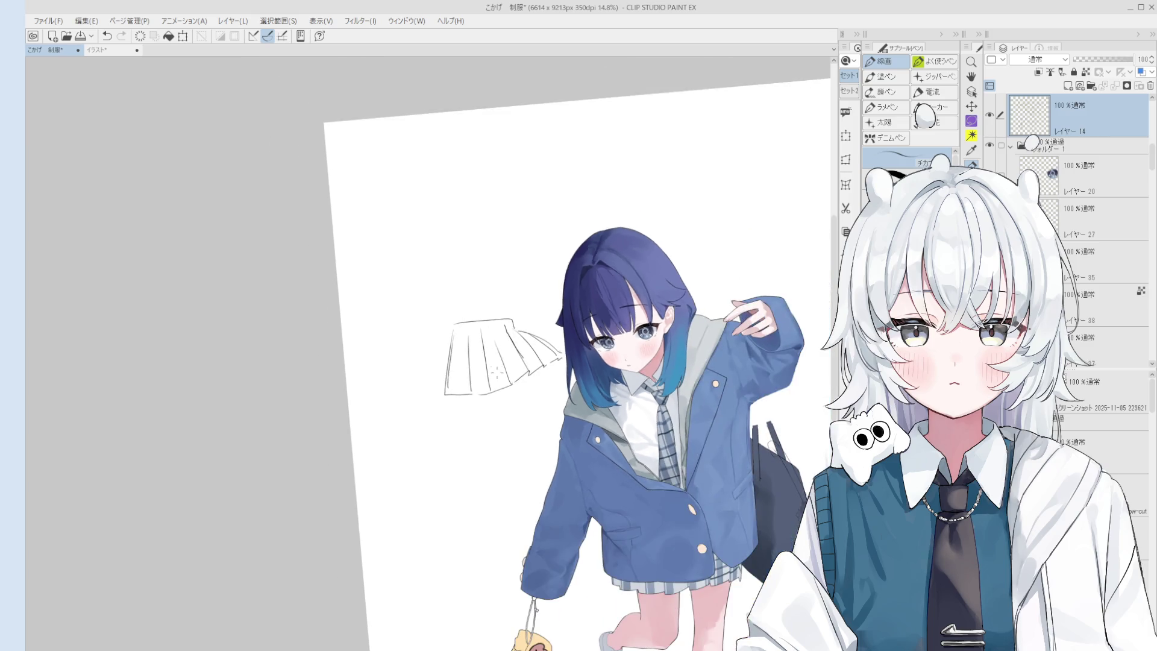
scroll(504, 330, "up", 2)
scroll(506, 331, "up", 1)
Erase the upper parts of two pleat lines
key("e")
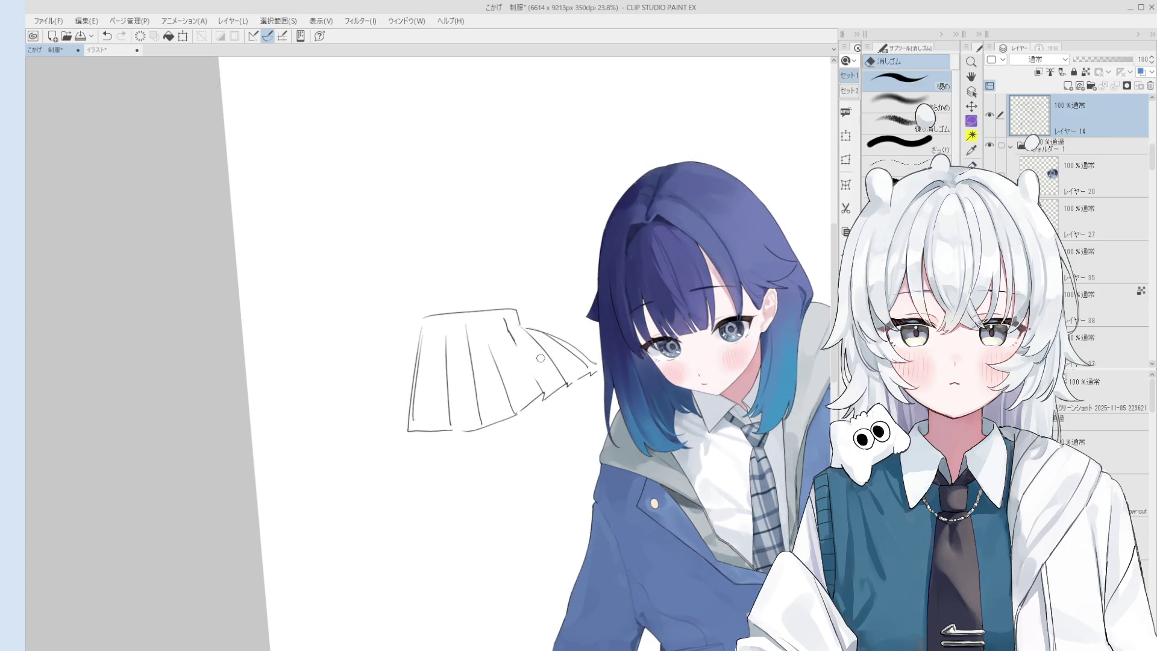
key("p")
key("ctrl+z")
scroll(494, 343, "down", 2)
scroll(482, 352, "up", 2)
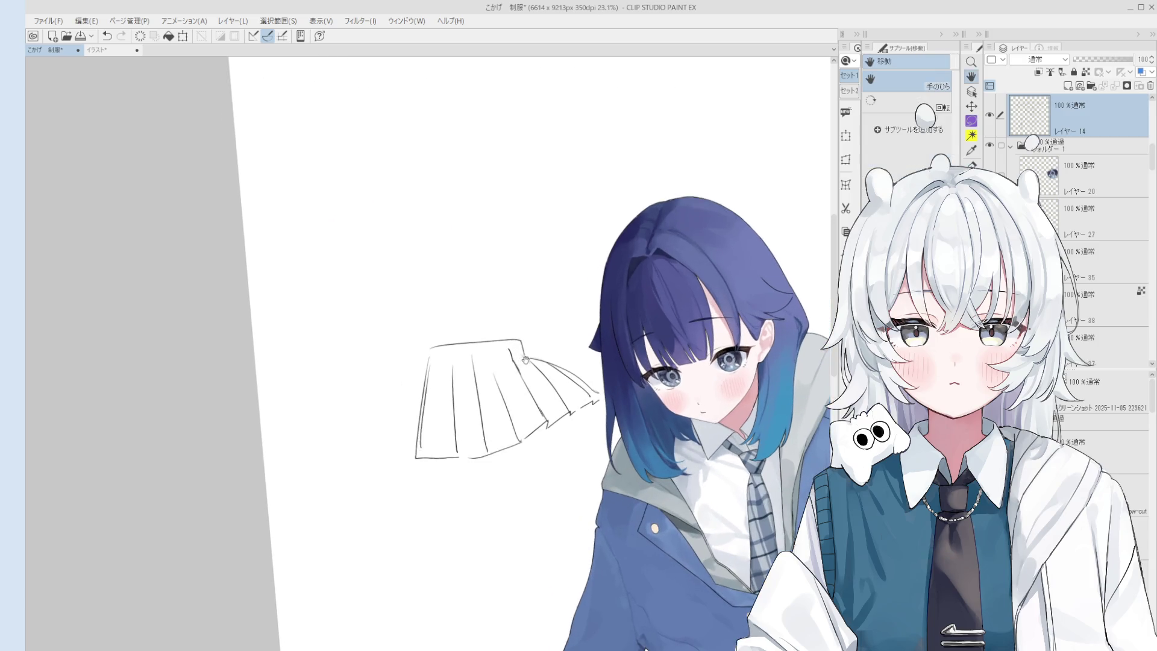
scroll(481, 353, "down", 2)
scroll(589, 473, "up", 1)
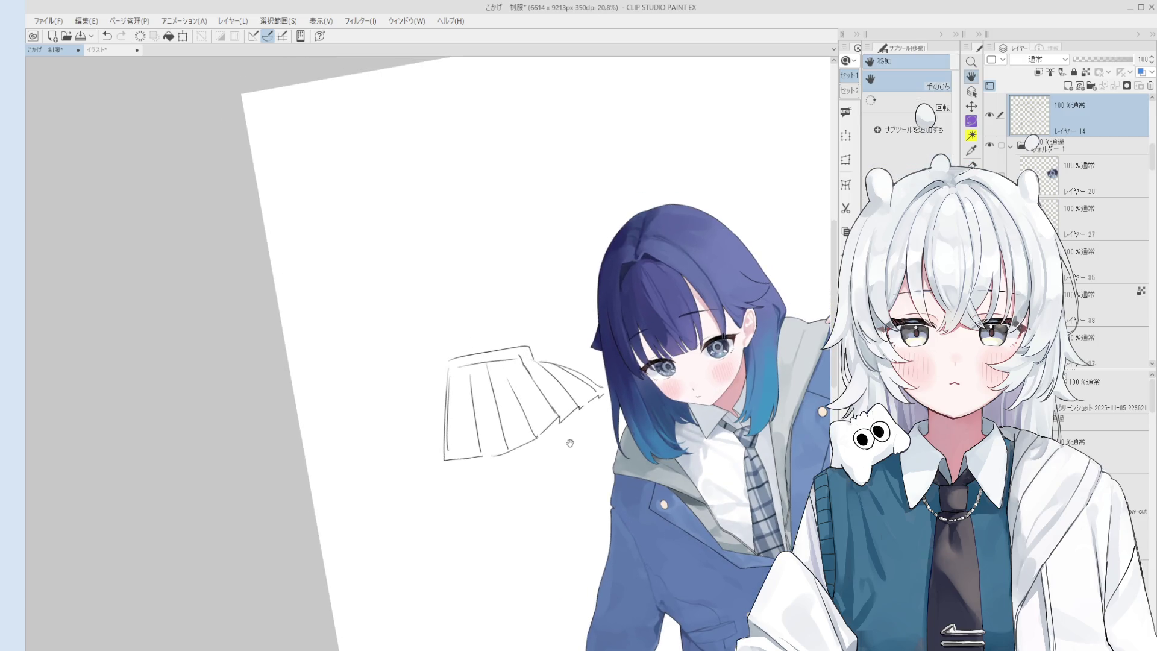
key("e")
mouse_move(485, 404)
left_mouse_down()
mouse_move(489, 382)
mouse_move(463, 391)
mouse_move(454, 449)
mouse_move(503, 443)
mouse_move(509, 398)
mouse_move(531, 433)
mouse_move(491, 375)
mouse_move(523, 368)
mouse_move(547, 400)
mouse_move(570, 400)
left_mouse_up()
Straighten the canvas, rotate it counterclockwise to inspect the skirt, then rotate back
key("ctrl+at")
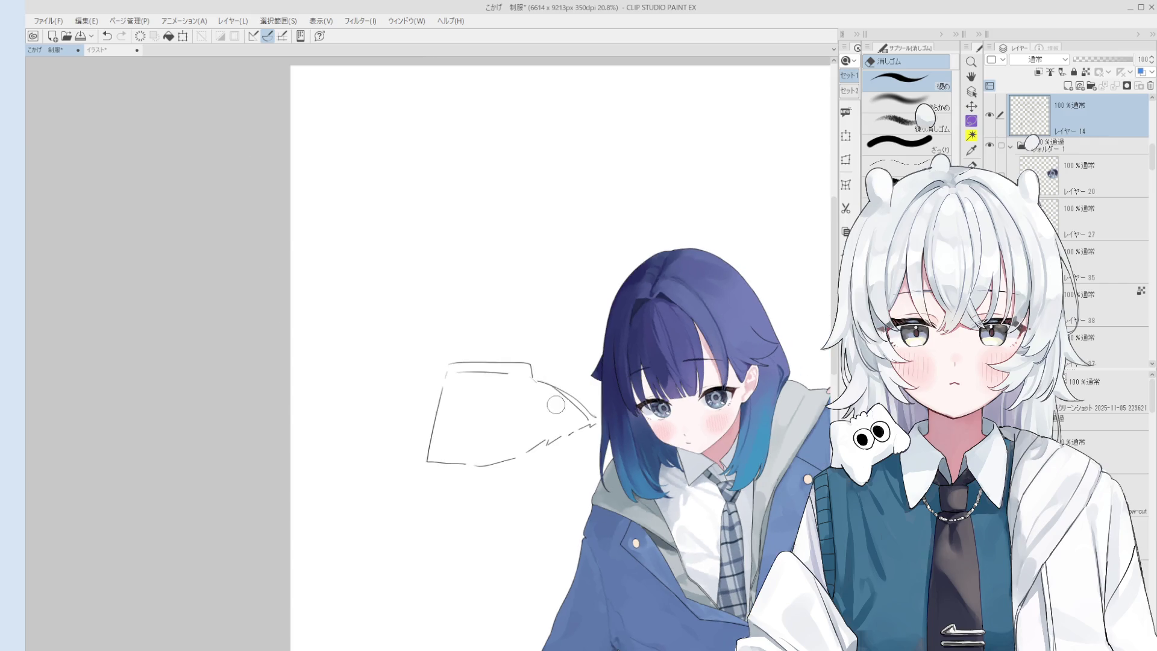
key("minus")
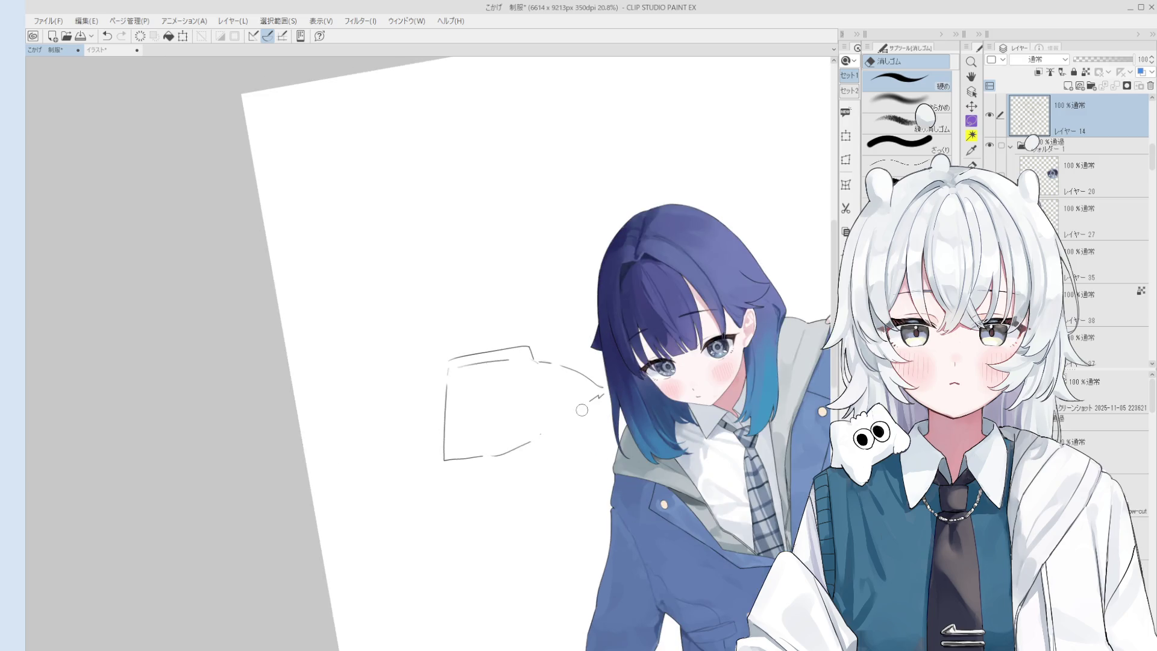
key("p")
mouse_move(574, 406)
left_mouse_down()
mouse_move(608, 399)
mouse_move(603, 443)
left_mouse_up()
key("minus")
key("e")
scroll(583, 333, "up", 2)
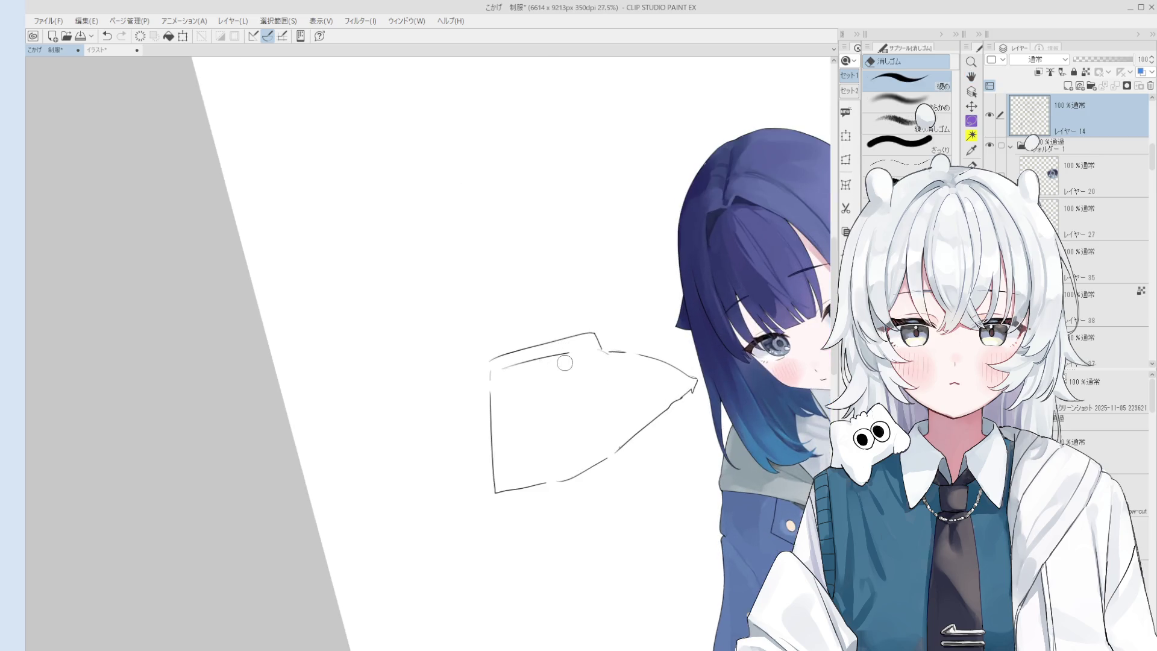
key("p")
key("asciicircum")
scroll(754, 147, "down", 1)
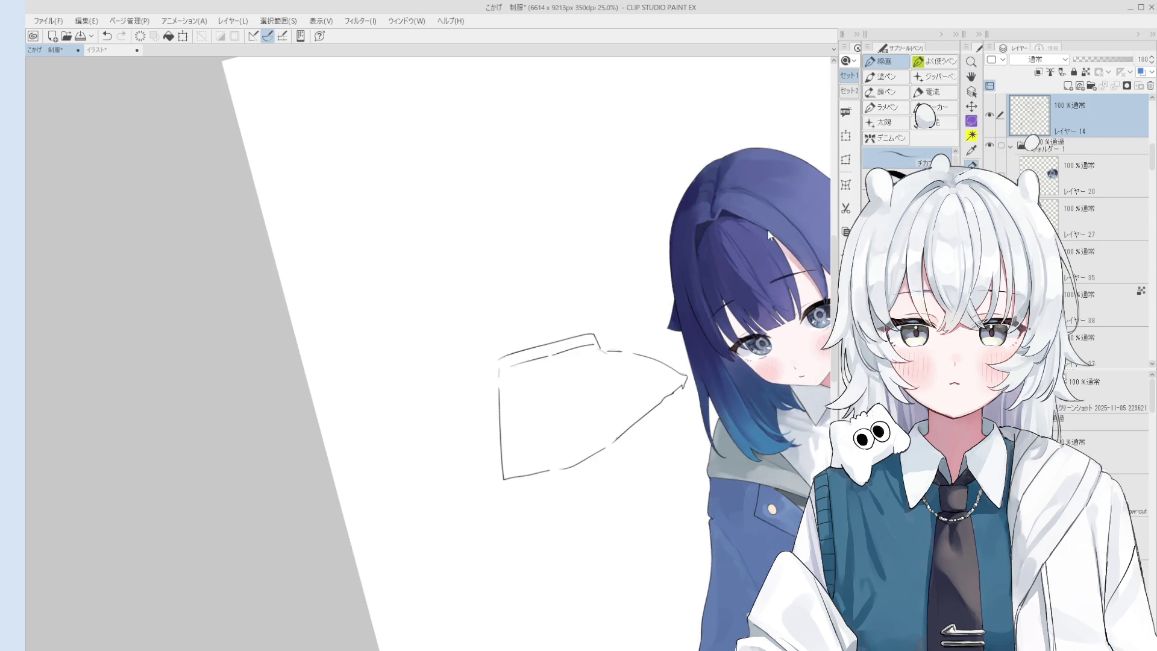
Add a test layer, paint grey shading strokes in the skirt, then delete it
left_click(1069, 86)
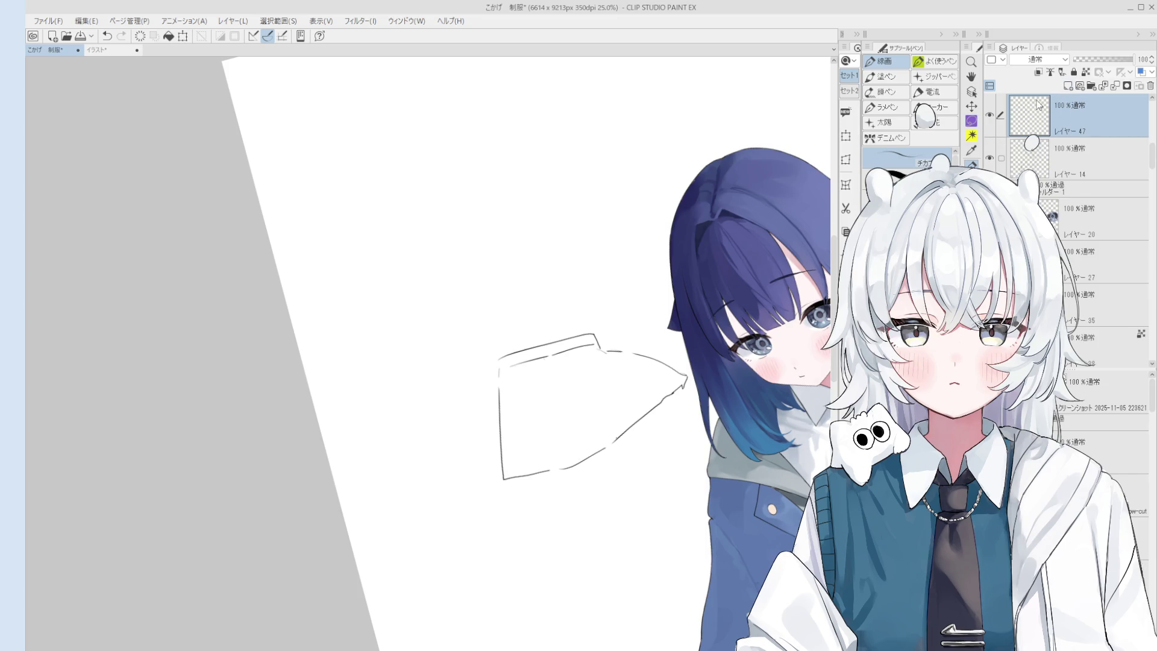
key("b")
left_click_drag(550, 372, 580, 441)
mouse_move(567, 379)
left_mouse_down()
mouse_move(610, 447)
mouse_move(669, 386)
left_mouse_up()
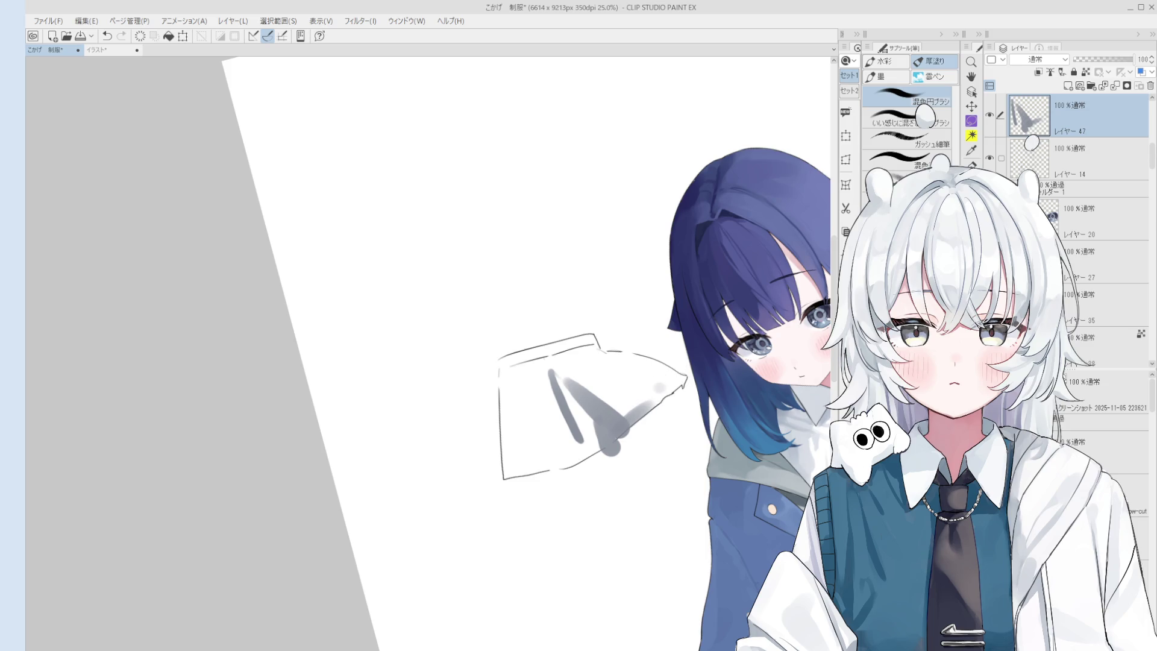
left_click(1150, 86)
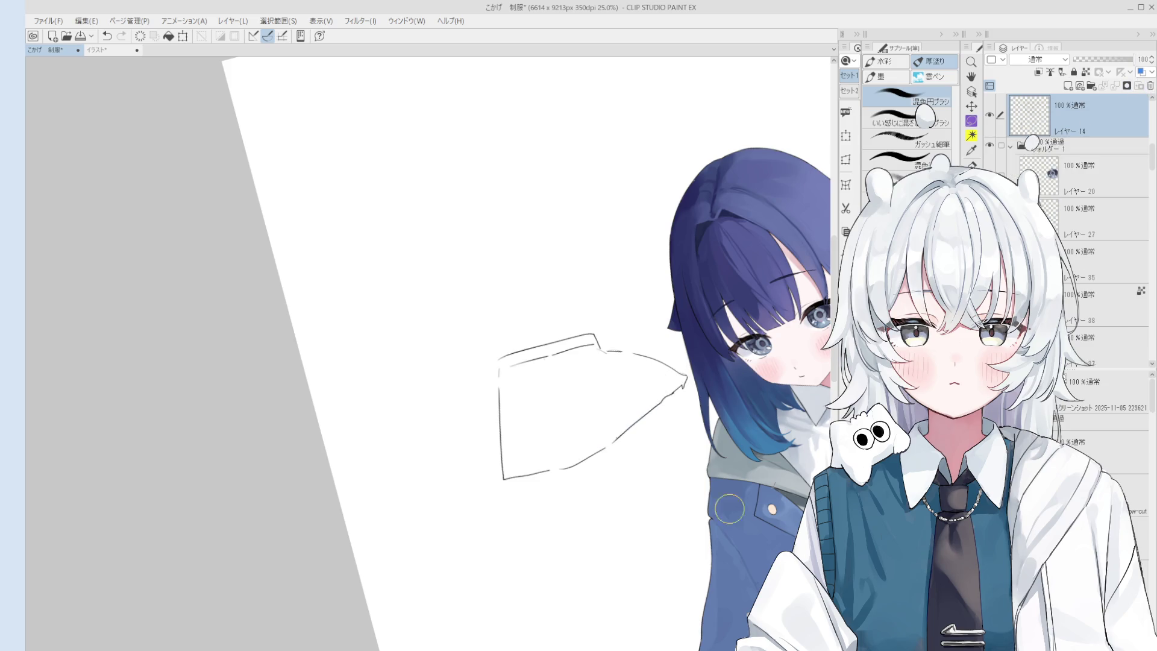
mouse_move(603, 378)
left_mouse_down()
mouse_move(626, 392)
mouse_move(644, 470)
mouse_move(608, 440)
left_mouse_up()
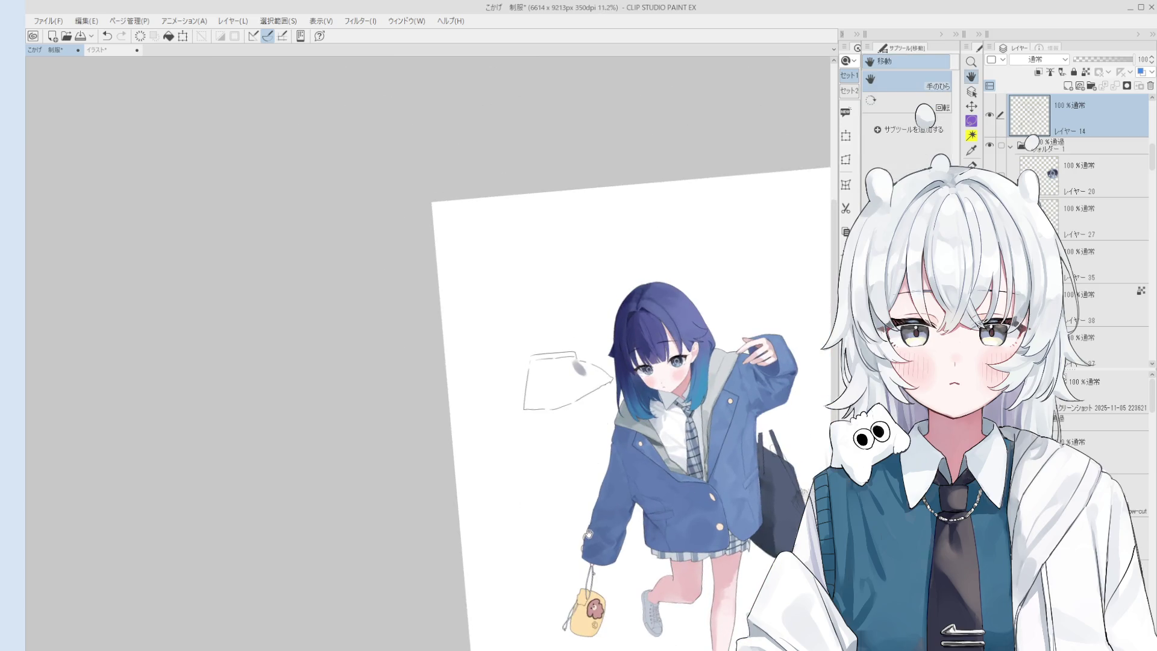
Delete the sketch layer, undo that, and wipe out the skirt sketch with an enlarged eraser
scroll(602, 430, "up", 3)
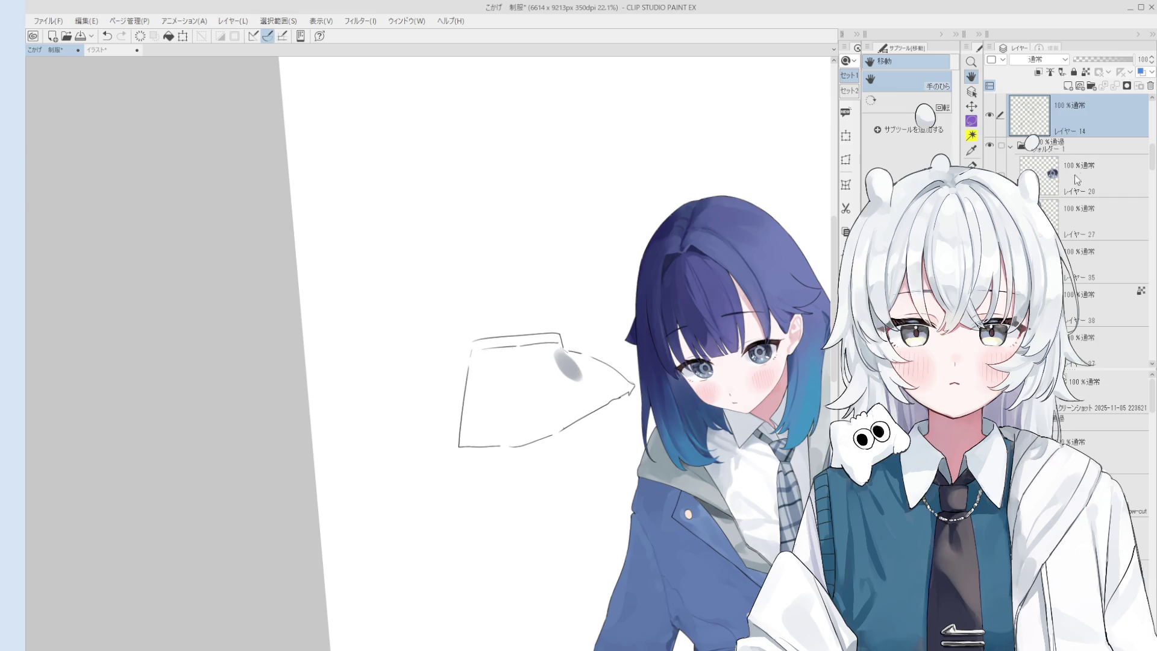
left_click(1149, 85)
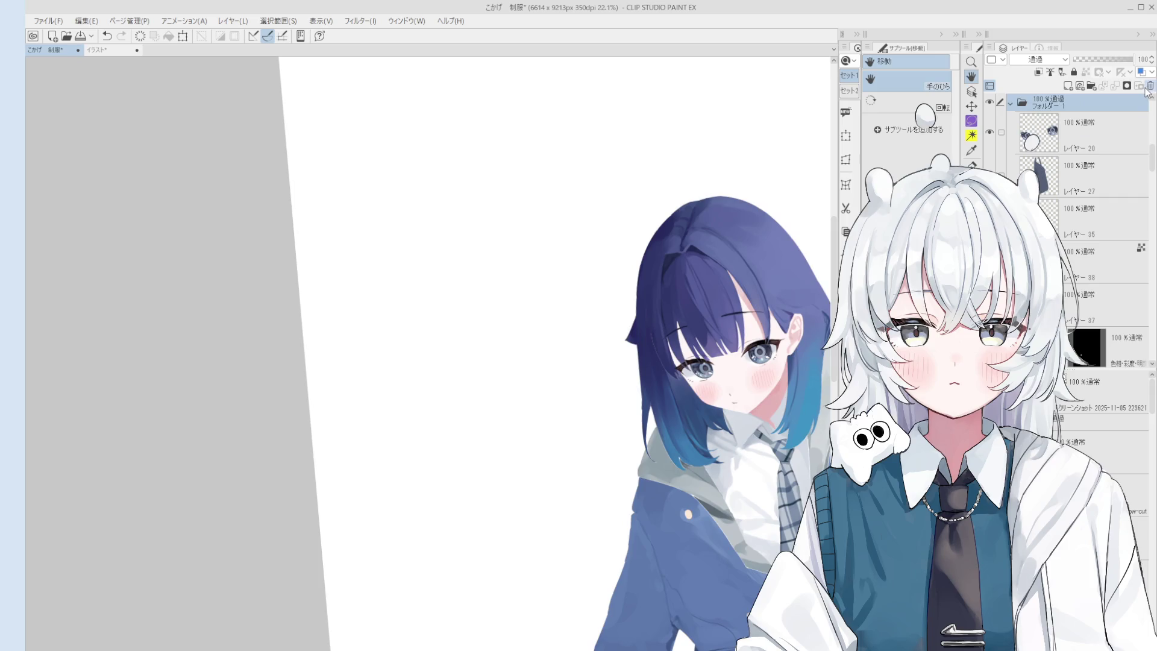
key("ctrl+z")
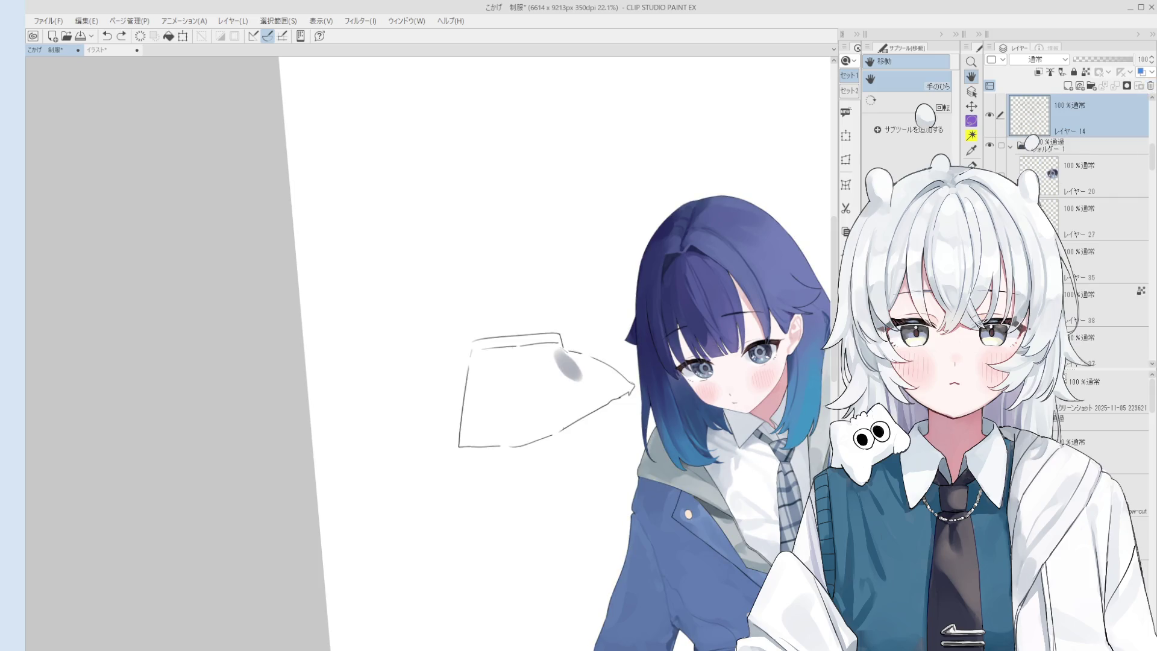
key("o")
key("e")
mouse_move(621, 397)
left_mouse_down()
mouse_move(629, 392)
mouse_move(612, 431)
mouse_move(613, 405)
left_mouse_up()
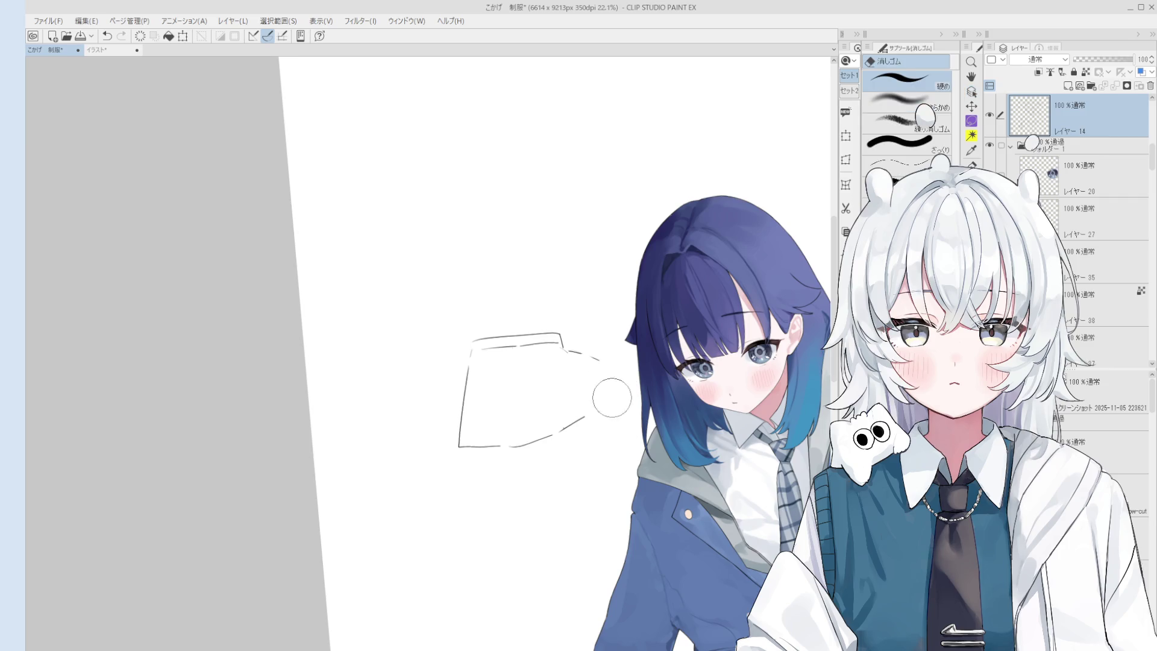
key("bracketright")
left_click_drag(504, 380, 542, 392)
Zoom out and draw two vertical lines of a check grid beside the head
key("h")
key("ctrl+minus")
scroll(577, 522, "down", 3)
scroll(753, 490, "right", 2)
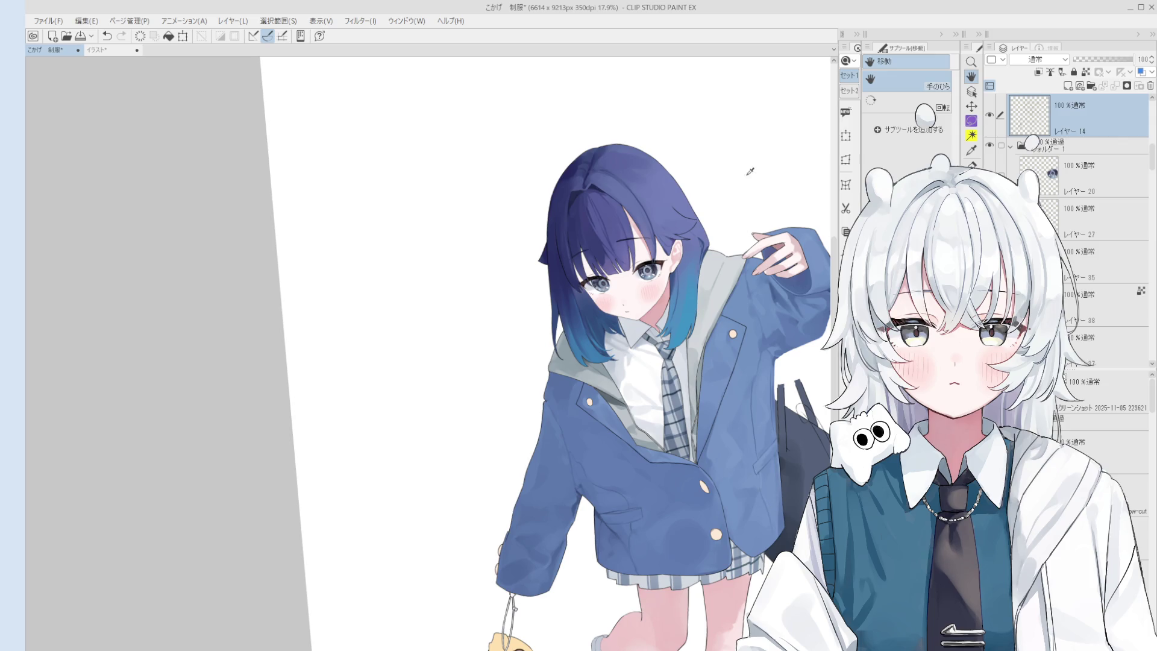
key("p")
left_click_drag(433, 297, 454, 395)
left_click_drag(455, 279, 481, 386)
left_click_drag(424, 344, 512, 312)
left_click_drag(423, 386, 520, 340)
mouse_move(480, 269)
left_mouse_down()
mouse_move(510, 388)
mouse_move(523, 368)
left_mouse_up()
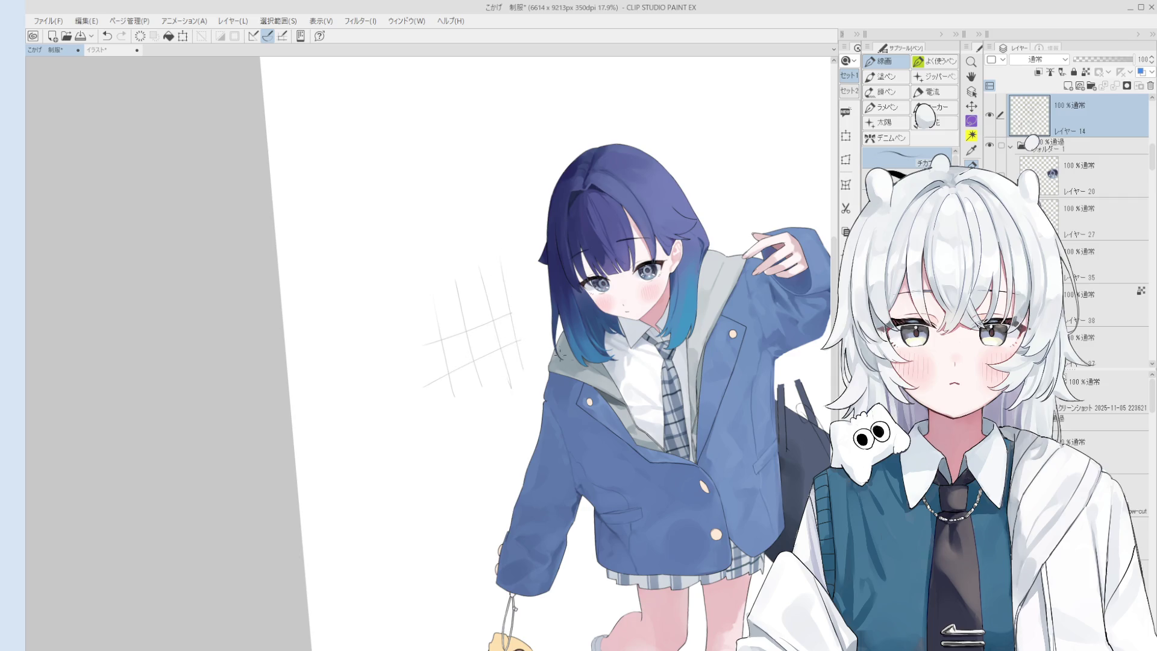
scroll(641, 415, "up", 5)
scroll(637, 331, "down", 3)
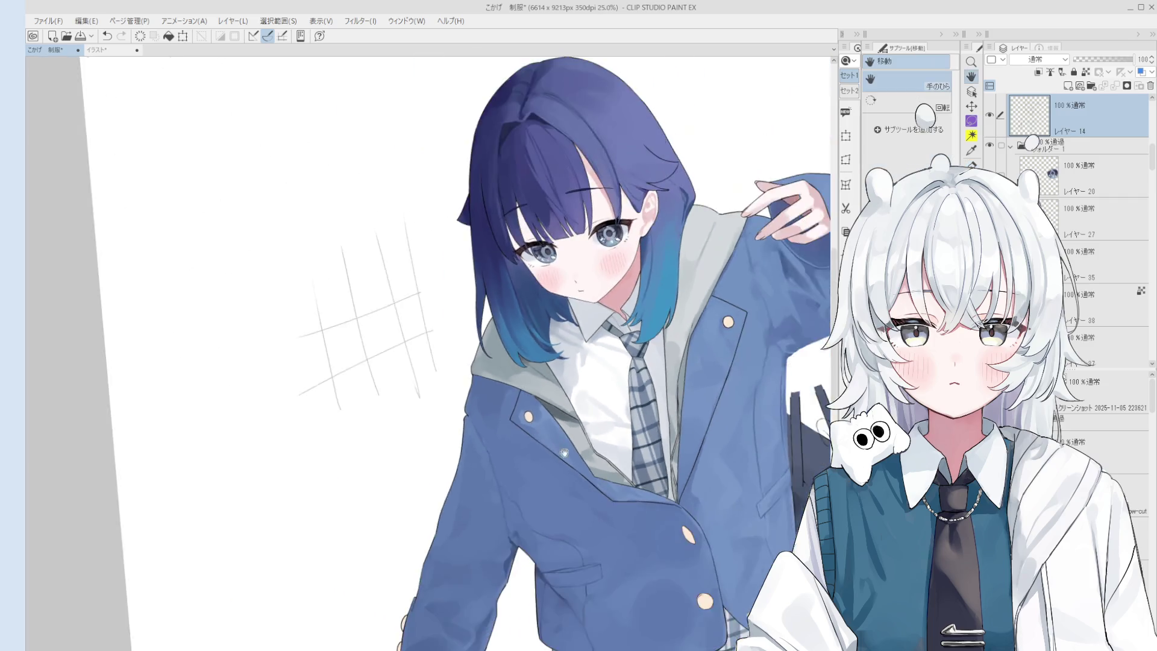
left_click_drag(637, 331, 762, 404)
mouse_move(486, 383)
left_mouse_down()
mouse_move(627, 386)
mouse_move(580, 383)
left_mouse_up()
scroll(574, 437, "down", 1)
mouse_move(488, 129)
left_mouse_down()
mouse_move(482, 255)
mouse_move(509, 233)
left_mouse_up()
left_click_drag(538, 104, 540, 227)
left_click_drag(478, 174, 542, 148)
left_click_drag(477, 214, 542, 181)
key("space")
scroll(590, 431, "down", 1)
key("e")
mouse_move(568, 439)
left_mouse_down()
mouse_move(529, 387)
mouse_move(560, 400)
mouse_move(474, 251)
mouse_move(514, 189)
left_mouse_up()
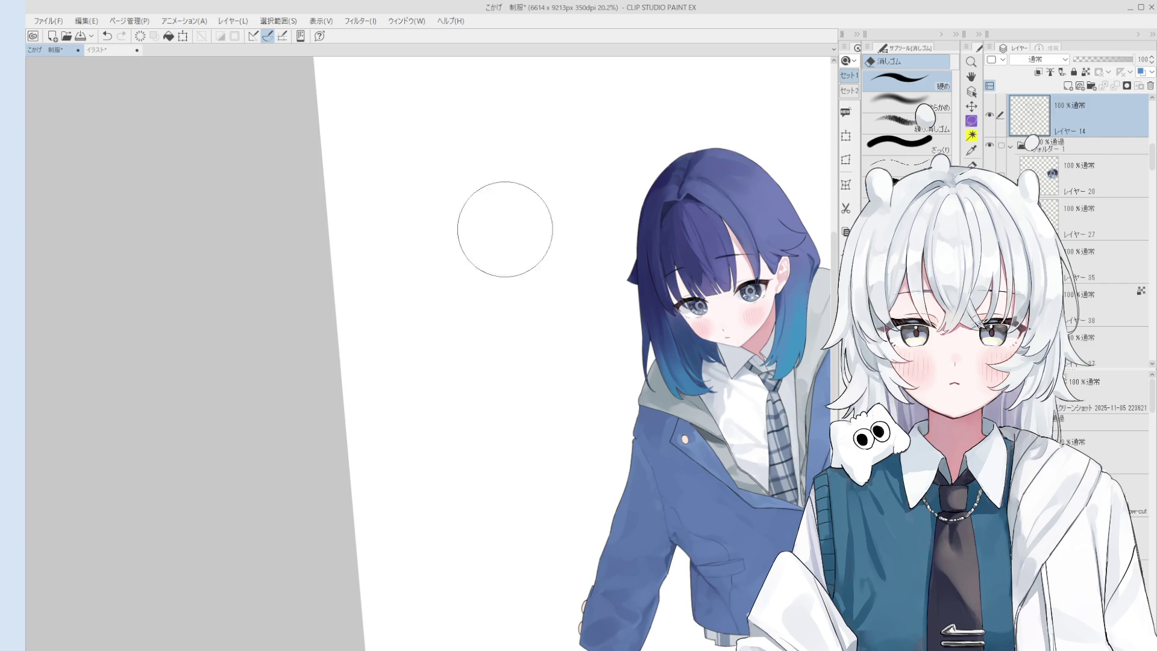
key("space")
left_click_drag(620, 516, 617, 538)
left_click_drag(755, 526, 588, 464)
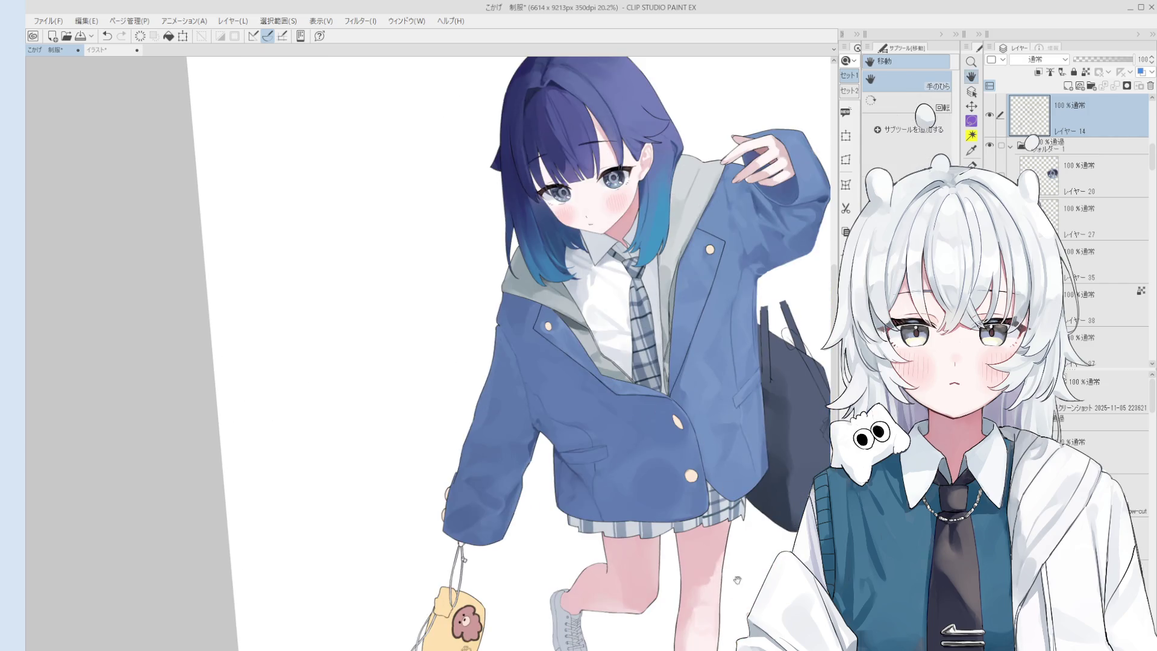
scroll(533, 438, "up", 2)
left_click(516, 460)
key("b")
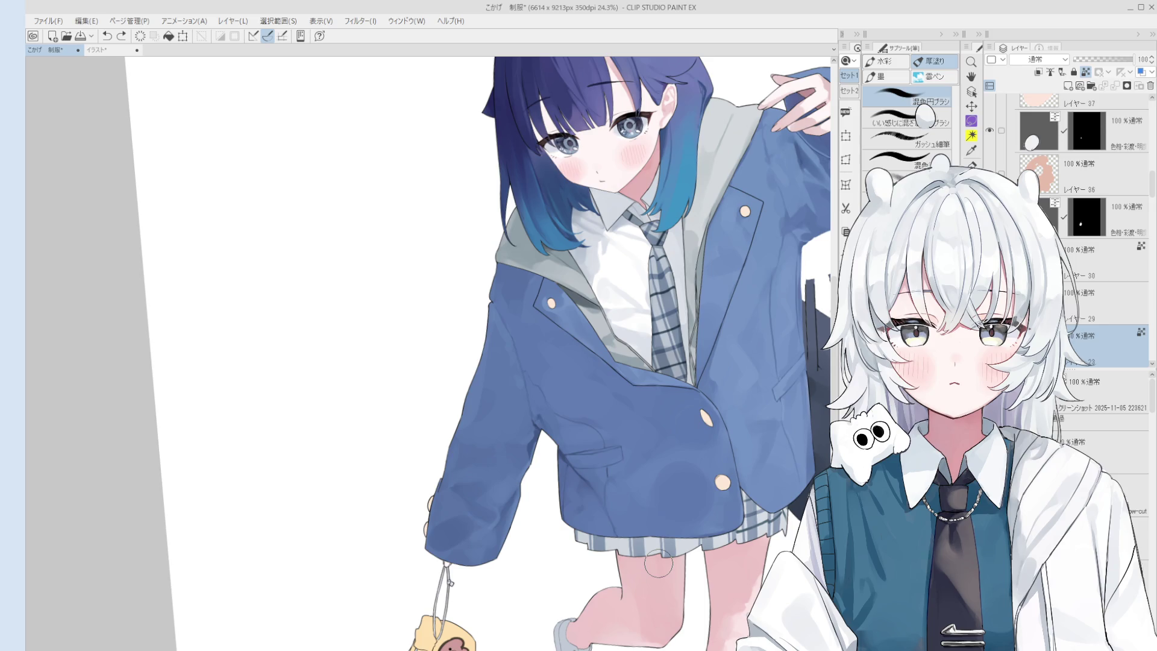
scroll(657, 563, "up", 3)
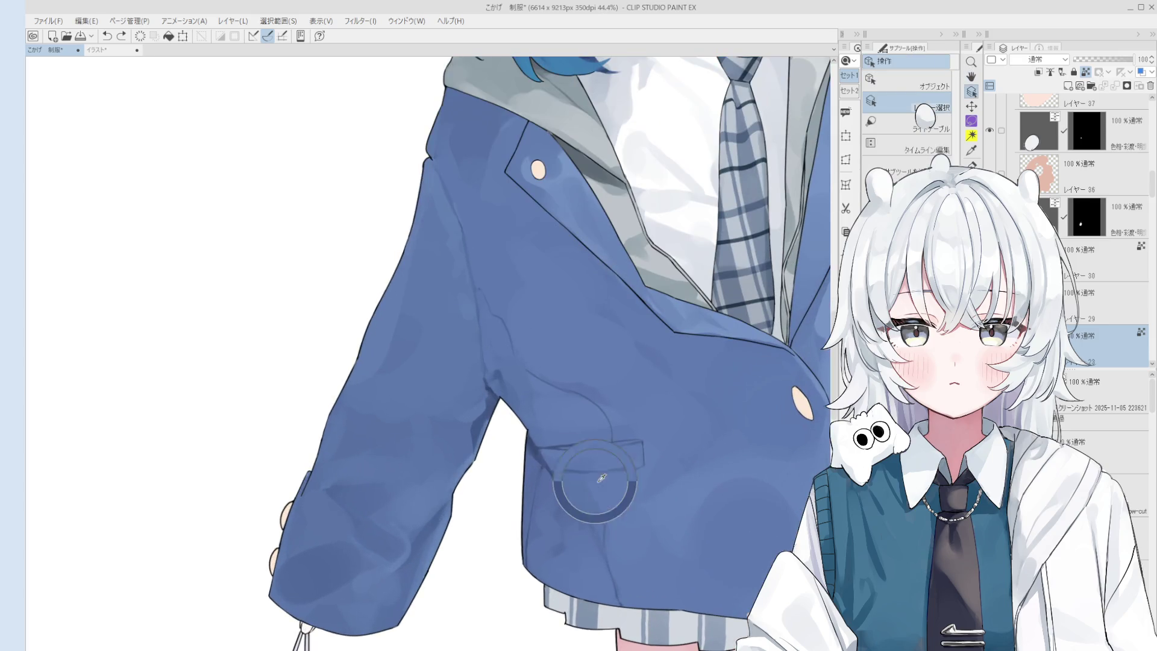
left_click(583, 491)
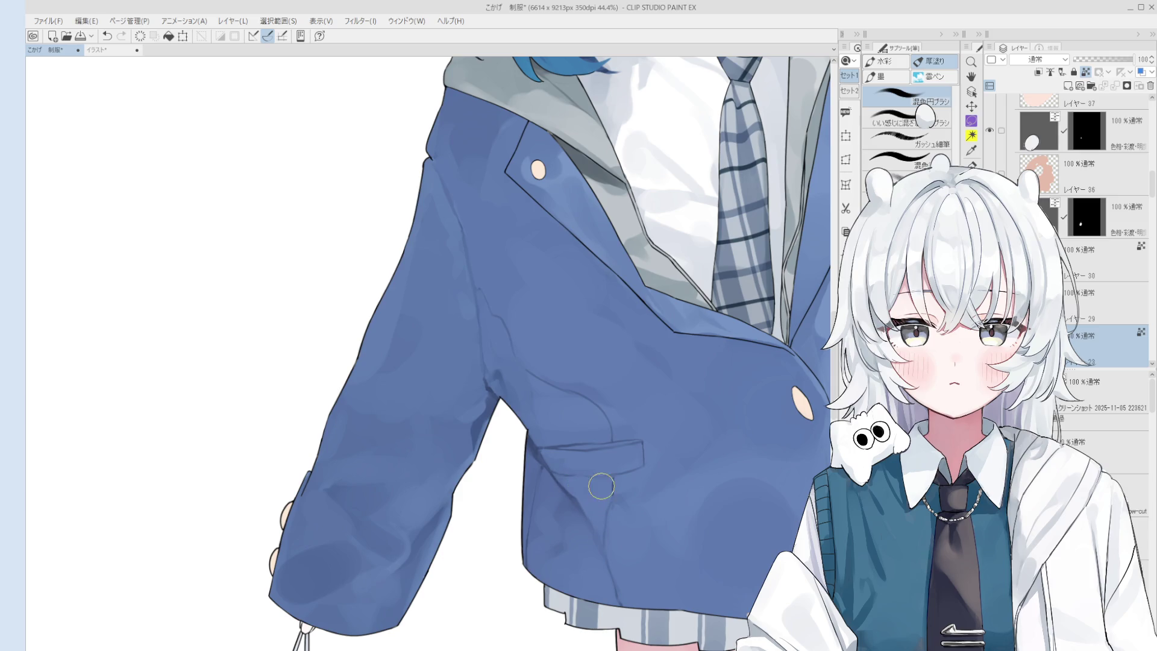
scroll(626, 488, "down", 4)
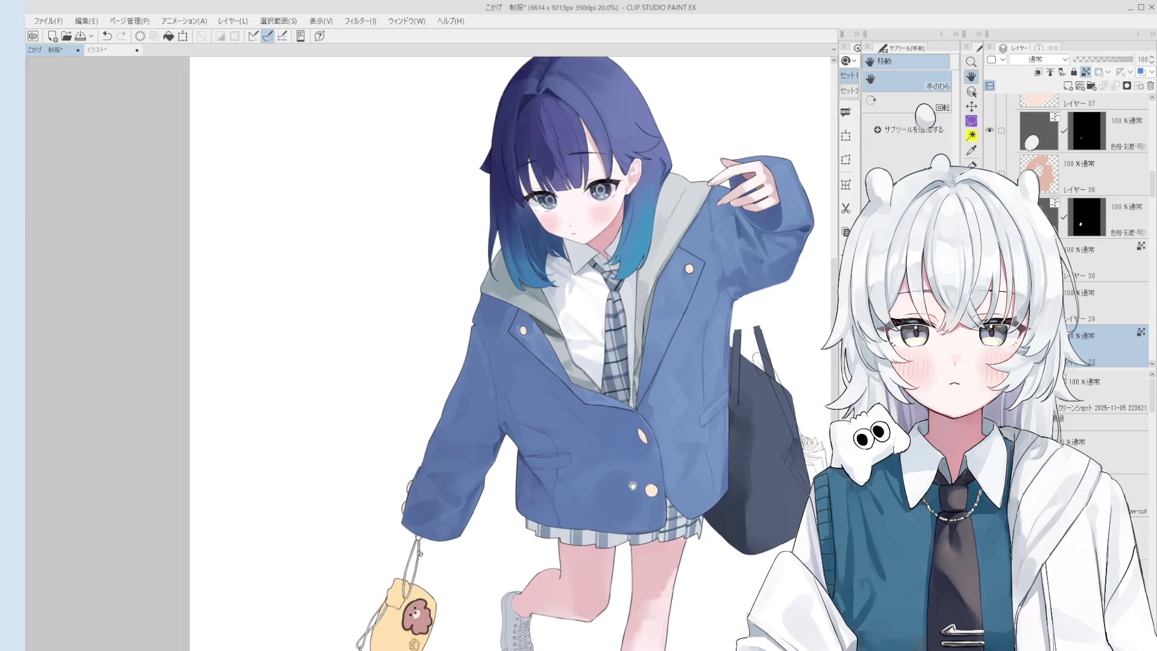
scroll(669, 499, "down", 2)
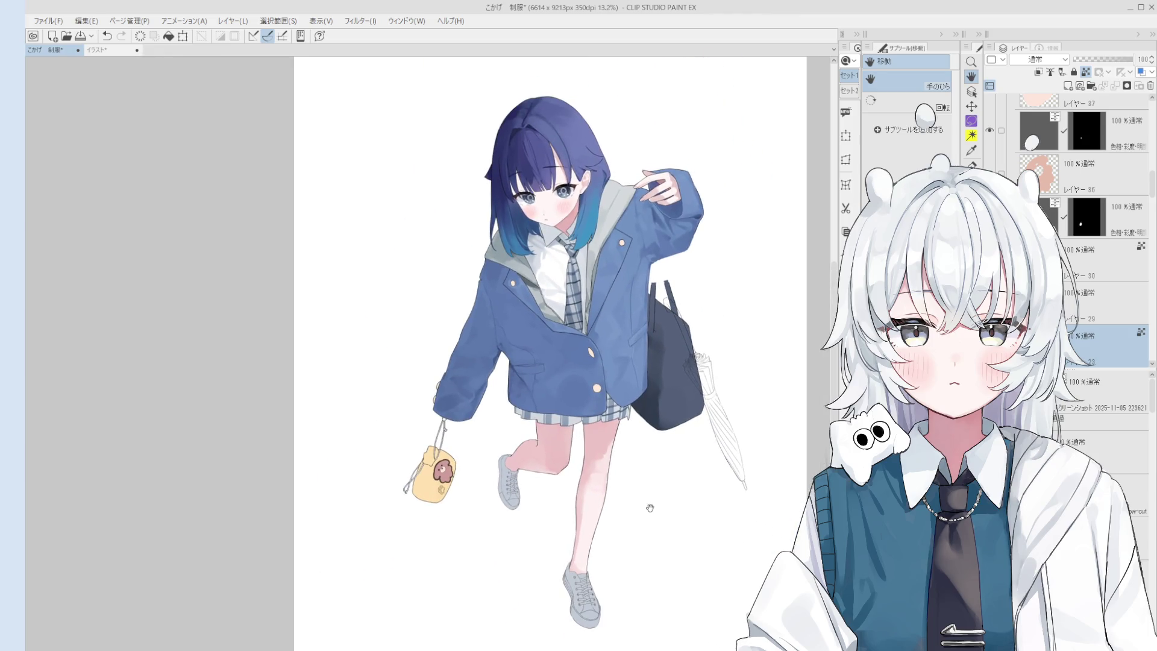
key("o")
scroll(444, 482, "up", 7)
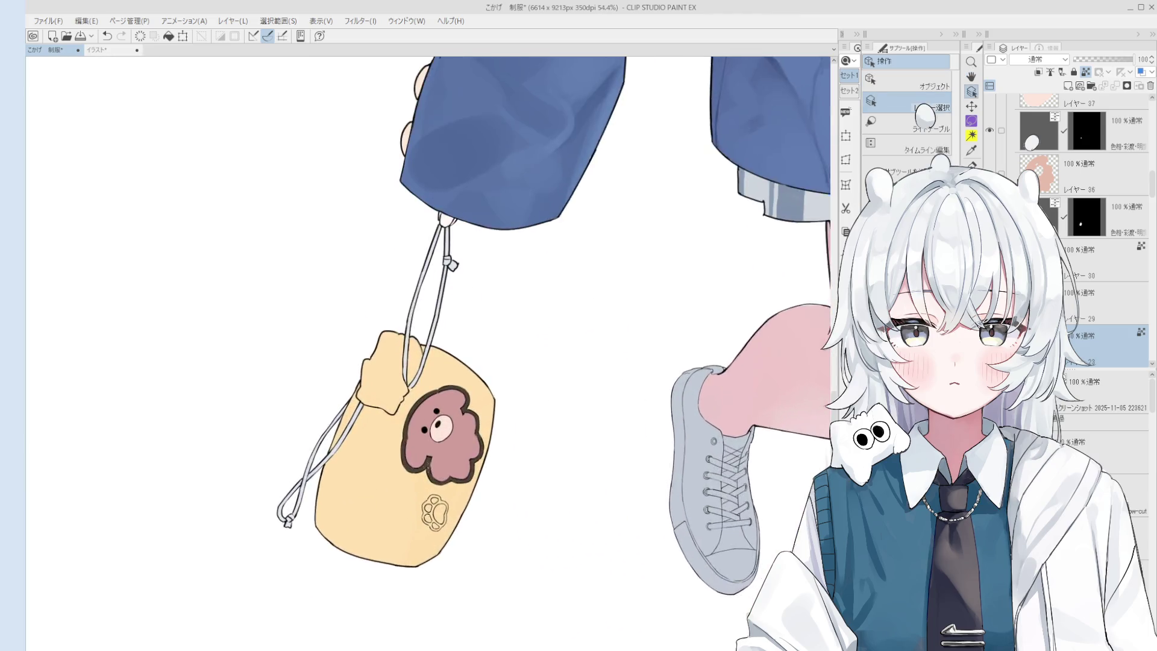
Move Layer 36 above the tonal-correction layer, delete that layer, and reselect Layer 36
key("h")
scroll(752, 232, "up", 1)
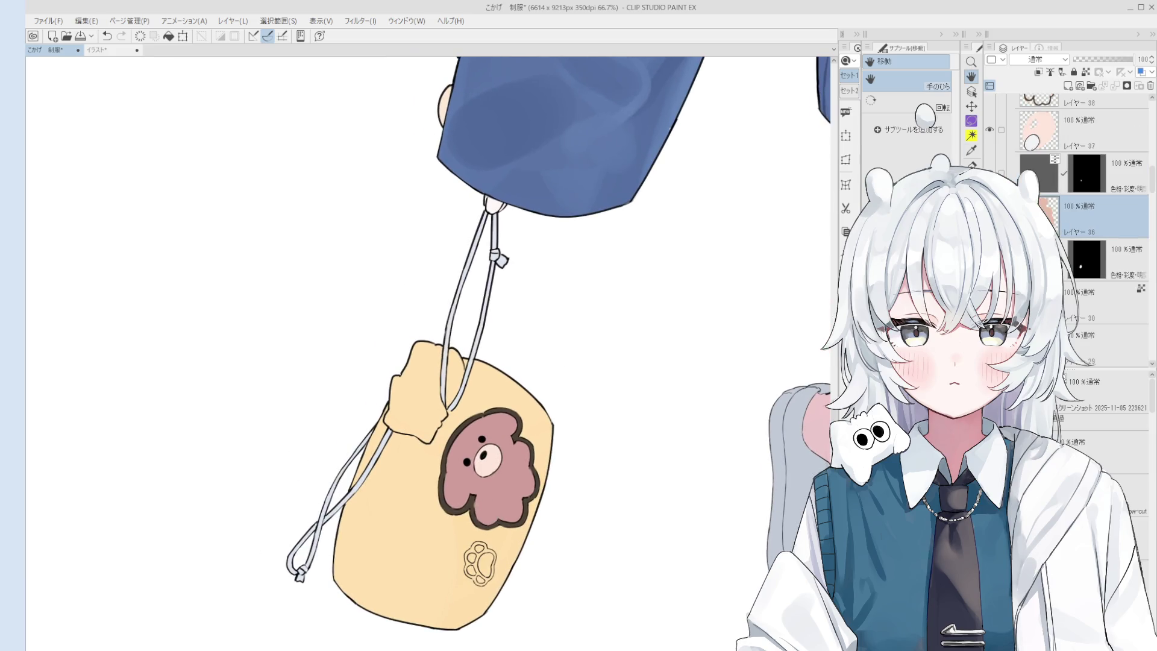
left_click_drag(1051, 175, 1052, 199)
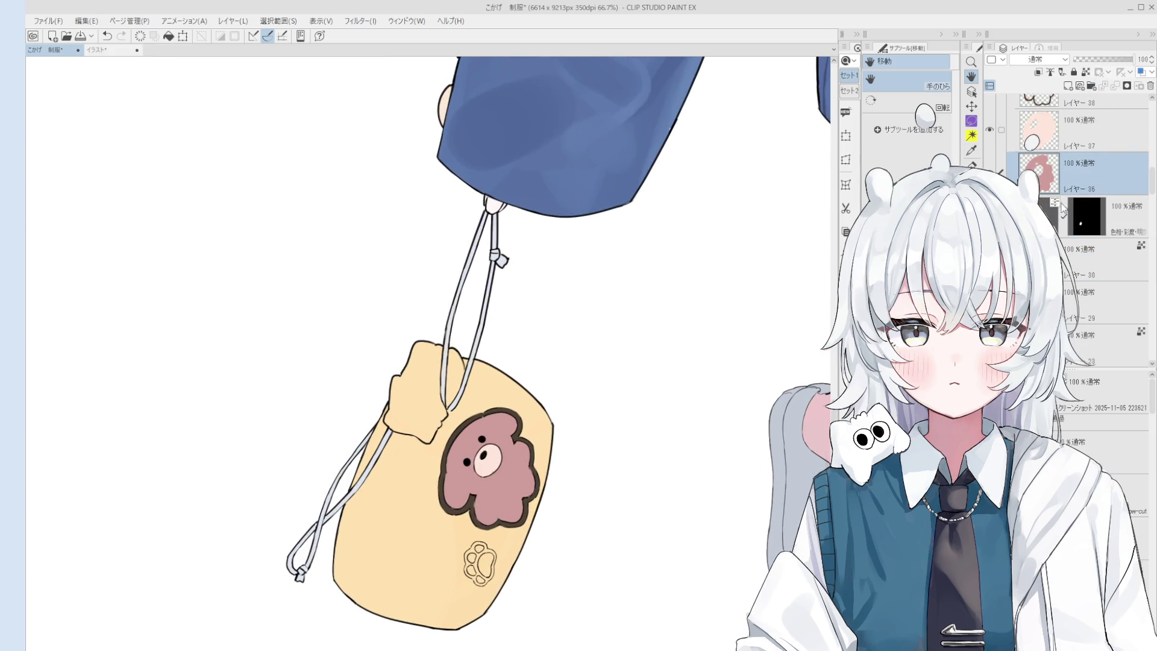
left_click(1116, 87)
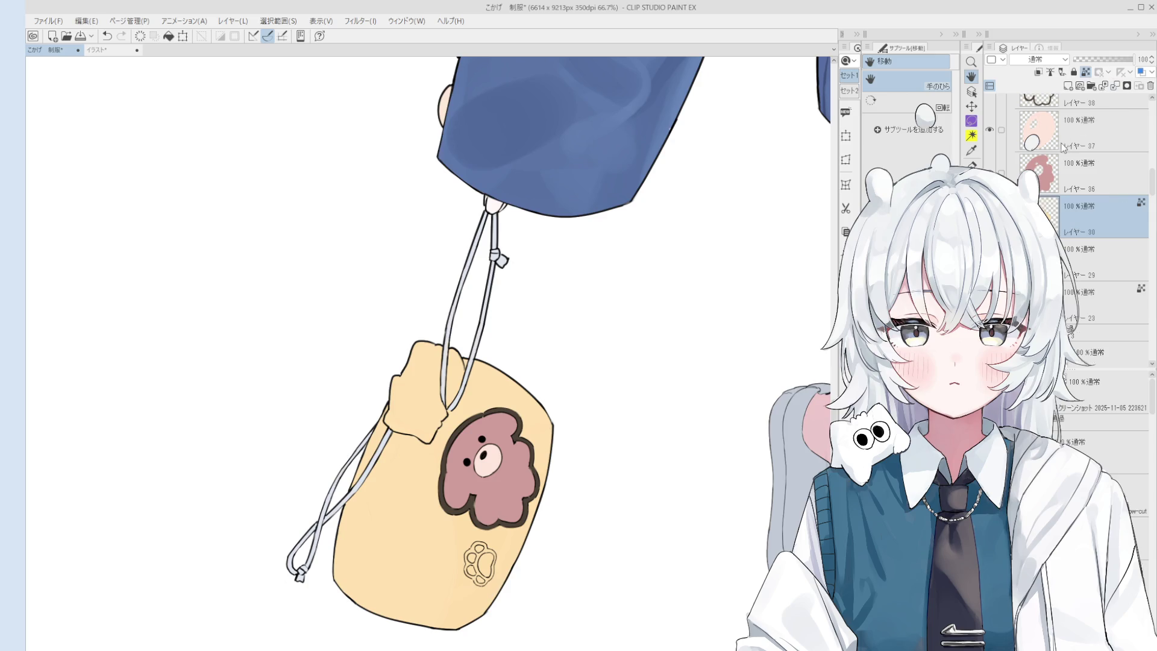
left_click(1046, 178)
scroll(1045, 181, "up", 2)
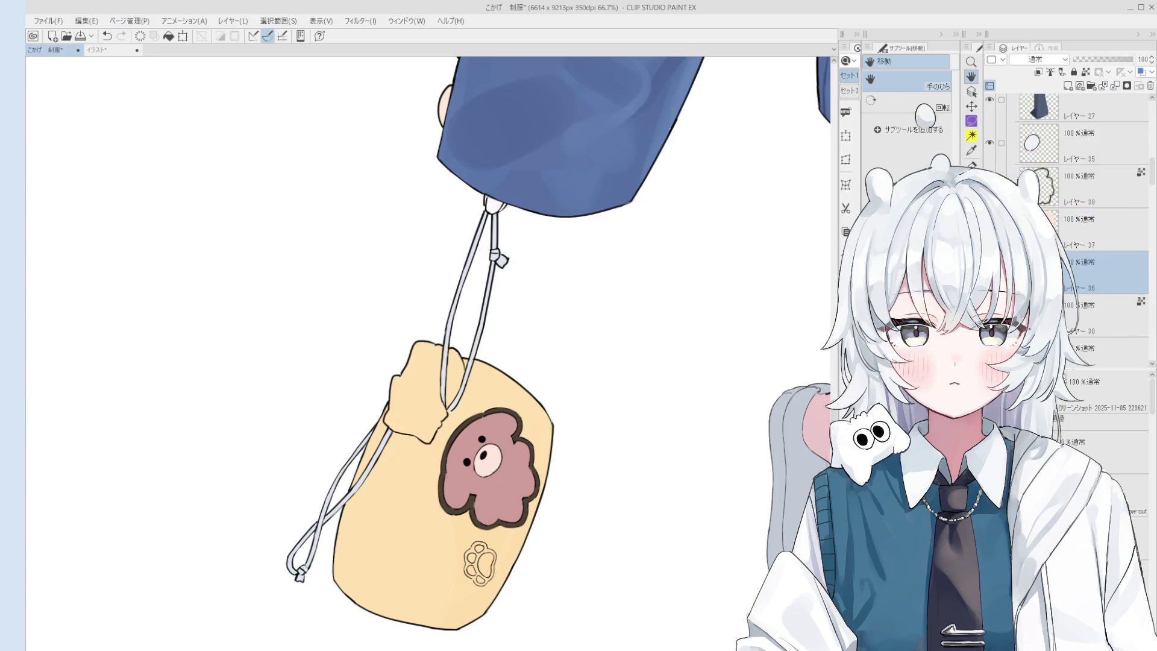
scroll(1078, 229, "up", 2)
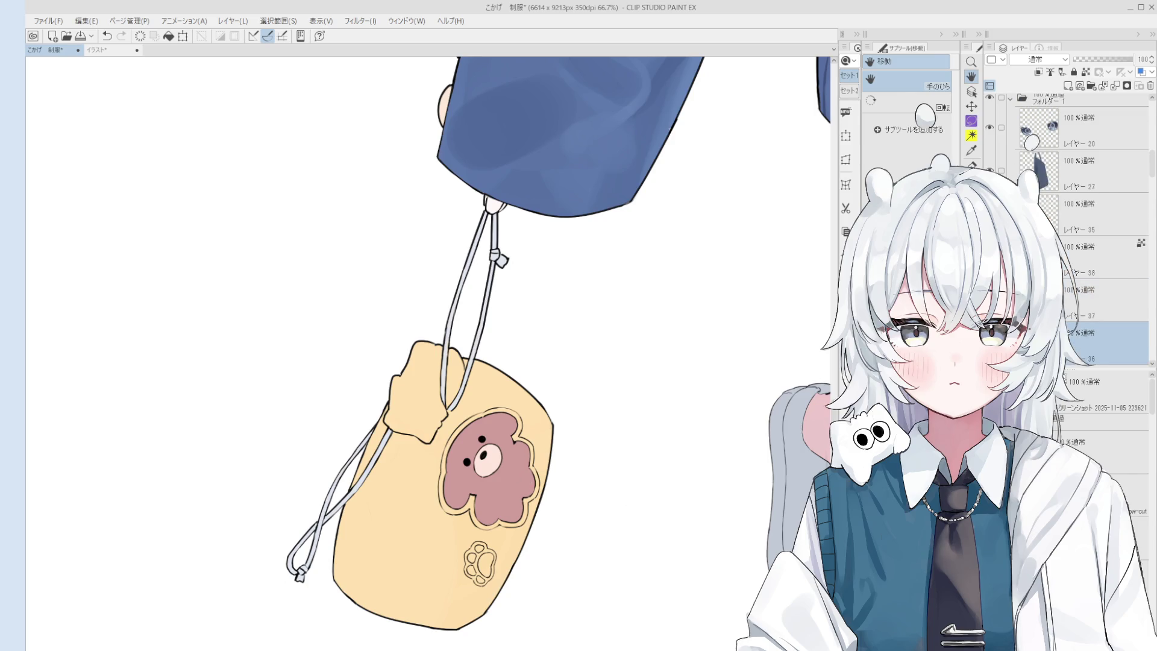
key("e")
scroll(522, 447, "up", 1)
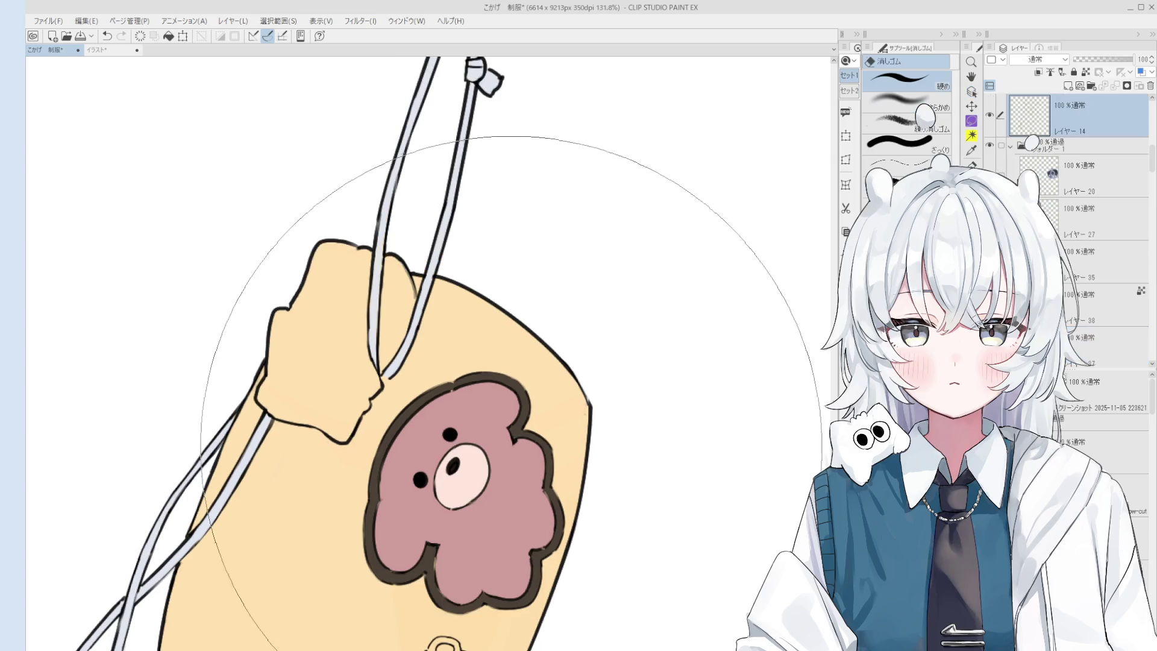
Thin the bear patch's left outline with a smaller eraser and select the patch layer for blending
key("bracketleft")
key("bracketleft")
key("bracketleft")
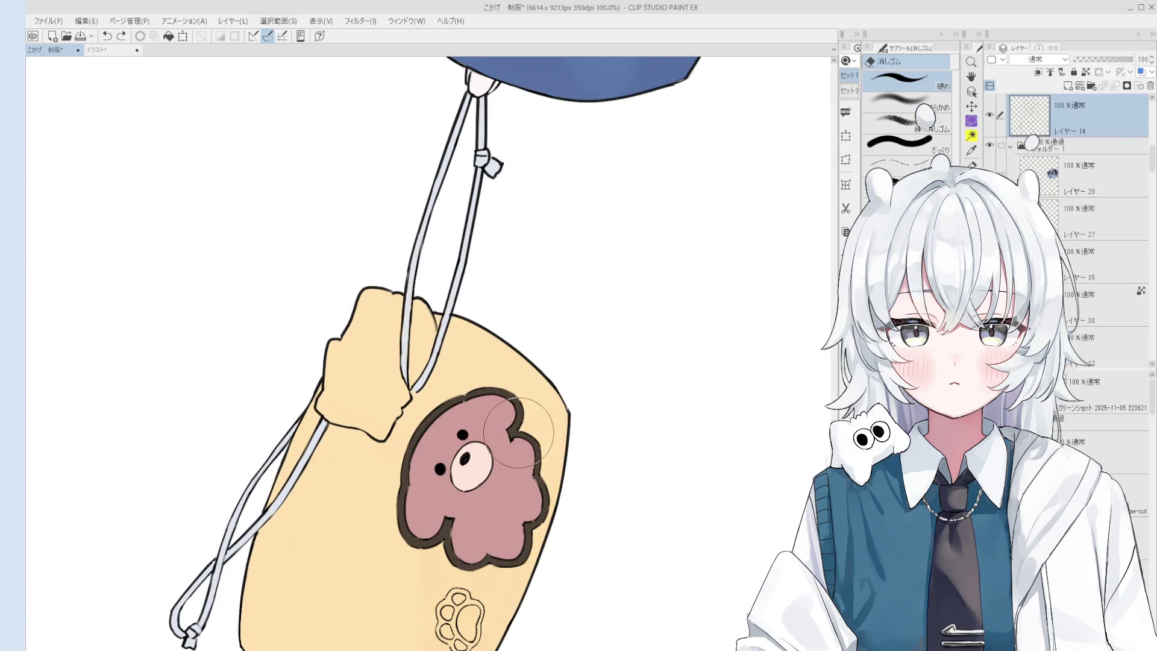
mouse_move(515, 415)
left_mouse_down()
mouse_move(458, 392)
mouse_move(402, 458)
mouse_move(416, 545)
mouse_move(497, 571)
mouse_move(527, 542)
mouse_move(537, 463)
left_mouse_up()
key("b")
left_click(491, 508, "ctrl+shift")
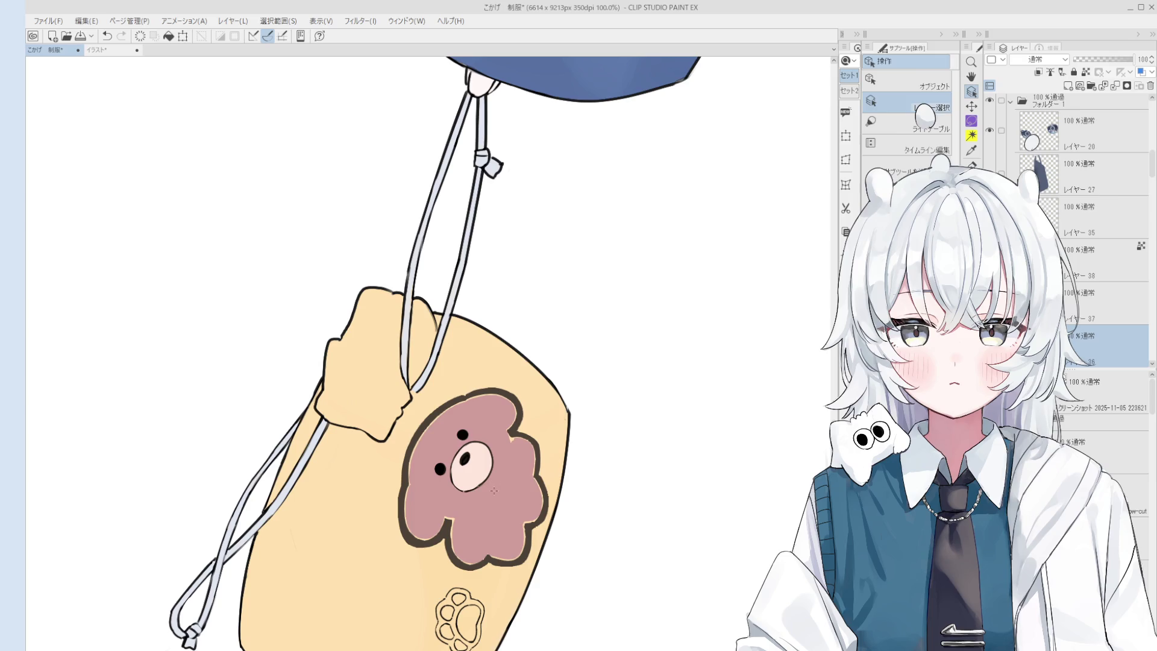
key("n")
scroll(458, 517, "up", 2)
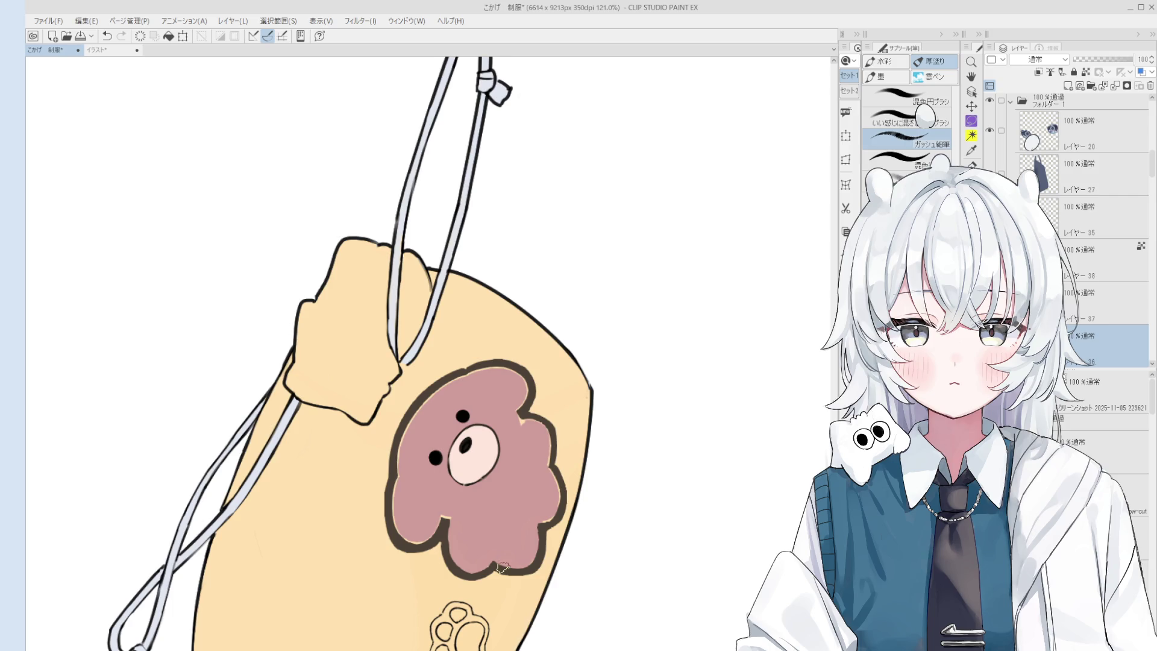
scroll(452, 515, "up", 2)
scroll(422, 547, "down", 2)
Blend the patch's left and right edges with the fine brush and touch up the snout on Layer 37
left_click_drag(406, 529, 395, 461)
mouse_move(482, 420)
left_mouse_down()
mouse_move(512, 482)
mouse_move(529, 476)
mouse_move(551, 541)
left_mouse_up()
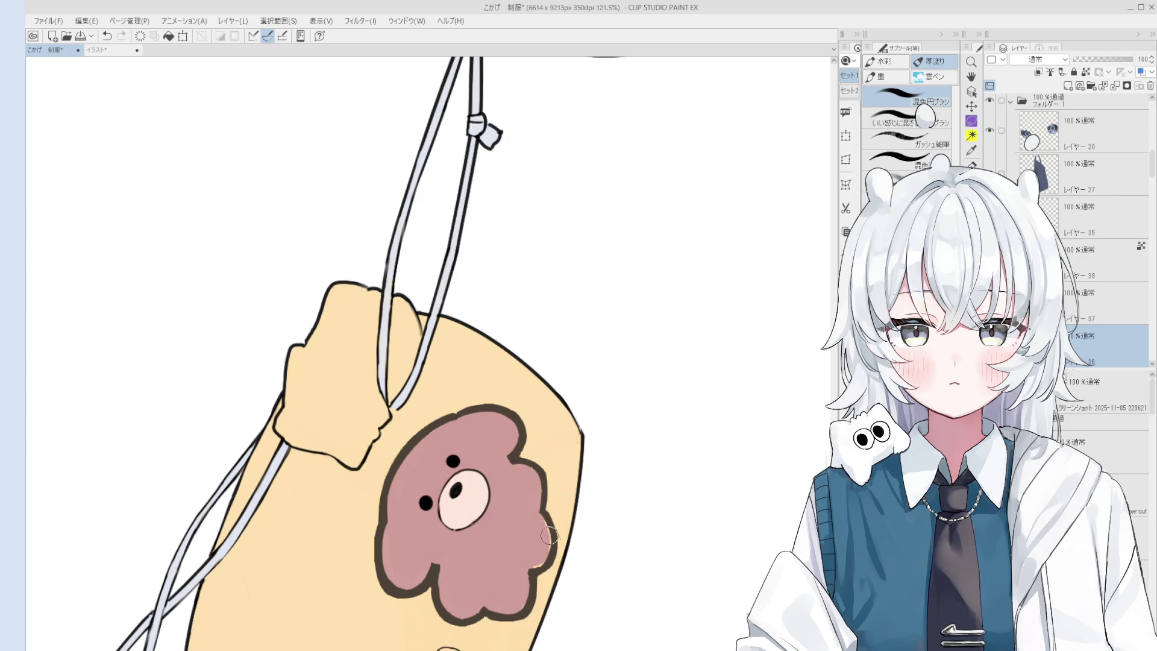
scroll(551, 542, "down", 3)
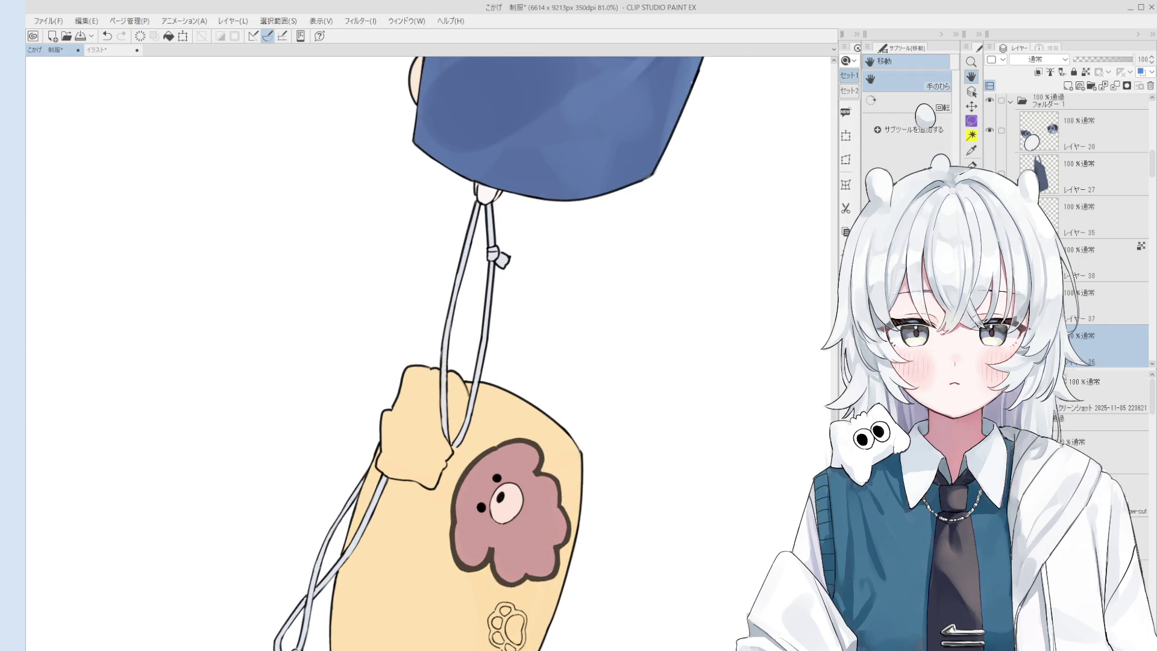
scroll(500, 518, "up", 3)
left_click(499, 521, "ctrl+shift")
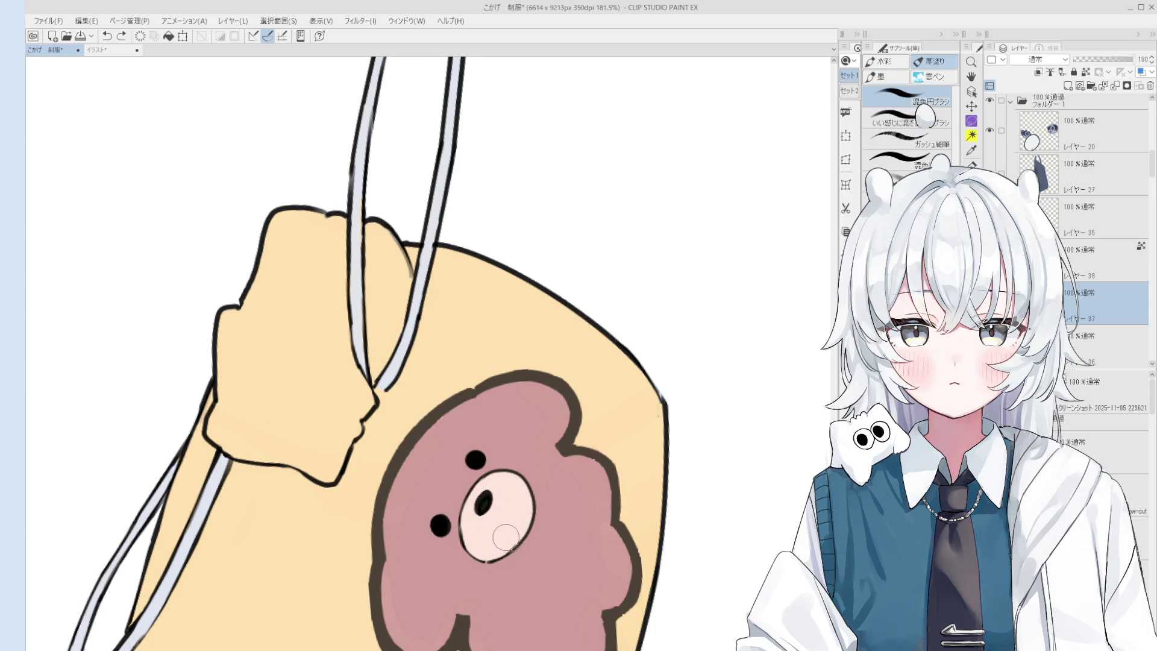
left_click_drag(482, 524, 500, 509)
Zoom out to review the bear patch's retouched cream snout
scroll(518, 506, "down", 3)
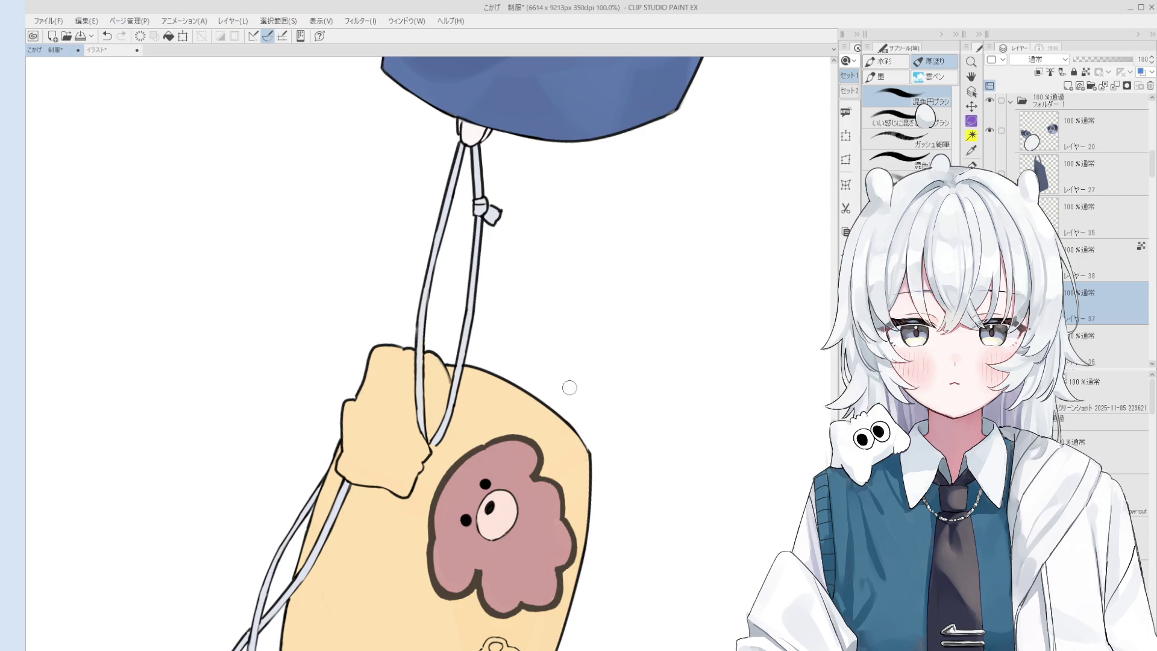
key("o")
scroll(461, 415, "up", 3)
scroll(461, 416, "up", 3)
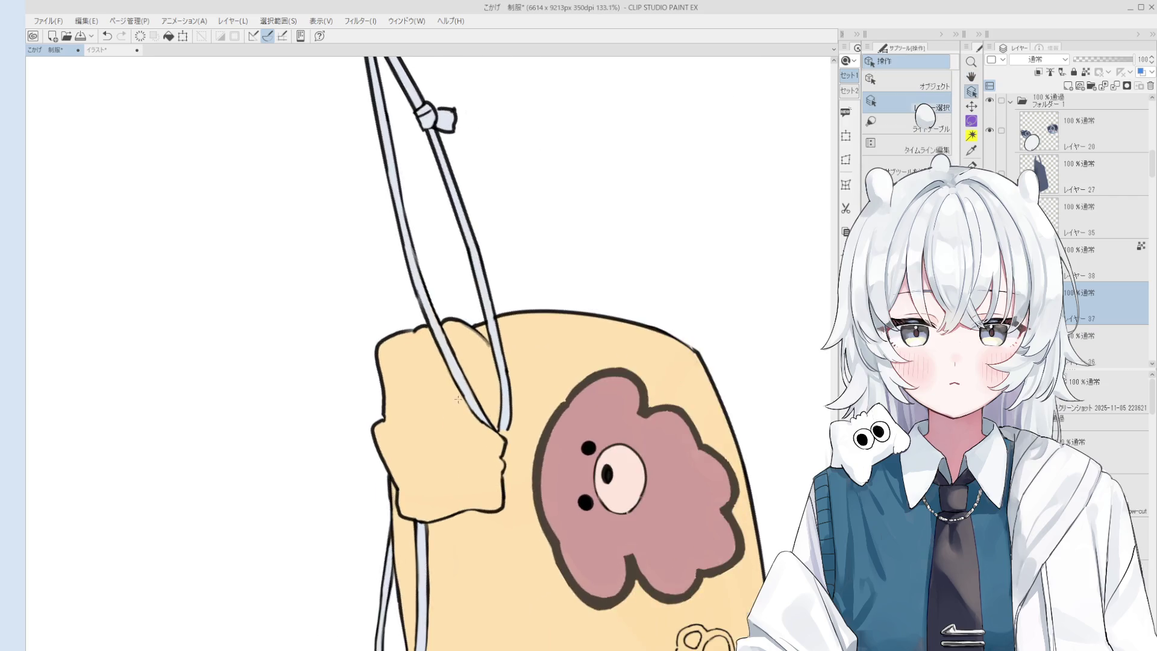
Pick the strap's line layer, Layer 14, and zoom in on the drawstring knot
left_click(460, 397)
key("e")
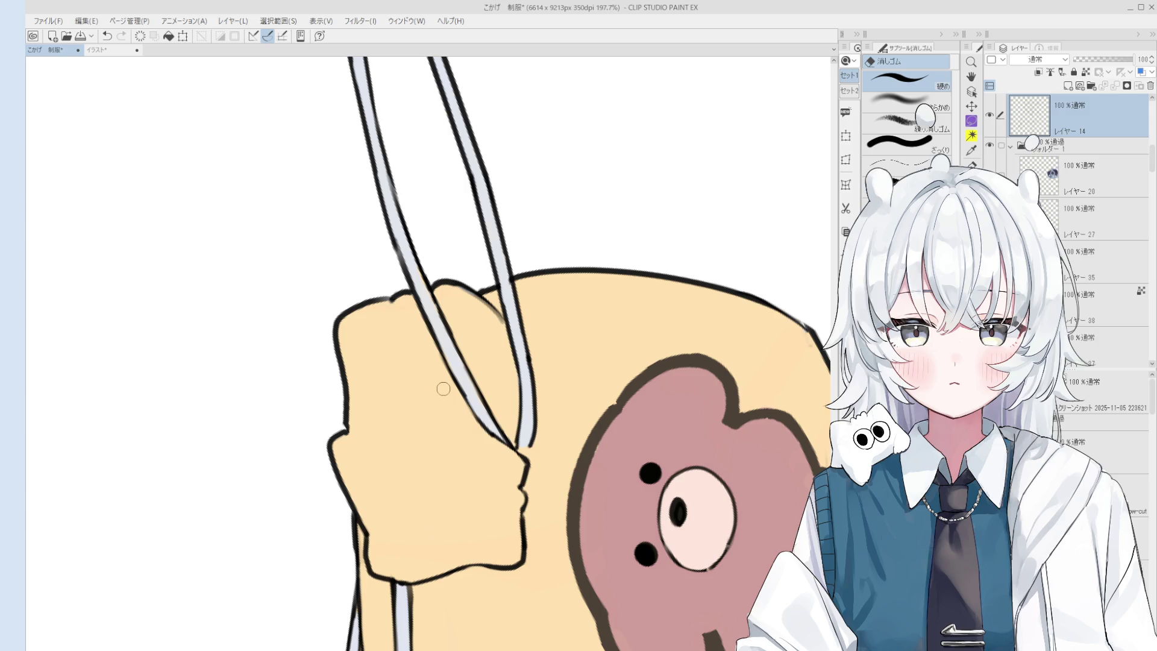
scroll(443, 388, "down", 3)
left_click_drag(516, 426, 556, 446)
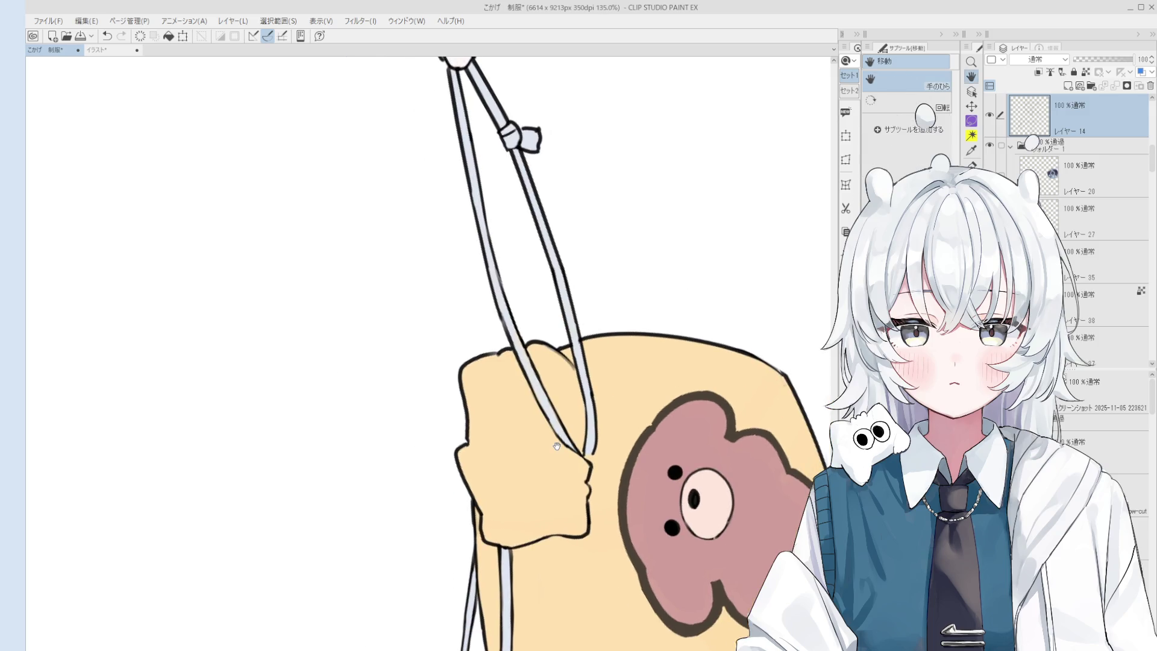
scroll(524, 303, "up", 2)
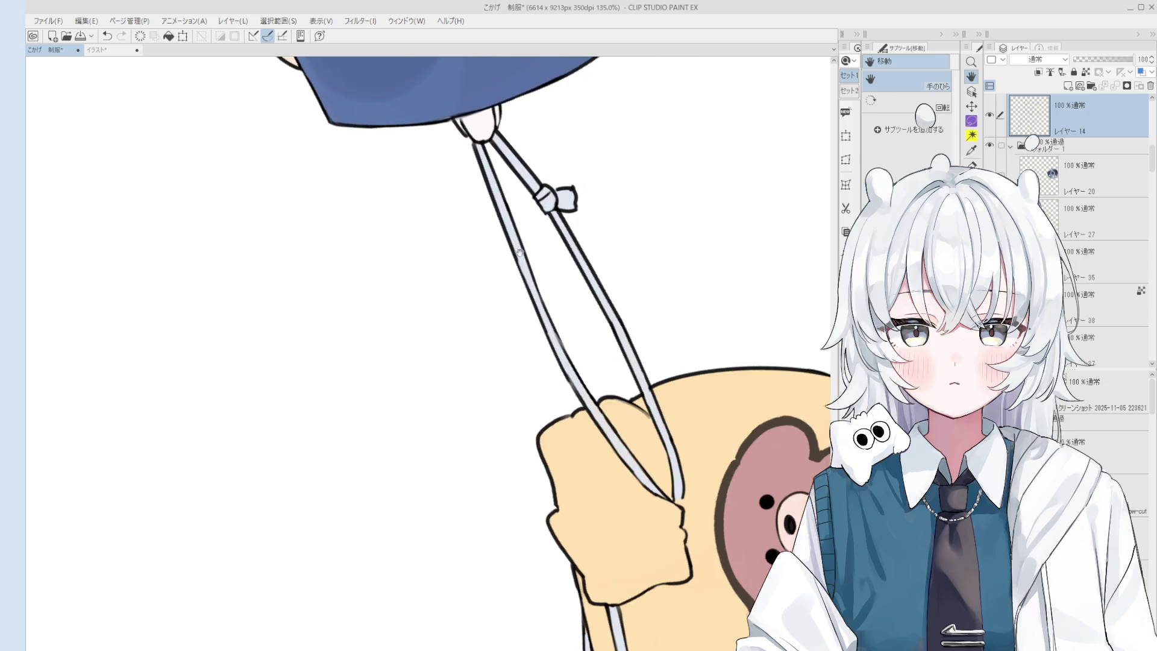
key("o")
key("e")
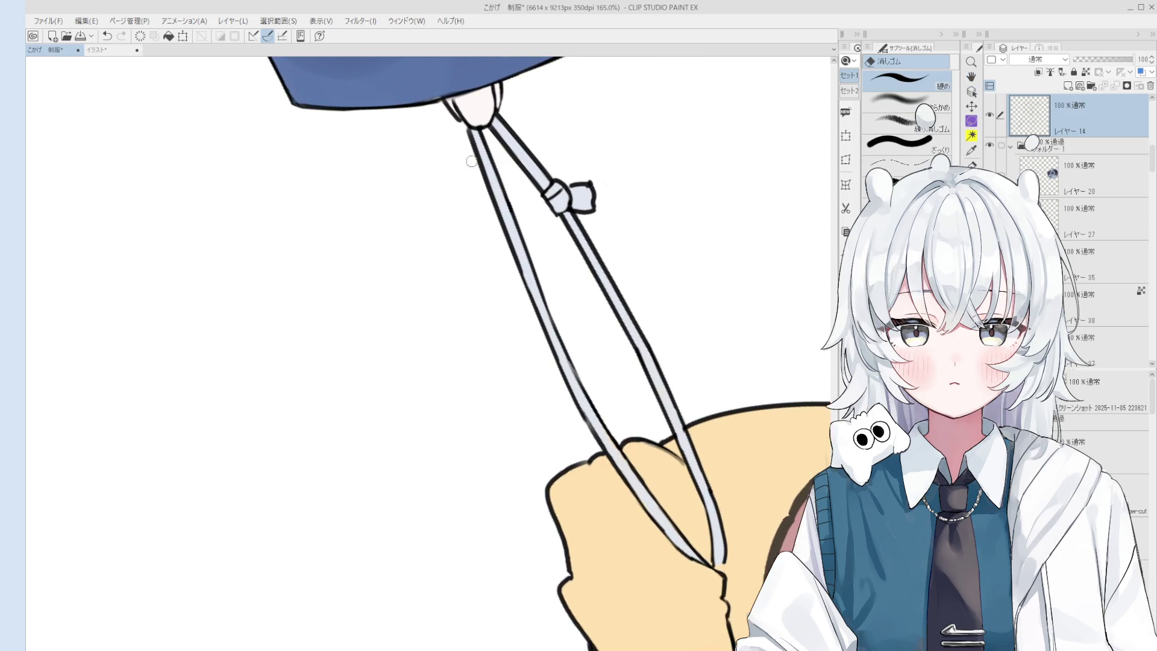
scroll(486, 235, "down", 2)
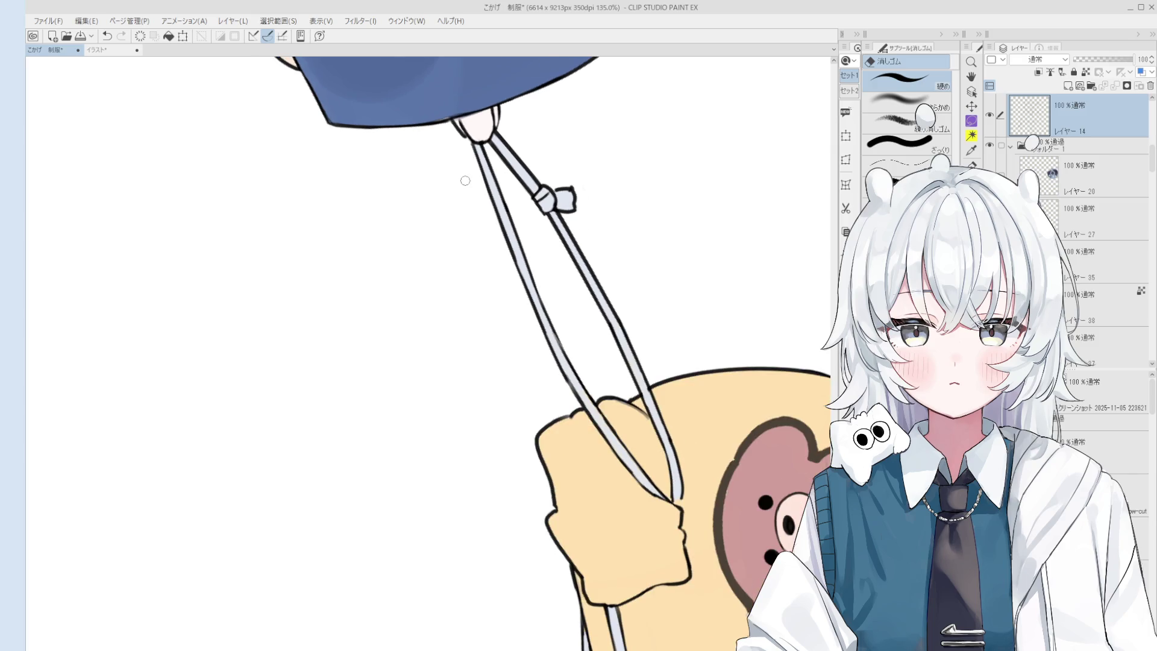
scroll(464, 180, "up", 2)
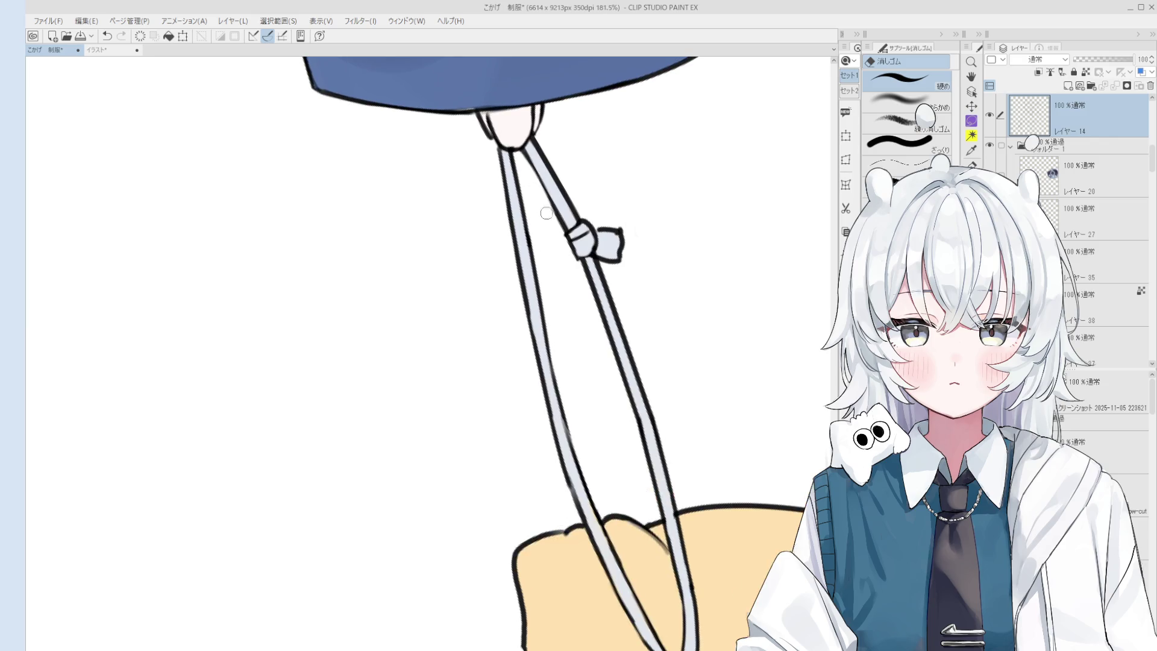
Erase part of the tassel beside the knot and save the illustration with Ctrl+S
key("p")
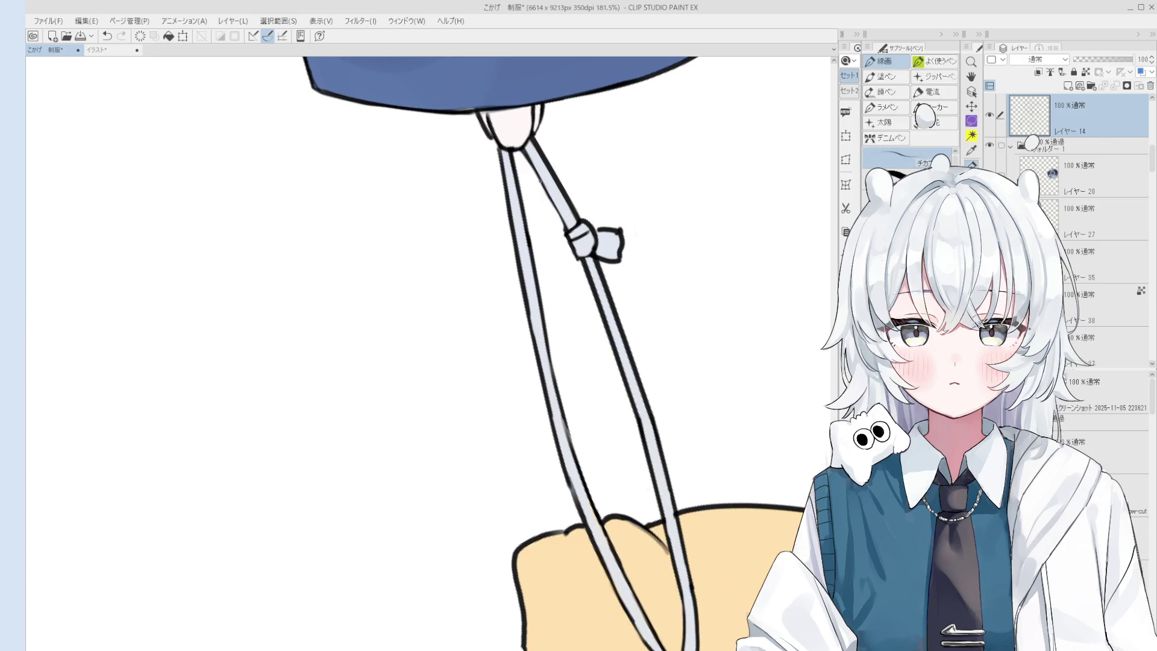
scroll(542, 185, "down", 2)
mouse_move(612, 254)
left_mouse_down()
mouse_move(596, 246)
mouse_move(594, 221)
mouse_move(592, 250)
left_mouse_up()
key("e")
scroll(596, 246, "up", 2)
key("p")
key("ctrl+s")
key("ctrl+z")
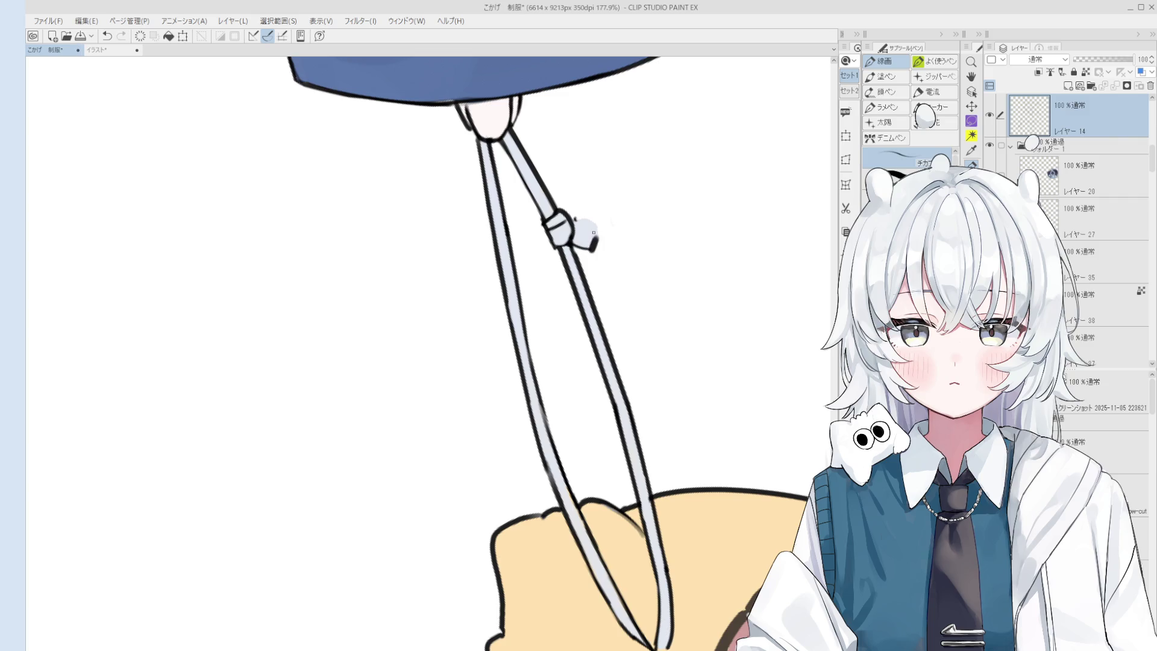
key("ctrl+z")
scroll(595, 238, "up", 2)
Erase the tassel's edge and redraw it as a ribbon-shaped tassel end
key("e")
mouse_move(600, 244)
left_mouse_down()
mouse_move(622, 253)
mouse_move(614, 331)
mouse_move(613, 279)
left_mouse_up()
key("p")
key("ctrl+z")
Zoom out and clean up the stray strap outline below the knot
key("h")
scroll(611, 287, "down", 3)
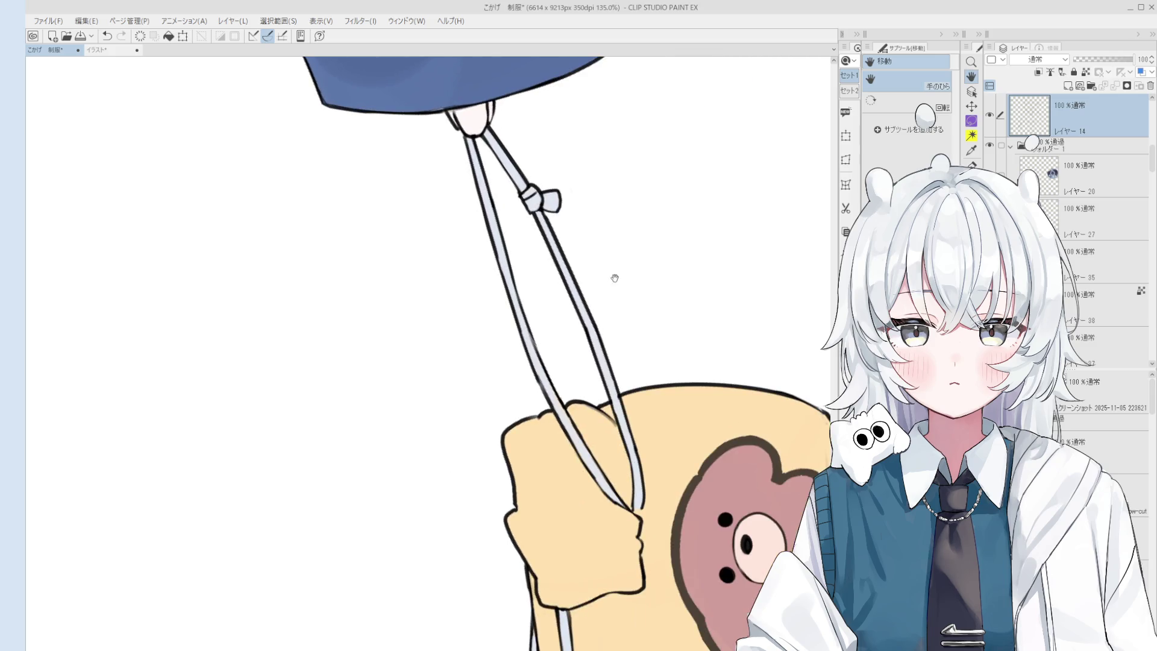
key("e")
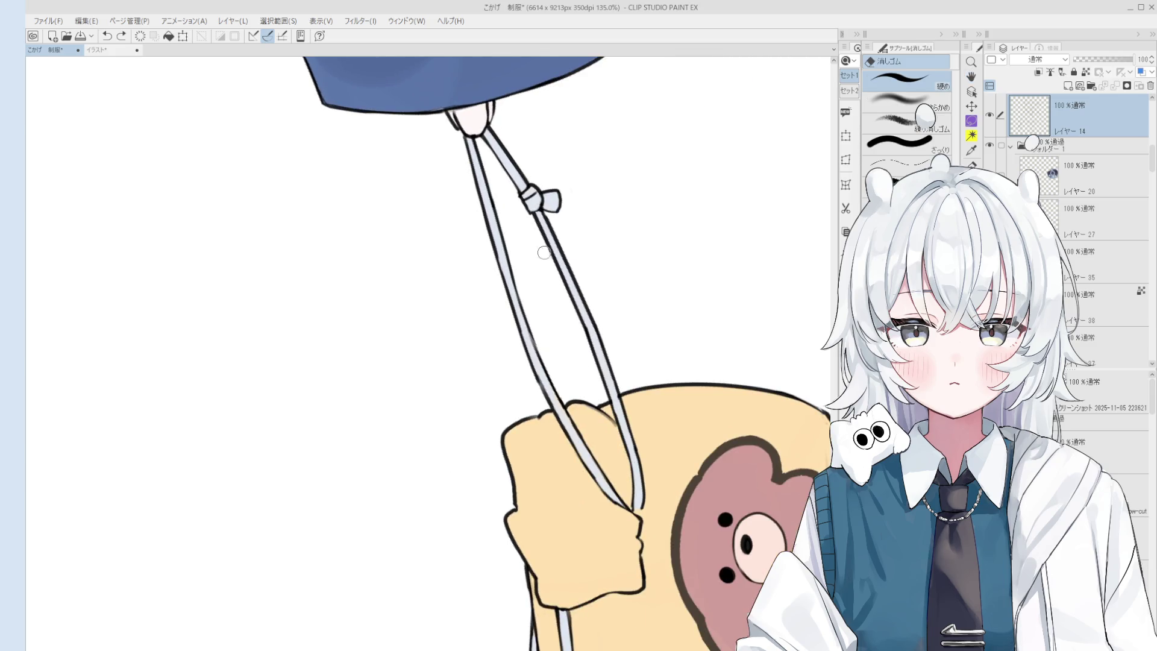
mouse_move(544, 251)
left_mouse_down()
mouse_move(530, 218)
mouse_move(553, 277)
mouse_move(530, 216)
mouse_move(552, 273)
left_mouse_up()
scroll(664, 324, "down", 3)
Erase stray marks near the lower strap lines and lighten the left strap's outline
scroll(558, 382, "up", 2)
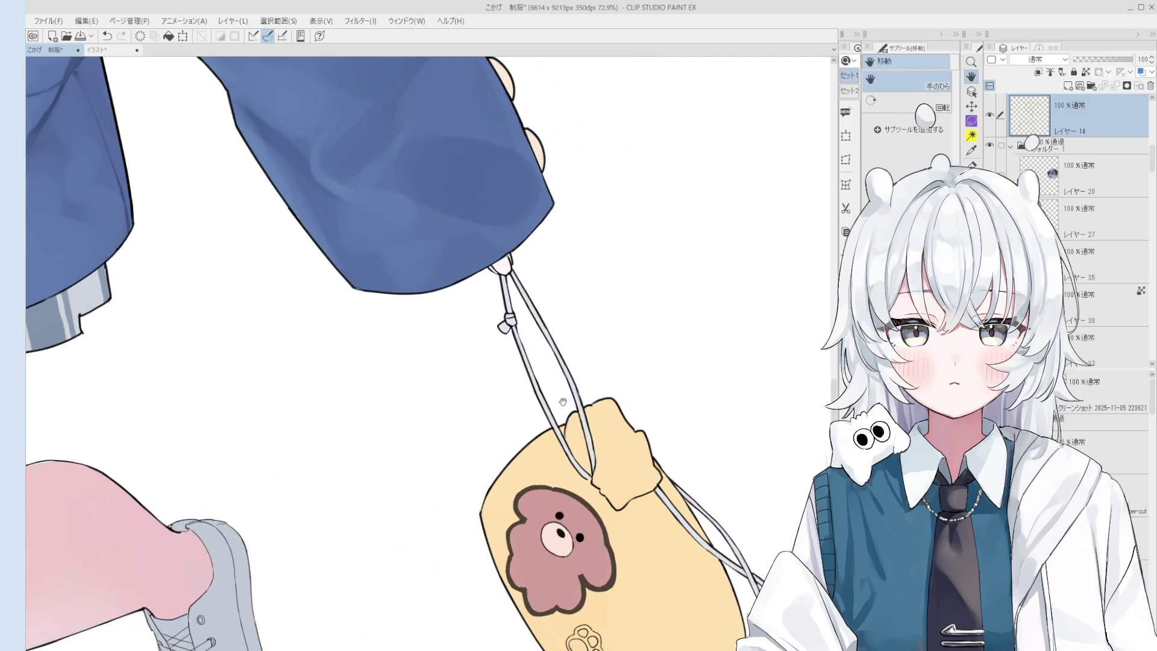
scroll(588, 394, "up", 5)
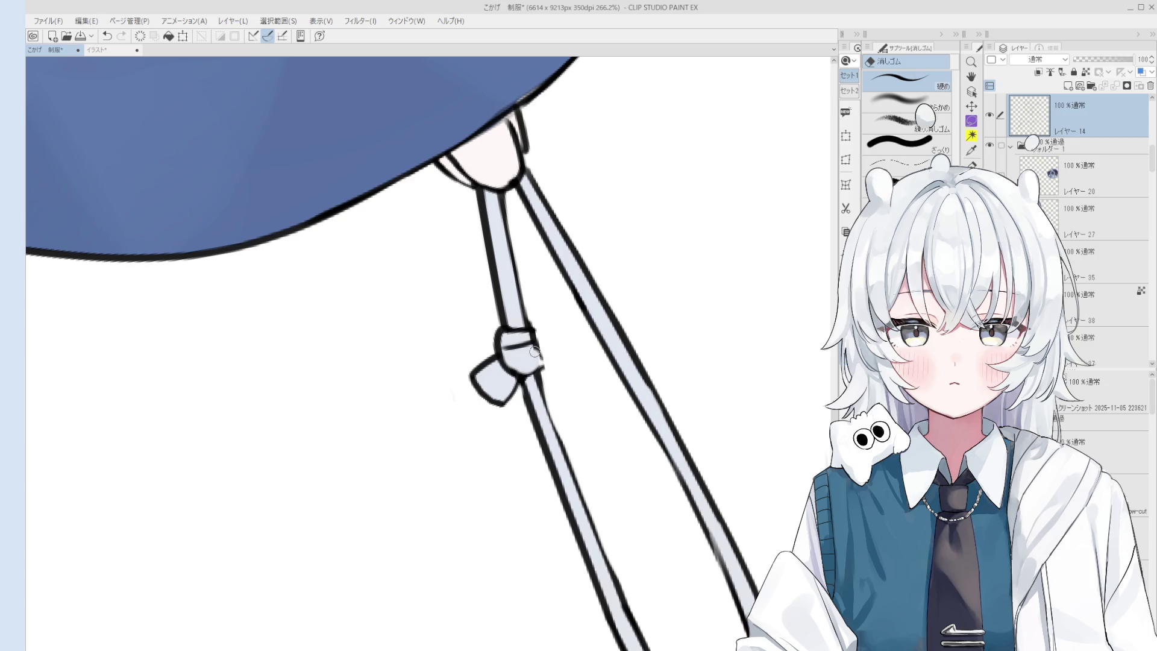
scroll(548, 374, "down", 3)
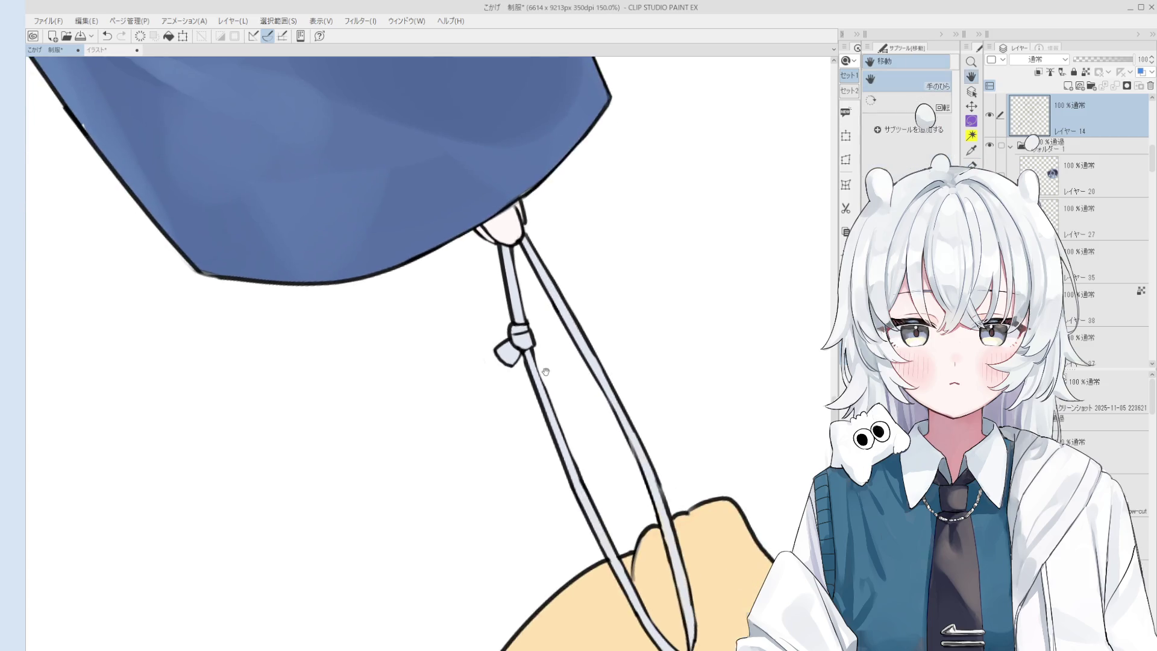
key("p")
scroll(579, 403, "down", 1)
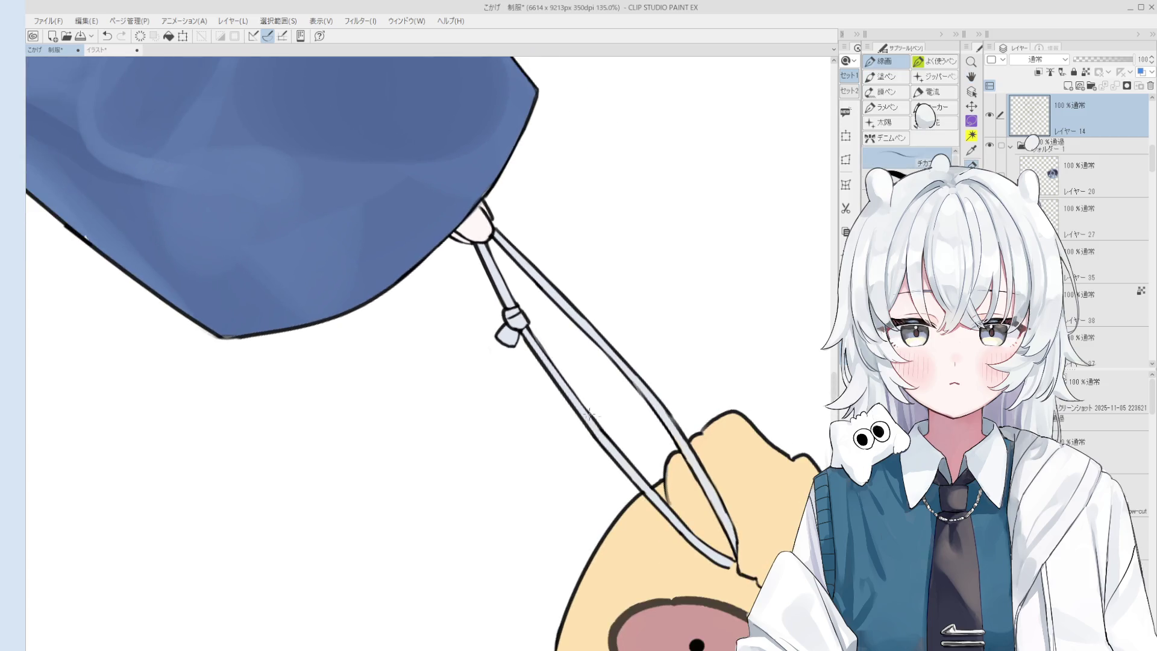
key("e")
left_click_drag(661, 510, 640, 482)
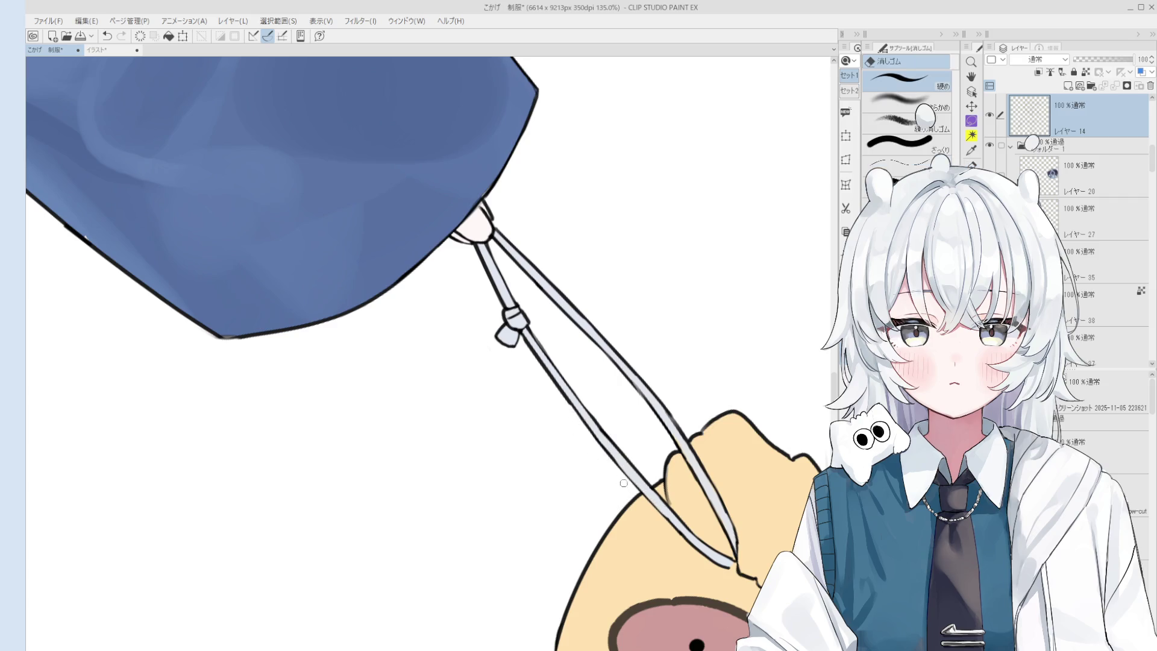
left_click_drag(526, 346, 566, 413)
Redraw the strap's lower line, then erase the rough left drawstring cord line
key("p")
key("ctrl+z")
left_click_drag(524, 338, 581, 422)
scroll(631, 408, "down", 4)
key("e")
scroll(632, 408, "up", 4)
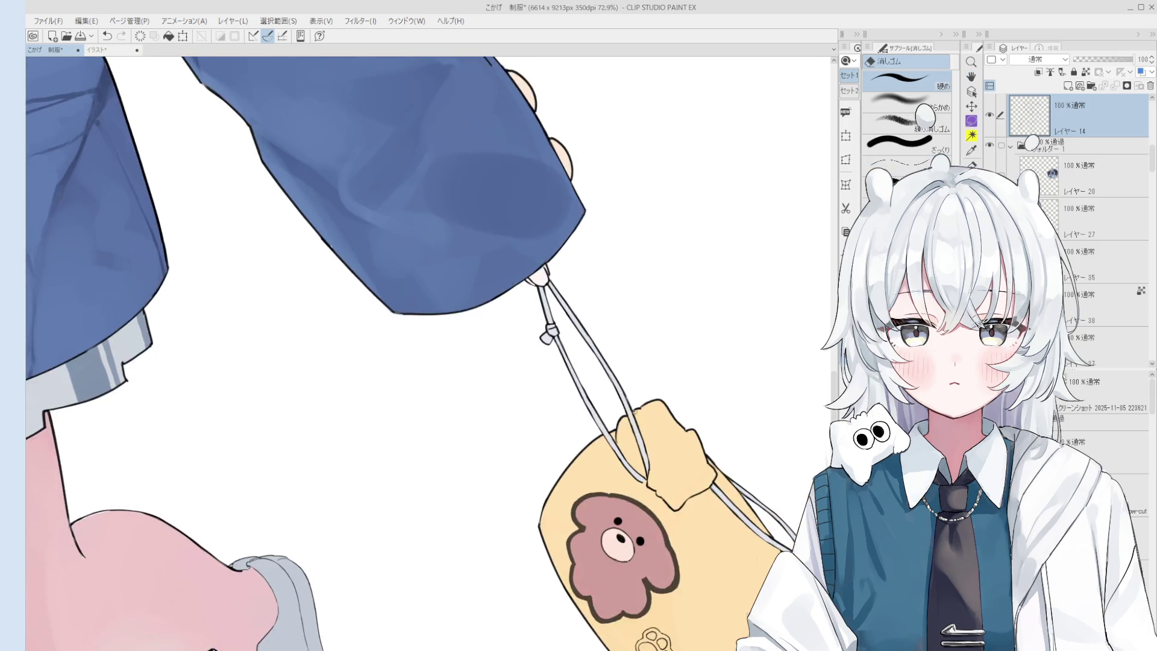
scroll(592, 439, "down", 1)
left_click_drag(580, 410, 553, 361)
left_click_drag(604, 440, 554, 365)
Redraw the left drawstring cord line, undoing stray strokes until it sits right
key("p")
key("ctrl+z")
left_click_drag(599, 447, 554, 362)
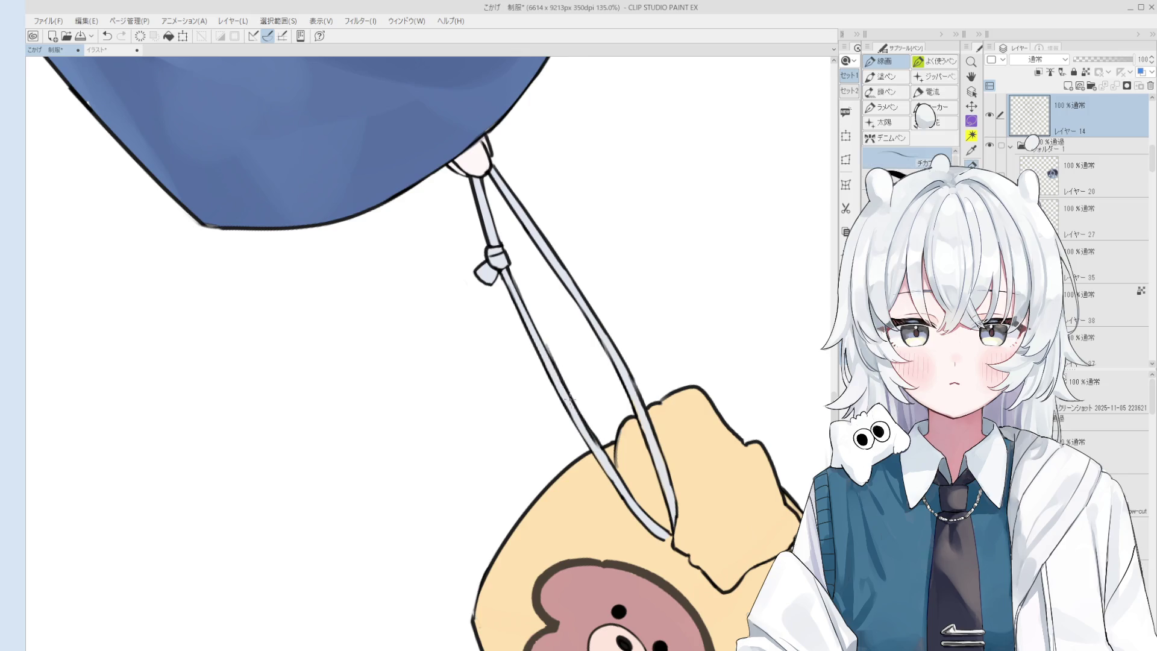
key("ctrl+z")
scroll(571, 398, "down", 2)
key("ctrl+z")
left_click_drag(584, 422, 557, 370)
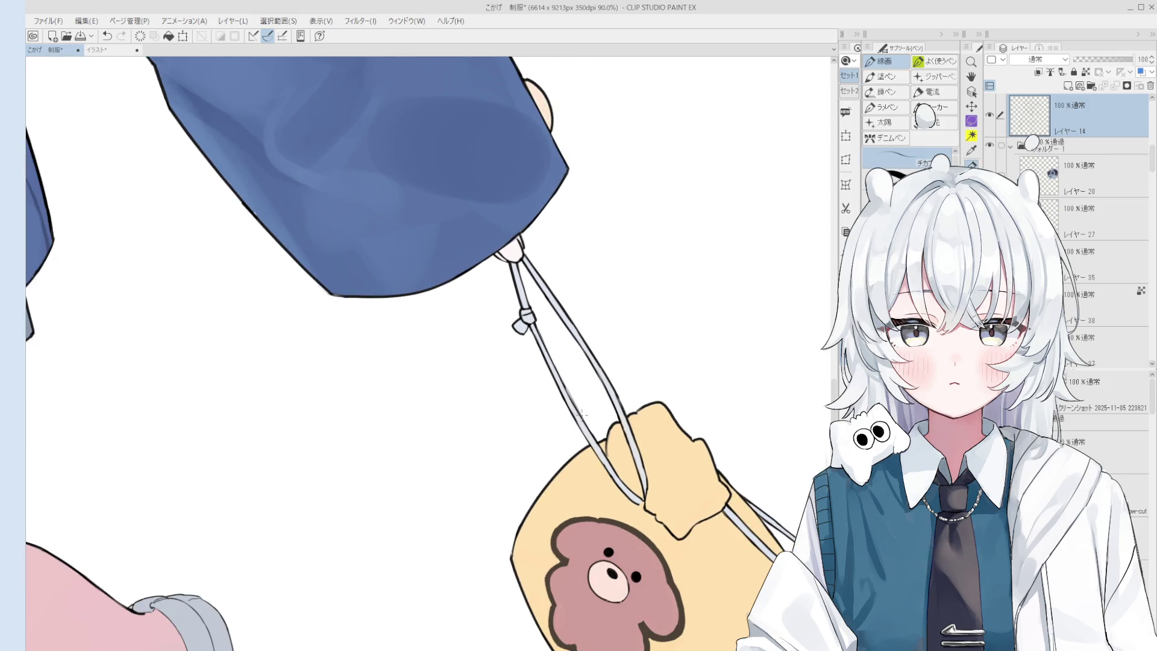
scroll(561, 380, "up", 3)
Erase the upper part of the drawstring line and undo the last cord stroke
key("e")
left_click_drag(534, 306, 560, 356)
key("p")
key("ctrl+z")
scroll(559, 353, "up", 2)
scroll(552, 332, "down", 3)
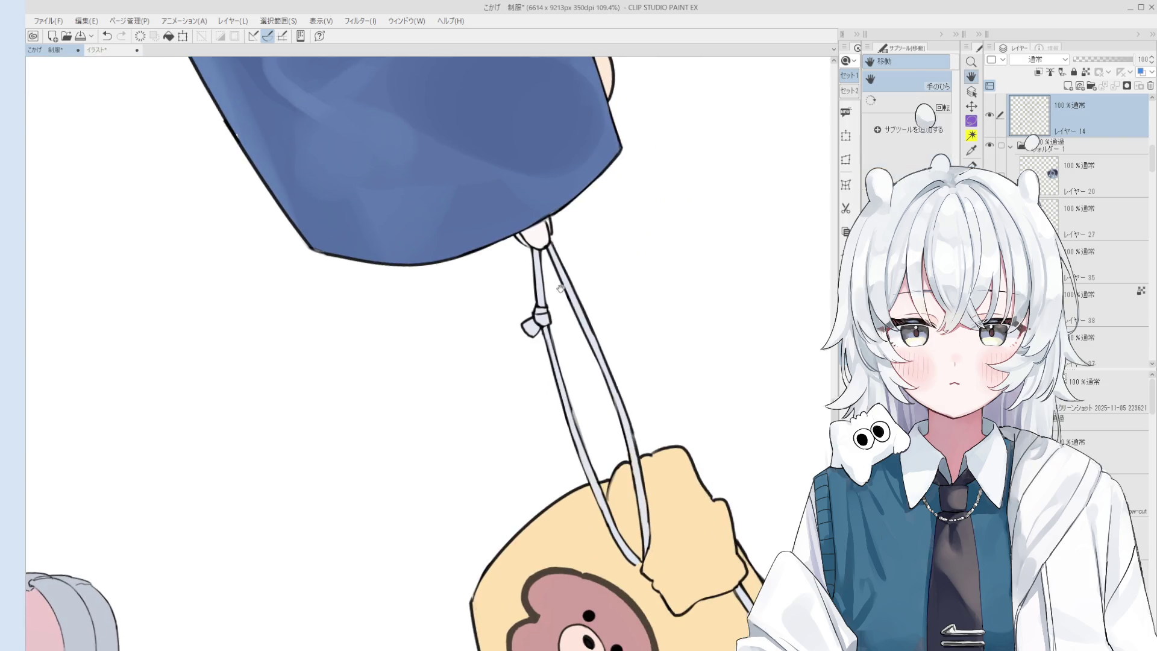
Pan and zoom around the cords while switching between the eraser and line-art pen
key("e")
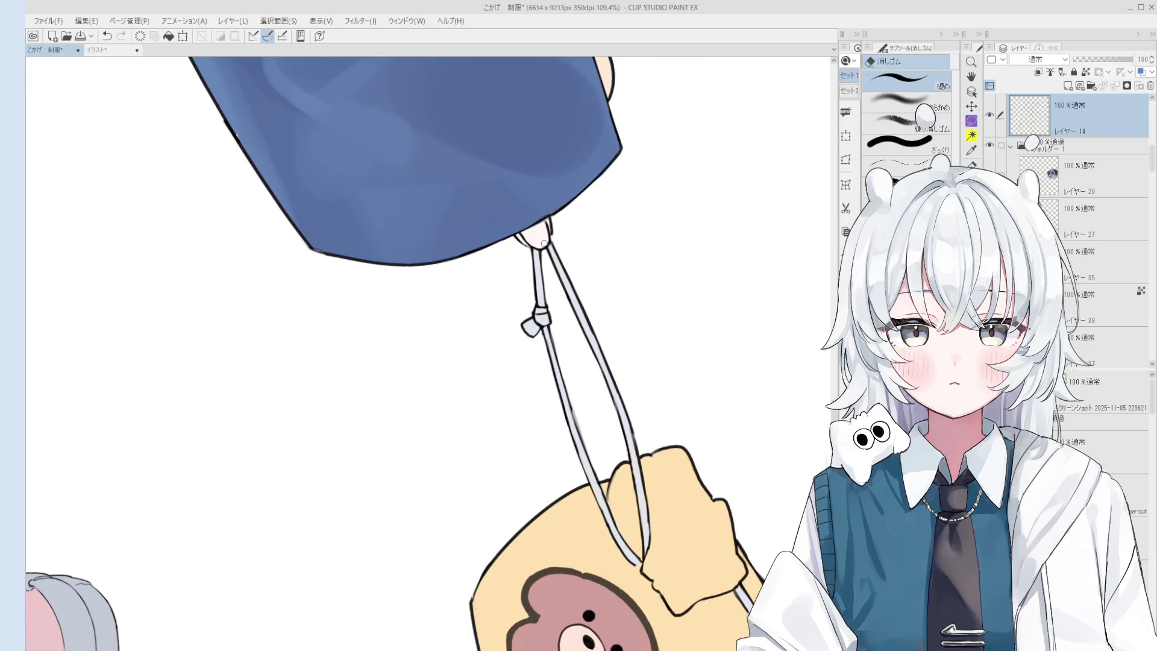
key("h")
scroll(543, 247, "down", 2)
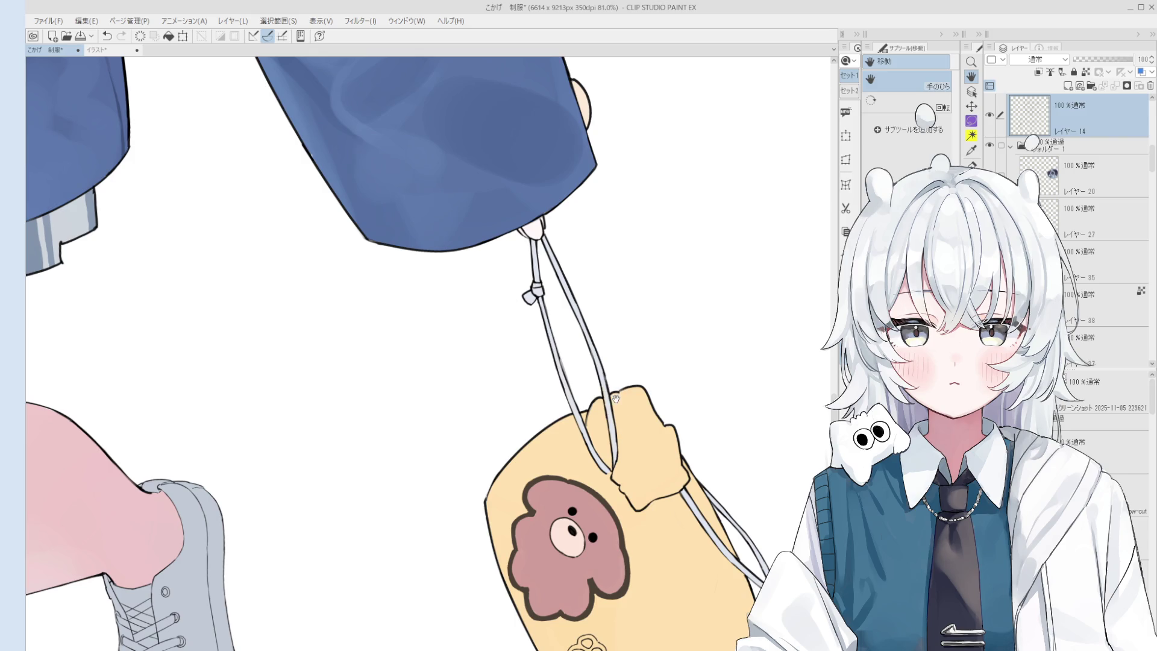
key("e")
scroll(527, 294, "up", 3)
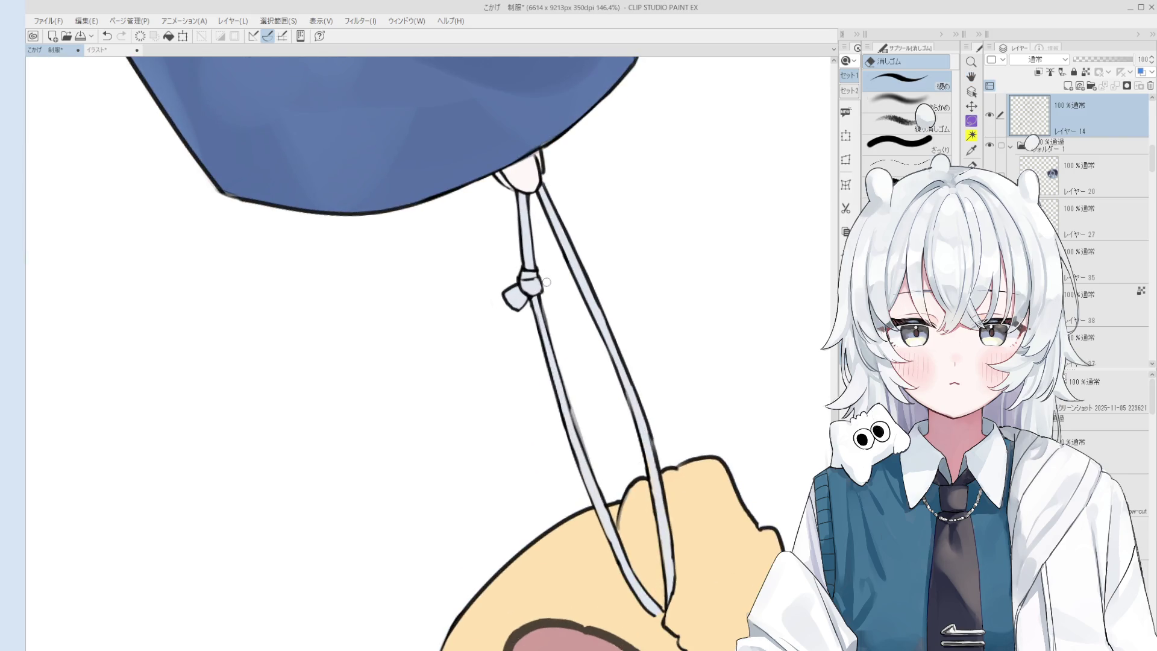
scroll(539, 288, "down", 4)
scroll(639, 382, "up", 2)
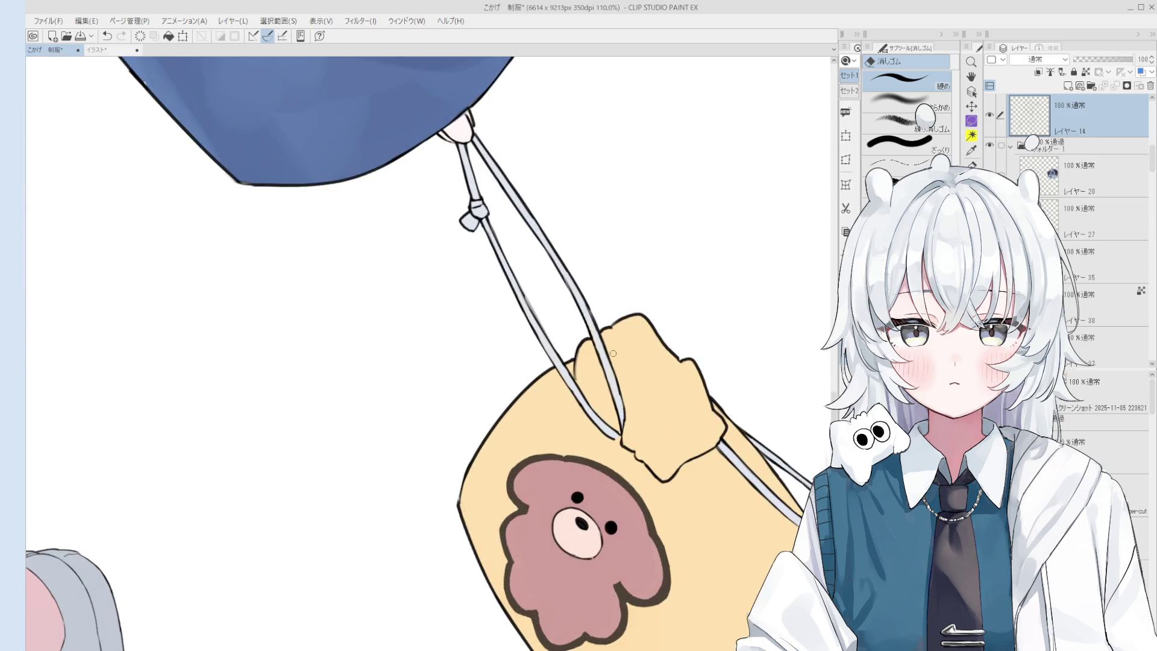
key("p")
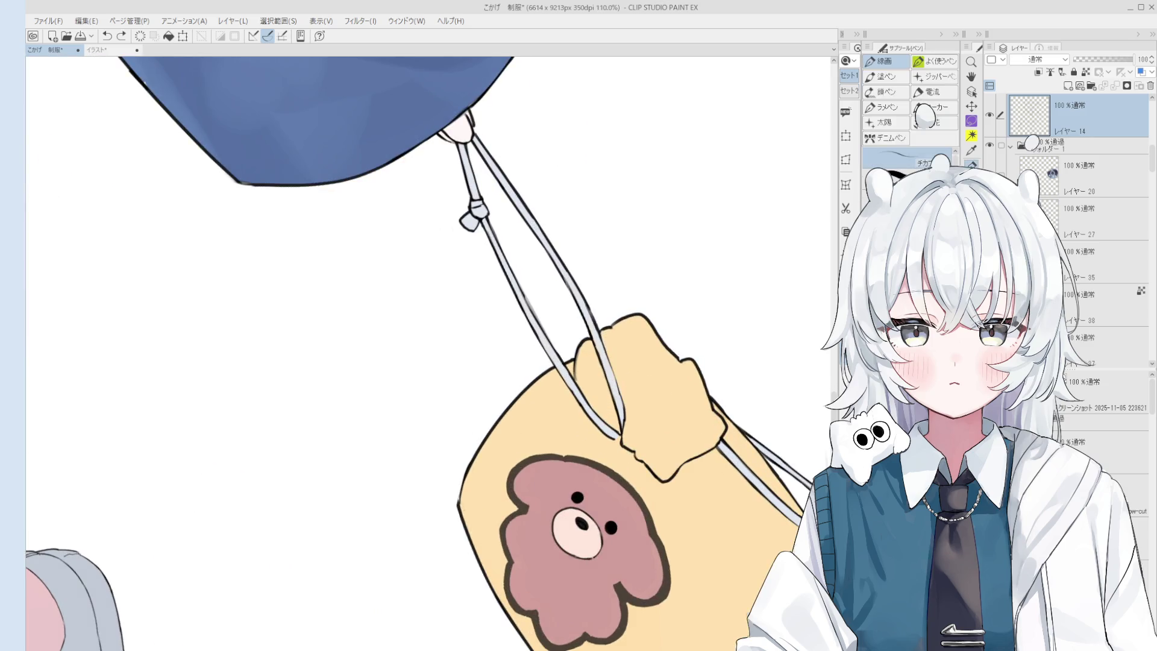
scroll(605, 385, "down", 1)
scroll(593, 349, "down", 1)
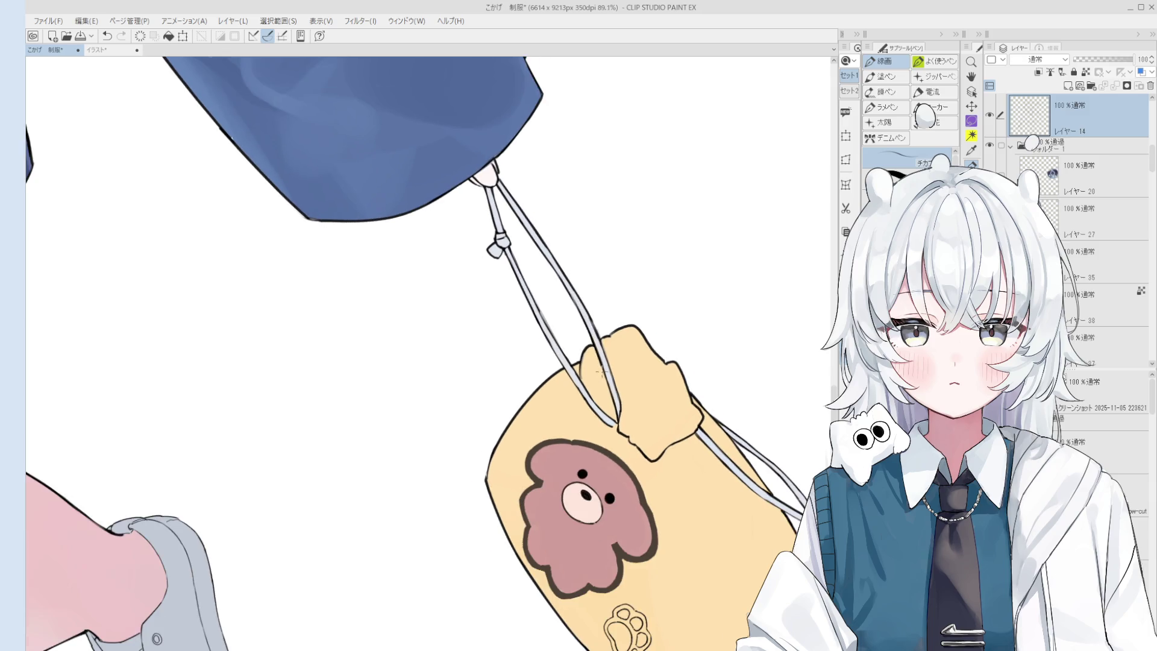
scroll(596, 368, "down", 1)
Erase around the bear's muzzle edge and pick the muzzle's layer from the canvas
scroll(623, 522, "up", 2)
key("e")
mouse_move(557, 503)
left_mouse_down()
mouse_move(555, 488)
mouse_move(584, 479)
mouse_move(603, 506)
left_mouse_up()
key("o")
left_click(588, 513)
Brush over the muzzle outline on the layer just below the muzzle layer
key("b")
scroll(581, 512, "up", 3)
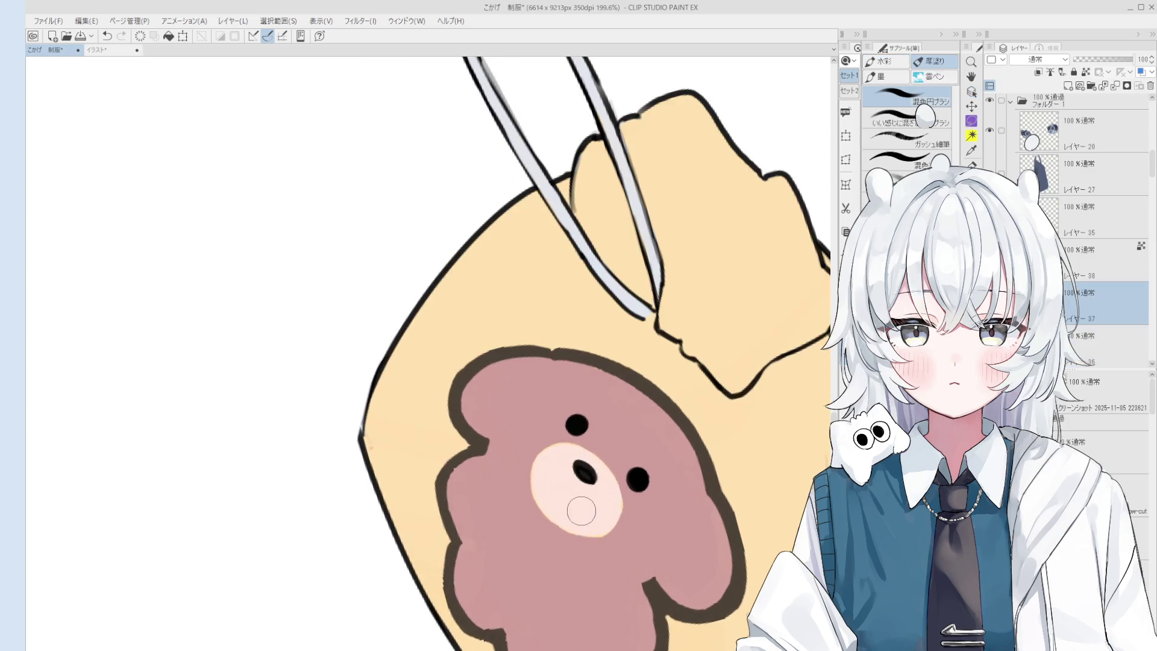
left_click(567, 545, "ctrl+shift")
mouse_move(532, 501)
left_mouse_down()
mouse_move(623, 524)
mouse_move(597, 459)
mouse_move(542, 453)
mouse_move(541, 505)
mouse_move(591, 509)
mouse_move(571, 472)
left_mouse_up()
key("h")
scroll(542, 453, "down", 10)
scroll(541, 504, "up", 2)
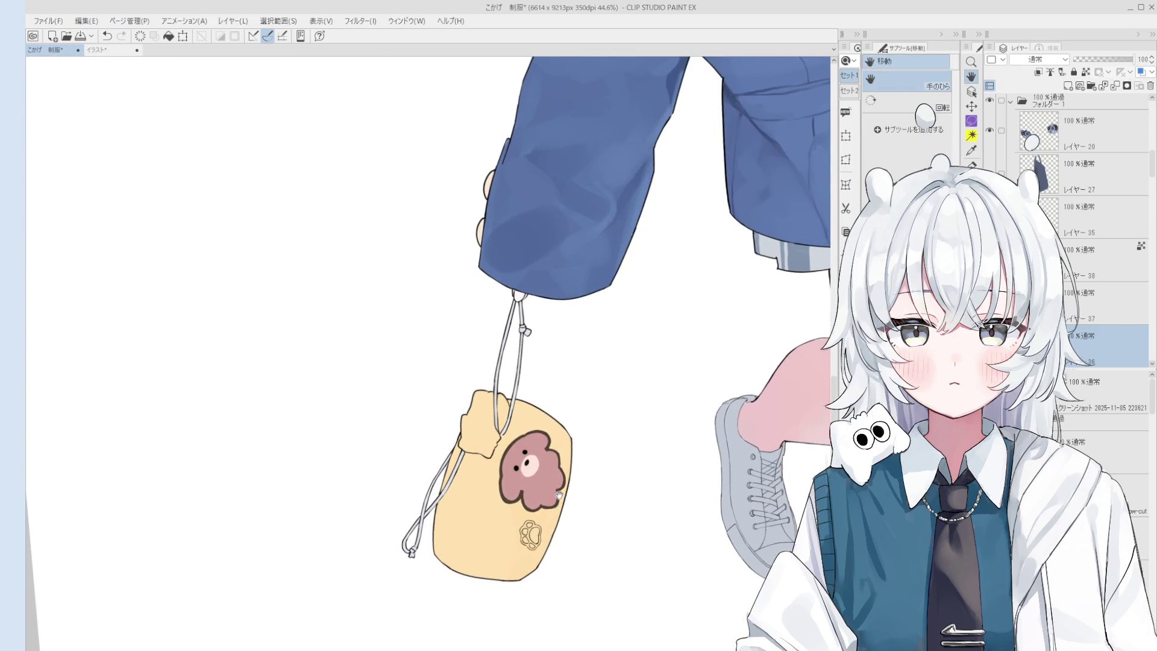
left_click_drag(585, 511, 626, 469)
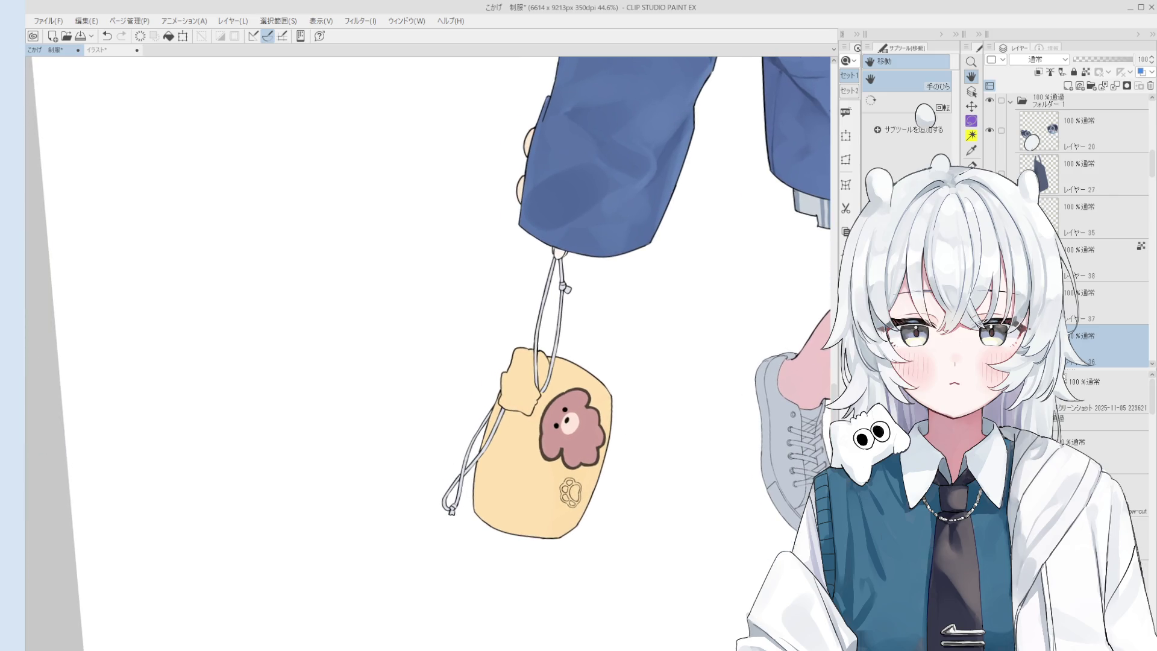
left_click(1065, 225)
key("ctrl+t")
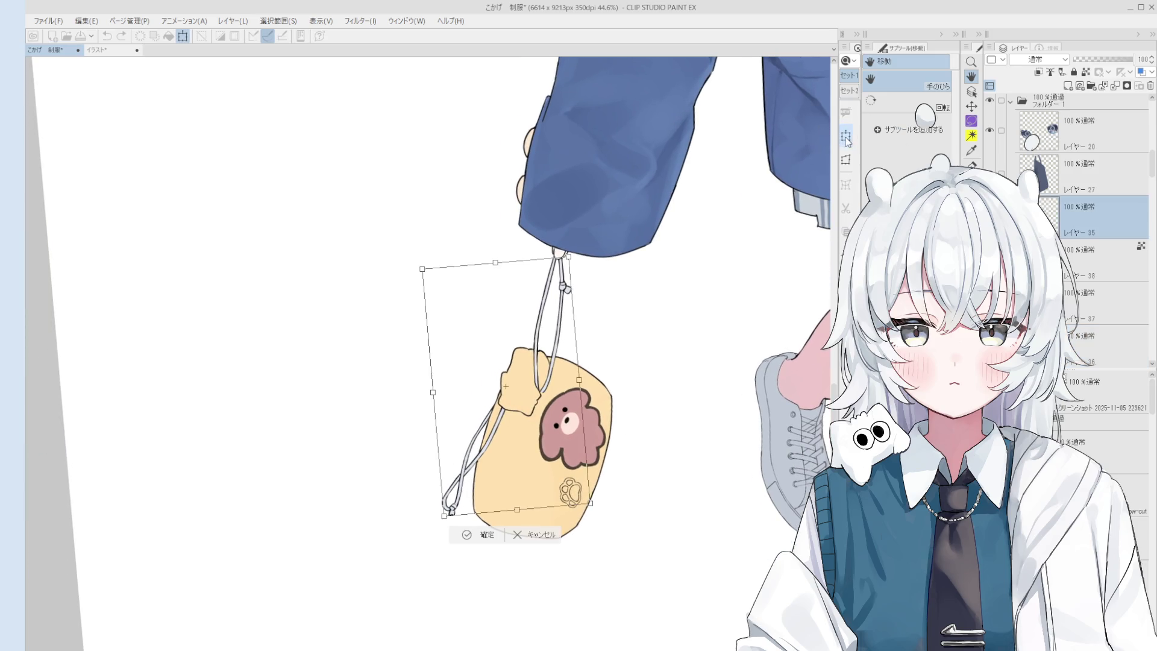
left_click_drag(542, 452, 532, 480)
key("ctrl+z")
left_click(519, 531)
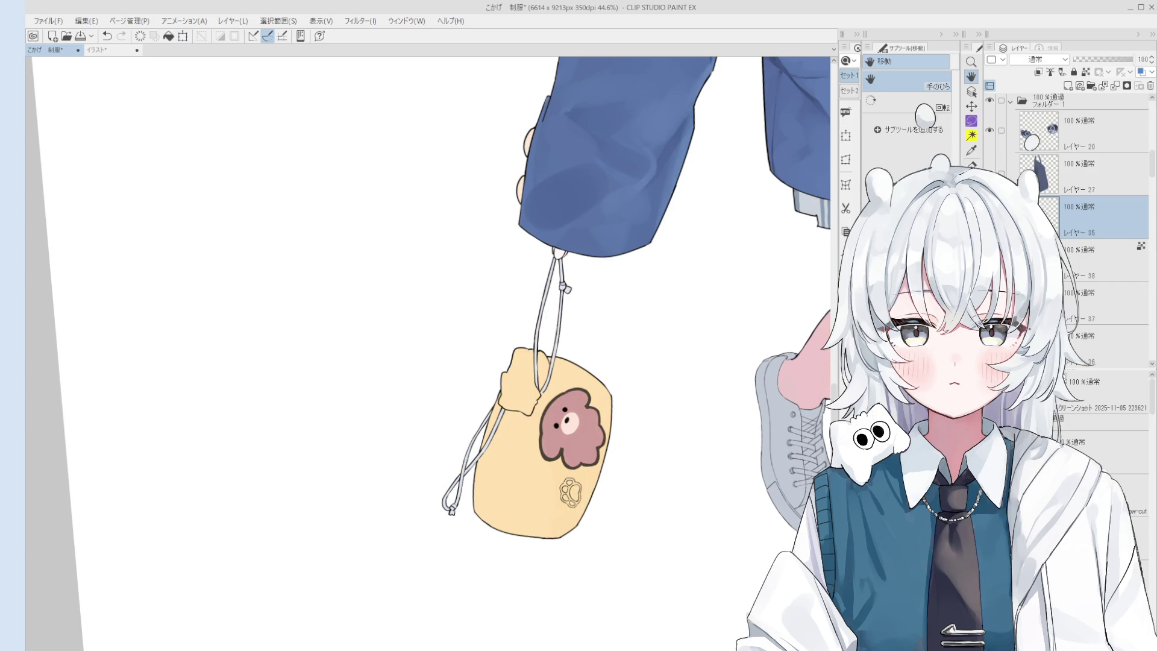
left_click(1108, 262)
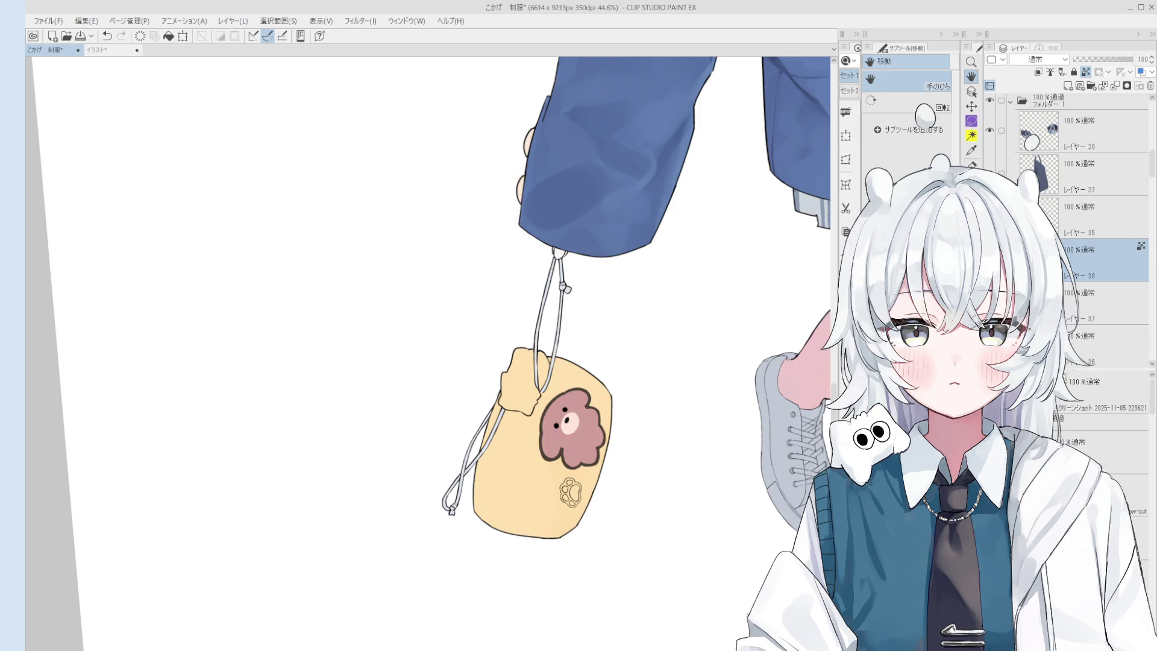
Select the top line-art layer by picking it from the canvas near the cords
scroll(676, 398, "down", 2)
key("o")
scroll(531, 377, "up", 9)
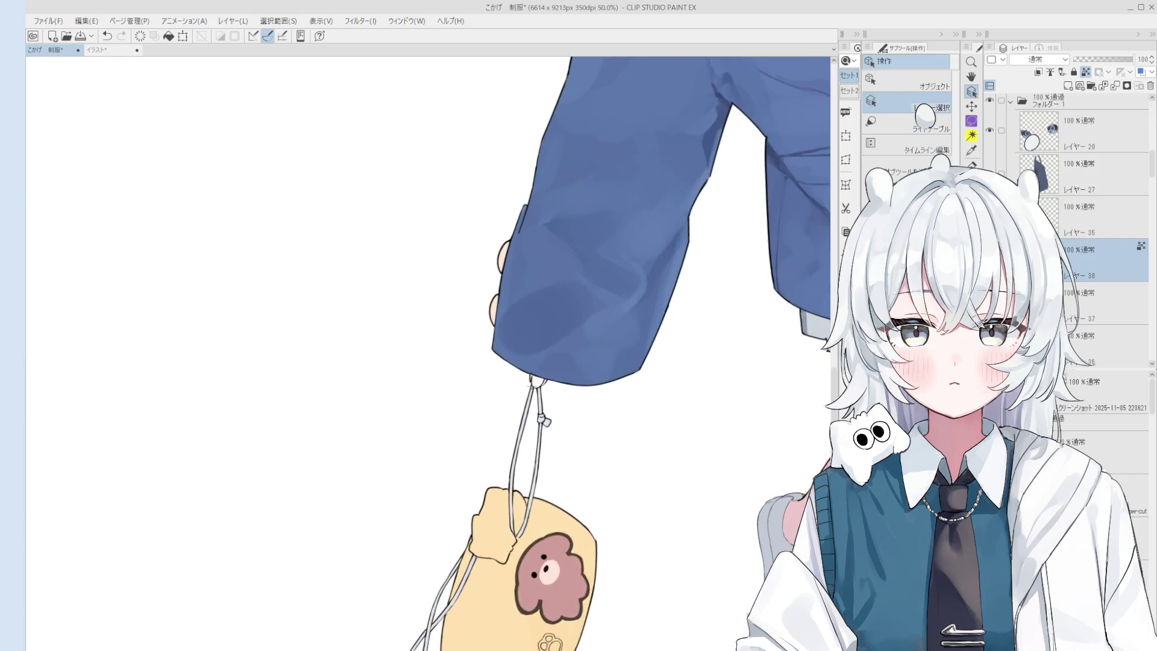
left_click(530, 358)
scroll(527, 375, "up", 3)
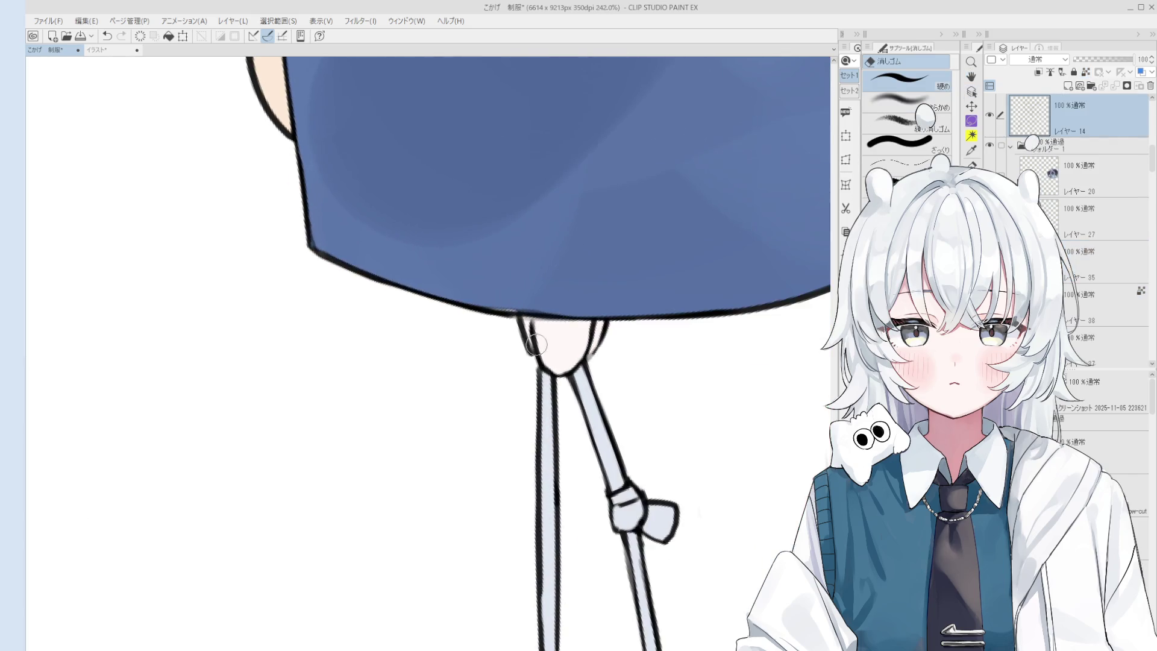
key("p")
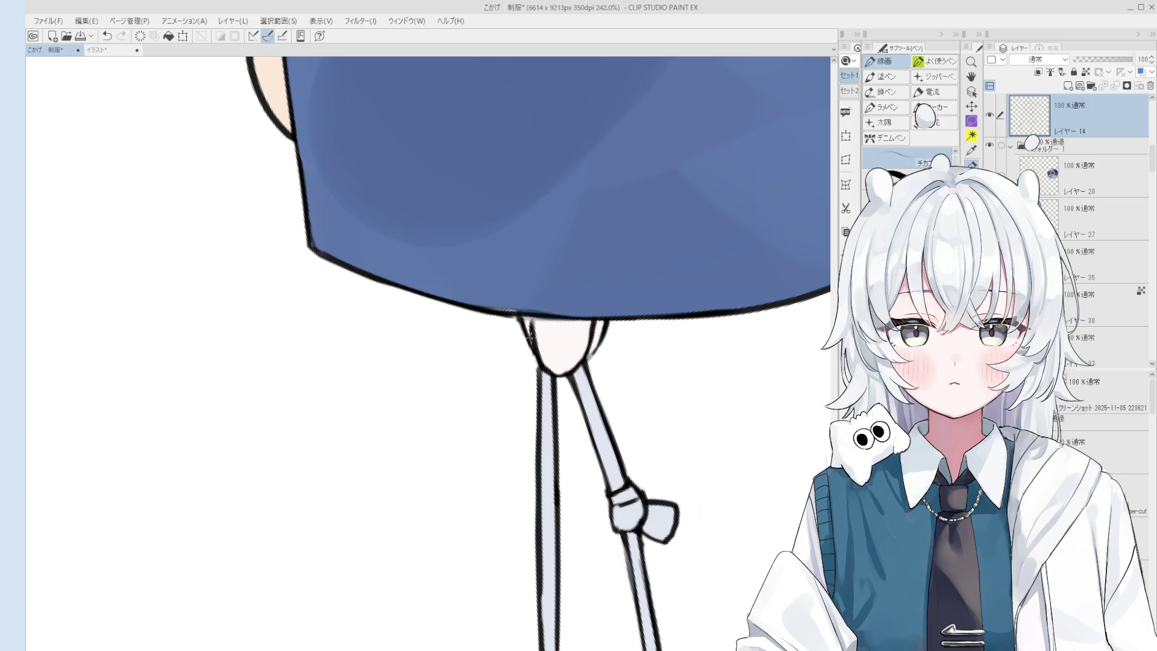
scroll(530, 338, "down", 2)
Tilt the canvas counterclockwise and zoom in on the cords below the sleeve cuff
key("e")
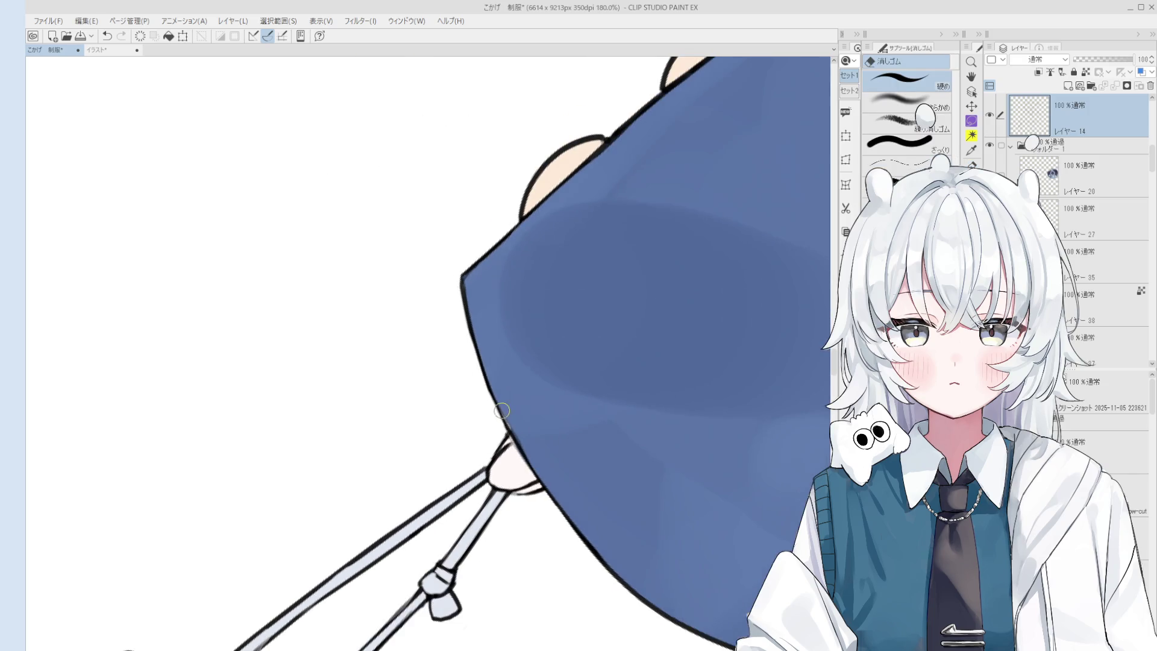
scroll(509, 428, "down", 1)
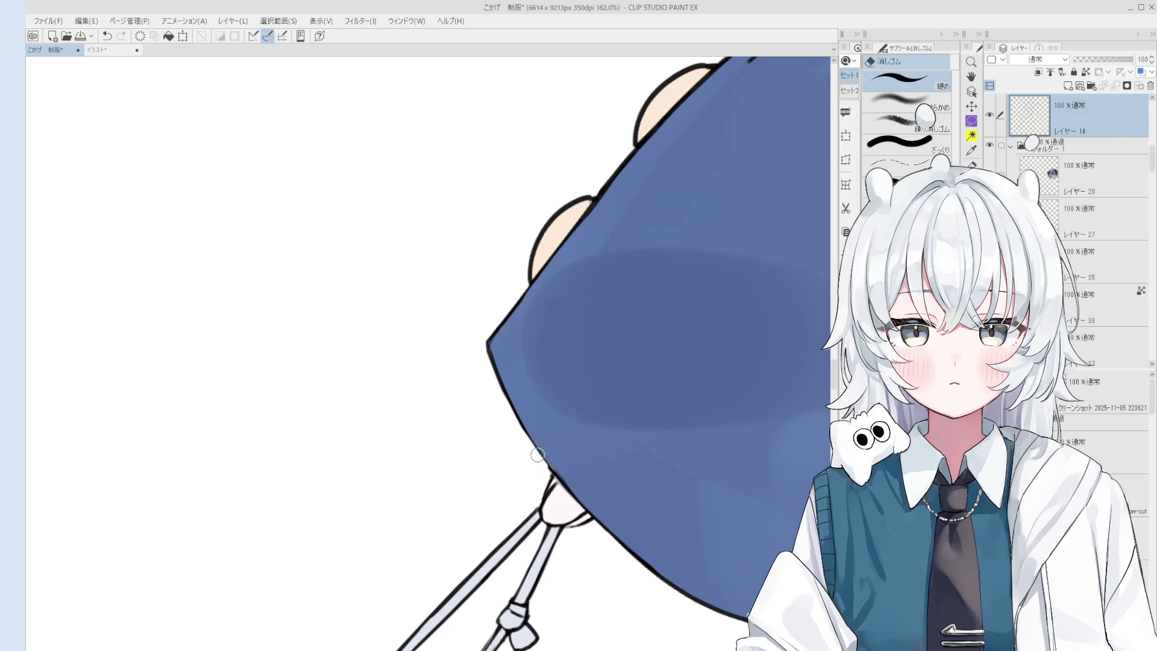
scroll(545, 457, "up", 2)
key("p")
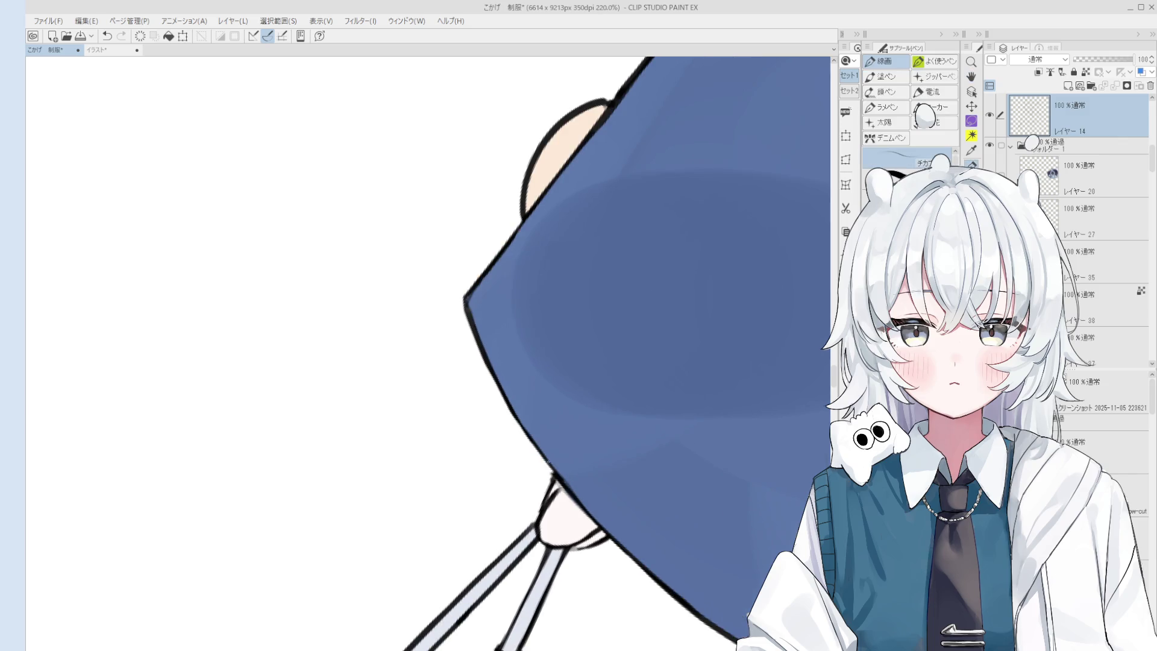
scroll(547, 462, "up", 1)
key("e")
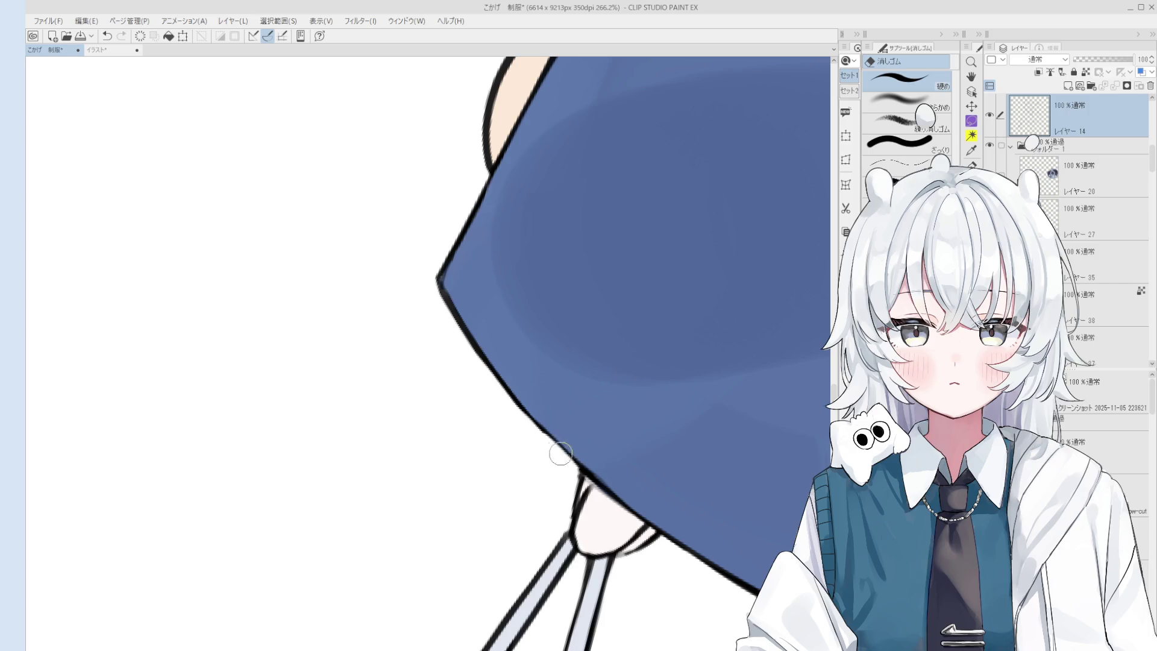
key("p")
scroll(560, 451, "down", 5)
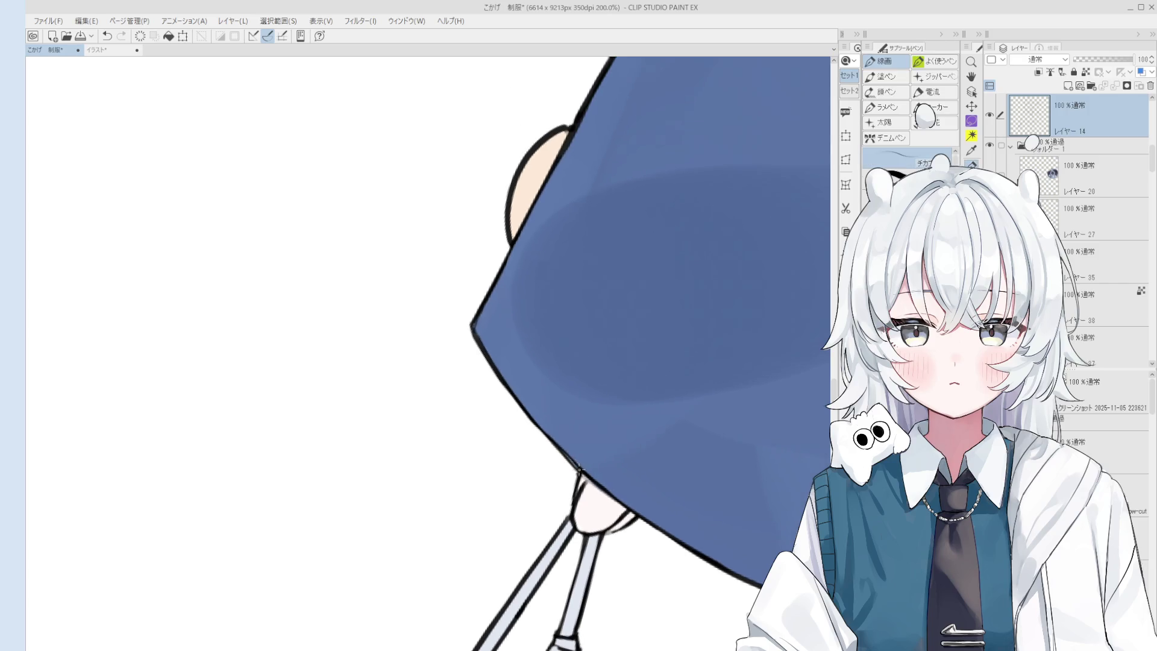
key("minus")
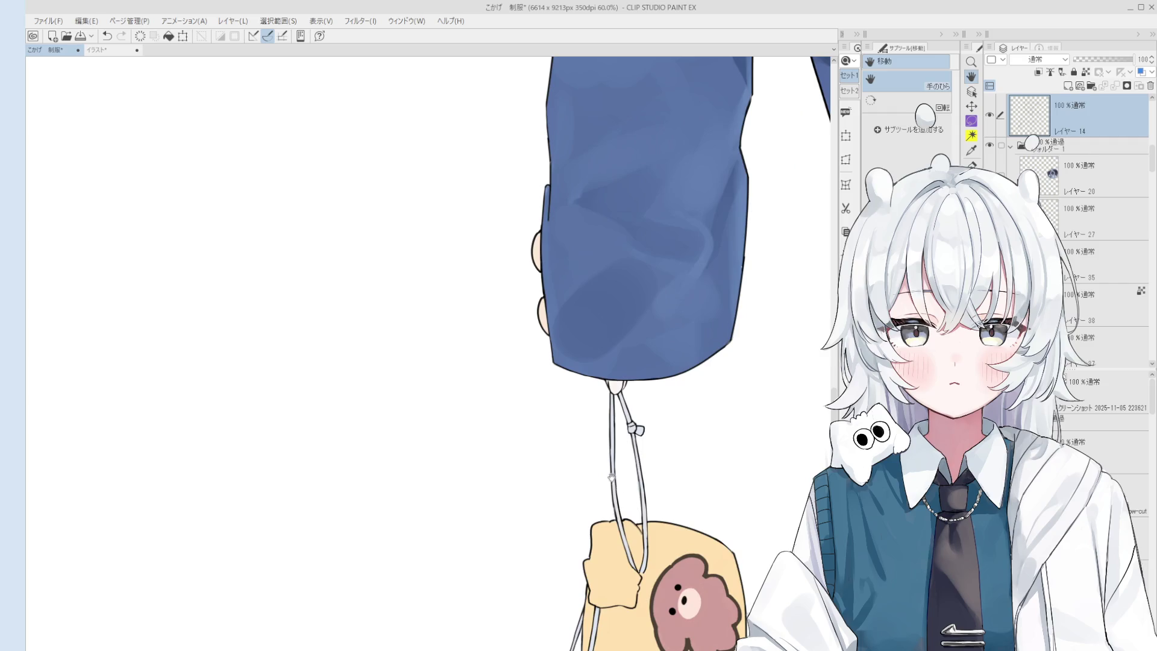
scroll(611, 480, "down", 3)
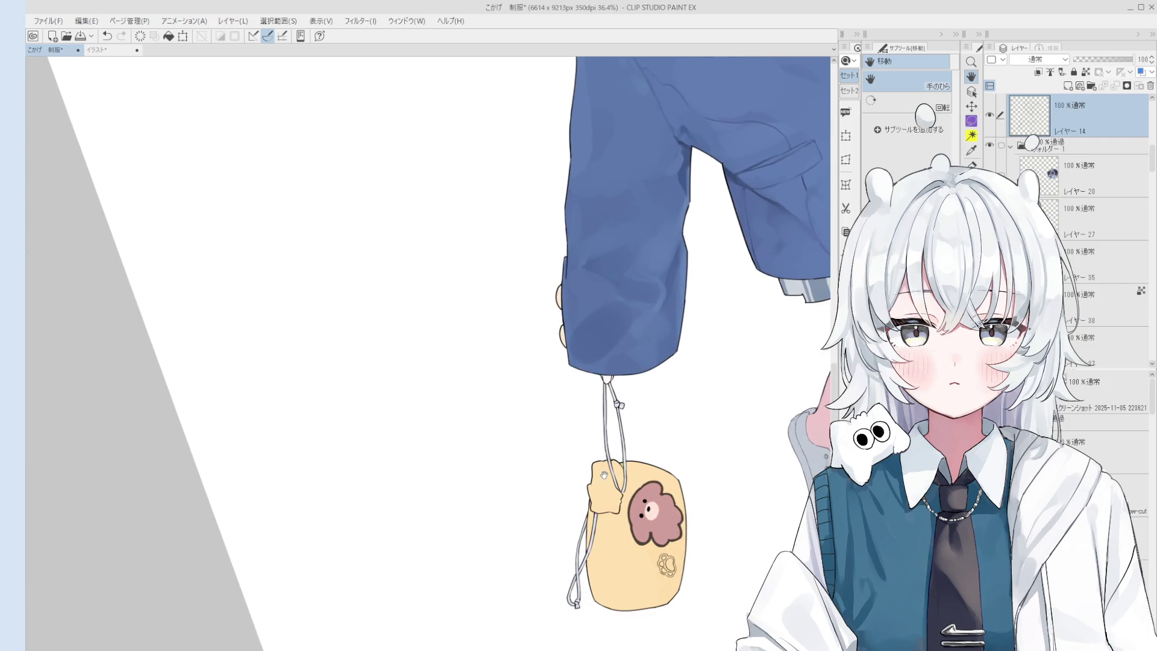
scroll(617, 458, "up", 5)
scroll(614, 493, "up", 1)
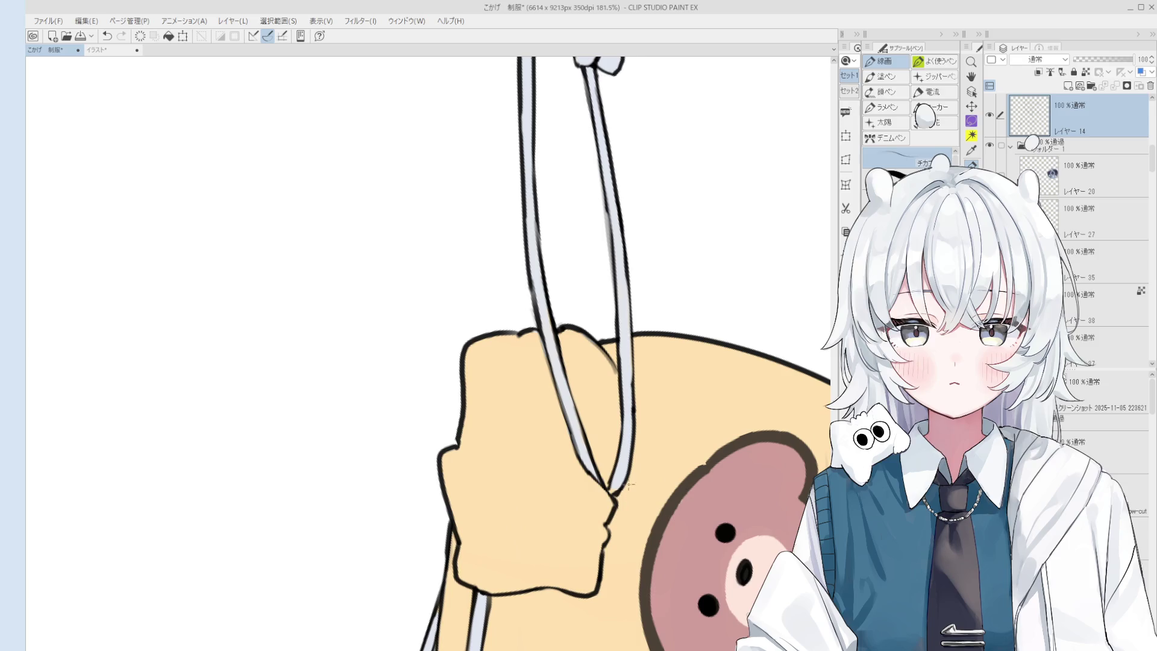
Check the layer under the drawstring, tilt the view further, and reselect the top line-art layer
key("b")
left_click(611, 493, "ctrl+shift")
scroll(611, 492, "up", 2)
mouse_move(627, 441)
left_mouse_down()
mouse_move(639, 355)
mouse_move(684, 475)
mouse_move(654, 380)
left_mouse_up()
left_click(639, 355, "ctrl+shift")
key("e")
key("h")
scroll(668, 423, "down", 1)
key("e")
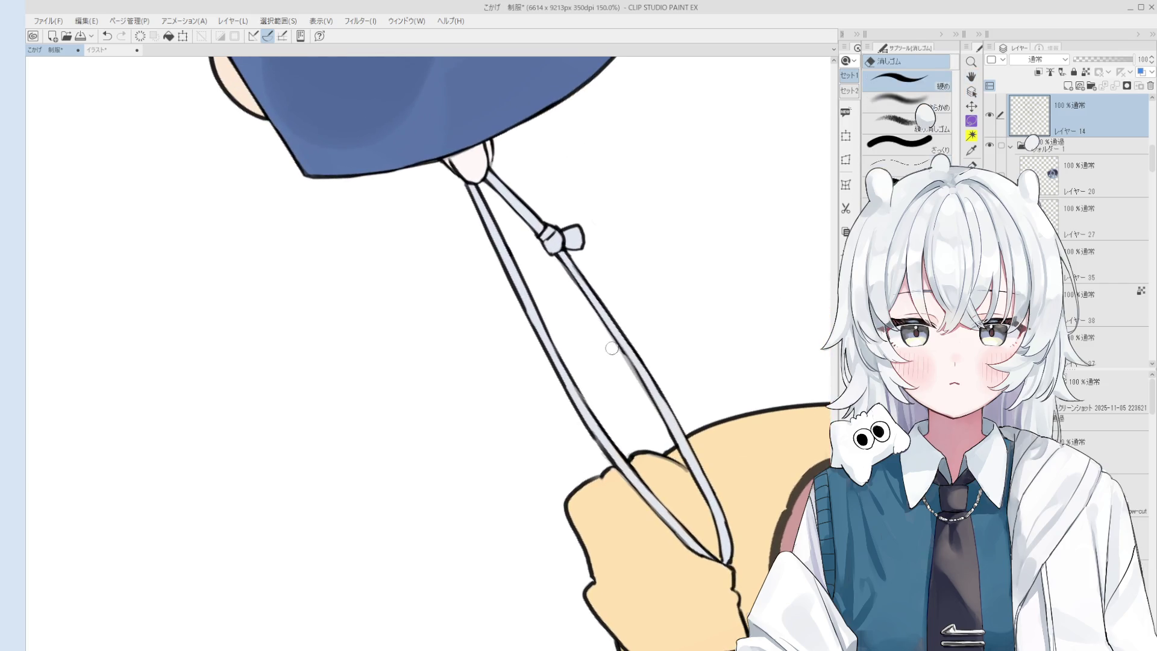
Erase part of the cord's black outline and redraw it as a smooth line
left_click_drag(666, 434, 649, 395)
key("p")
left_click_drag(620, 345, 670, 432)
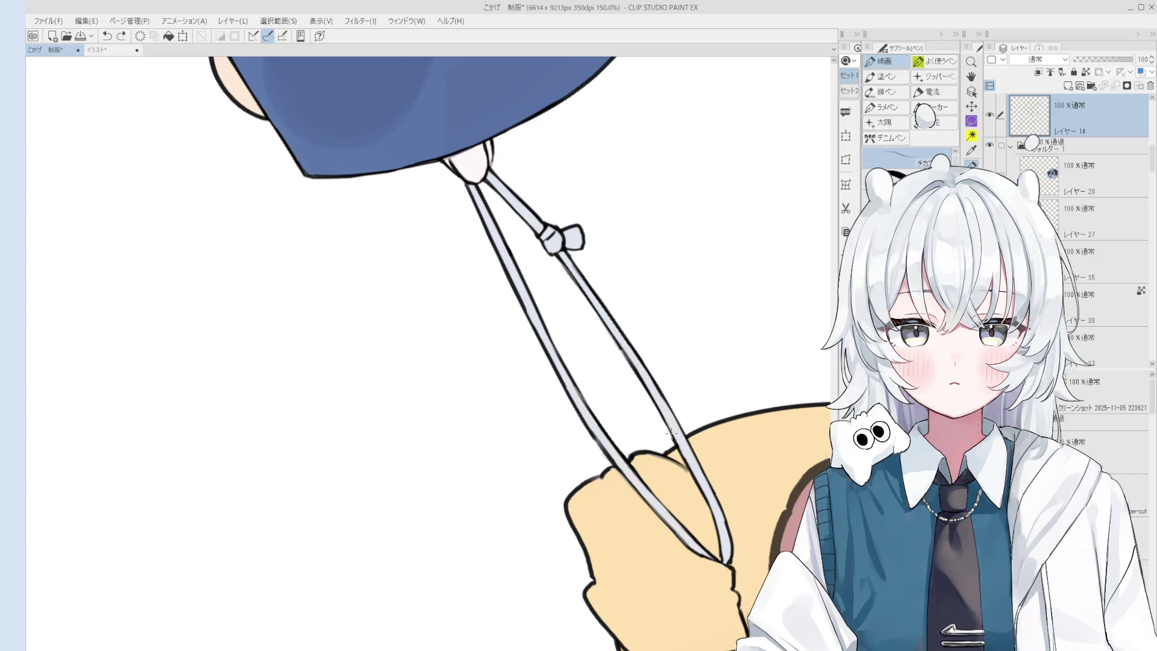
scroll(670, 432, "down", 2)
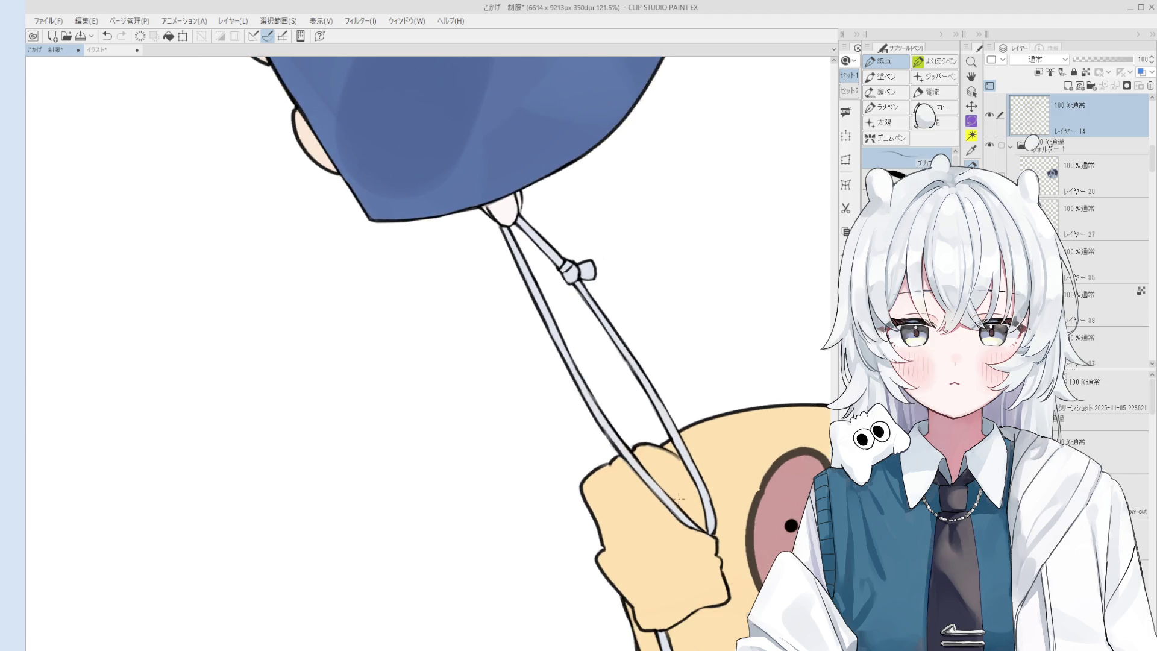
key("e")
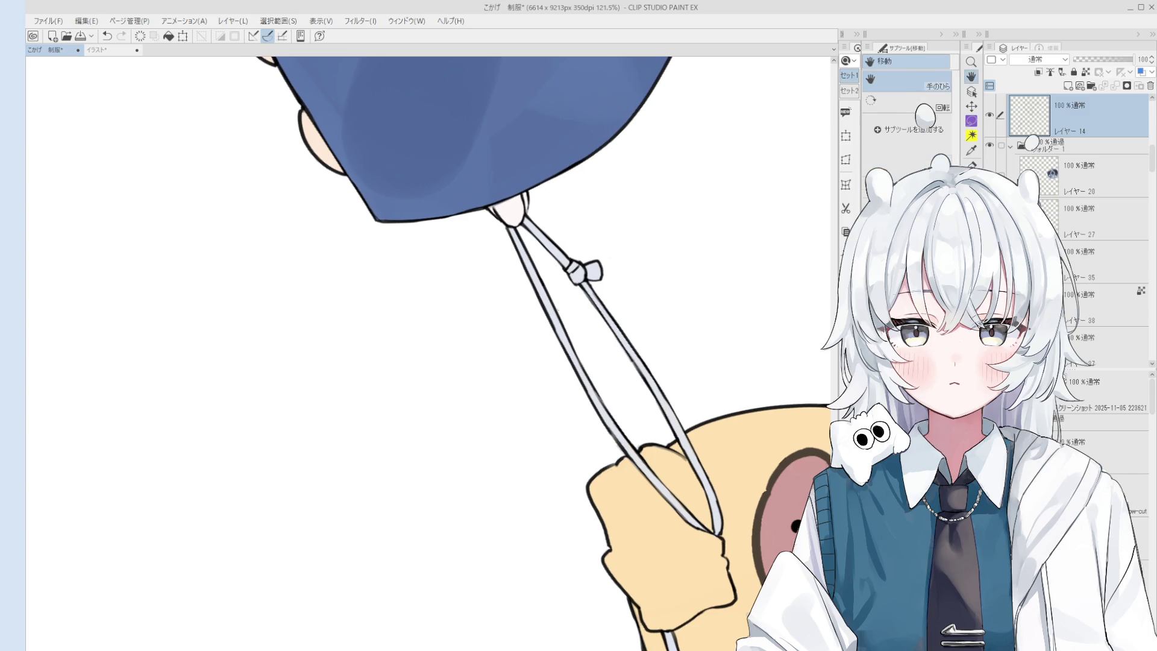
scroll(564, 289, "up", 3)
scroll(560, 353, "down", 1)
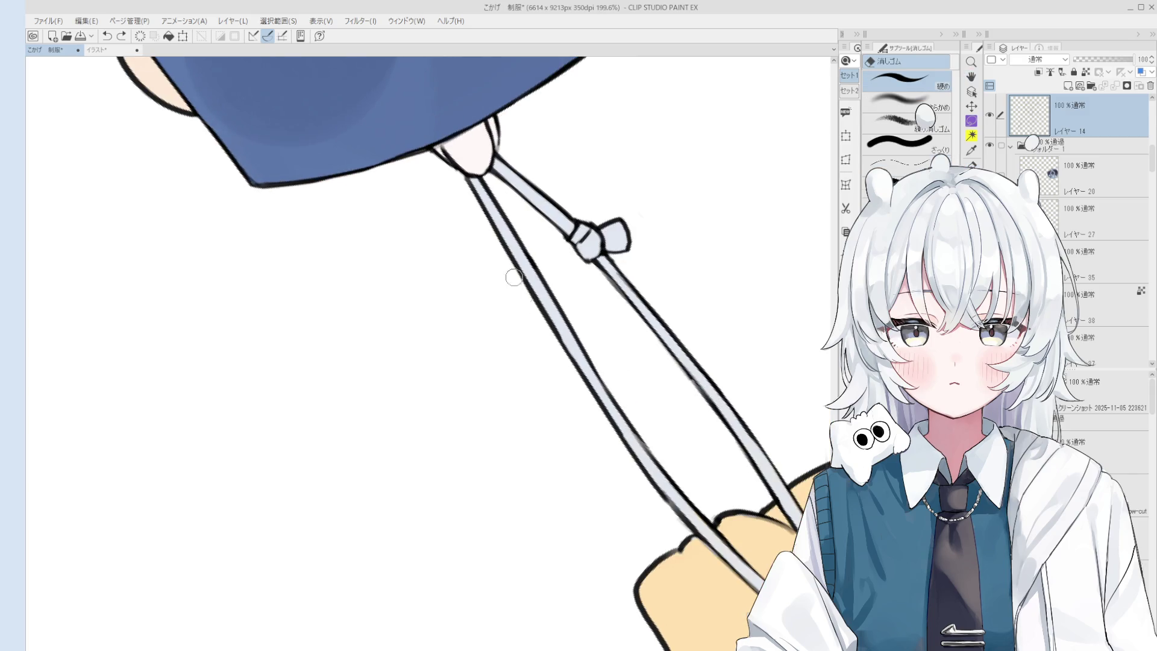